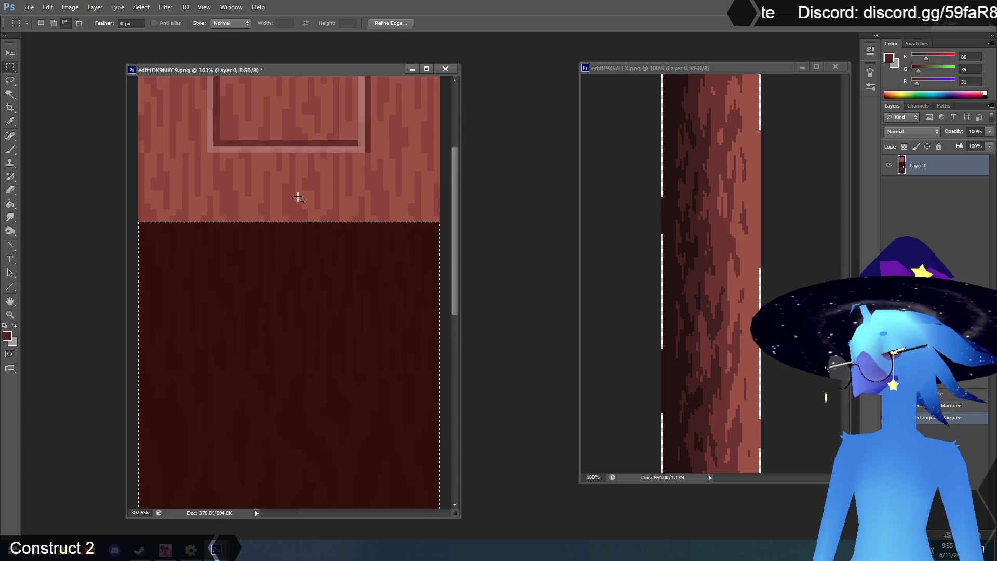
scroll(303, 196, down, 2)
Lower the saturation of the selected dark panel and lower door with Hue/Saturation
scroll(305, 196, up, 1)
click(70, 7)
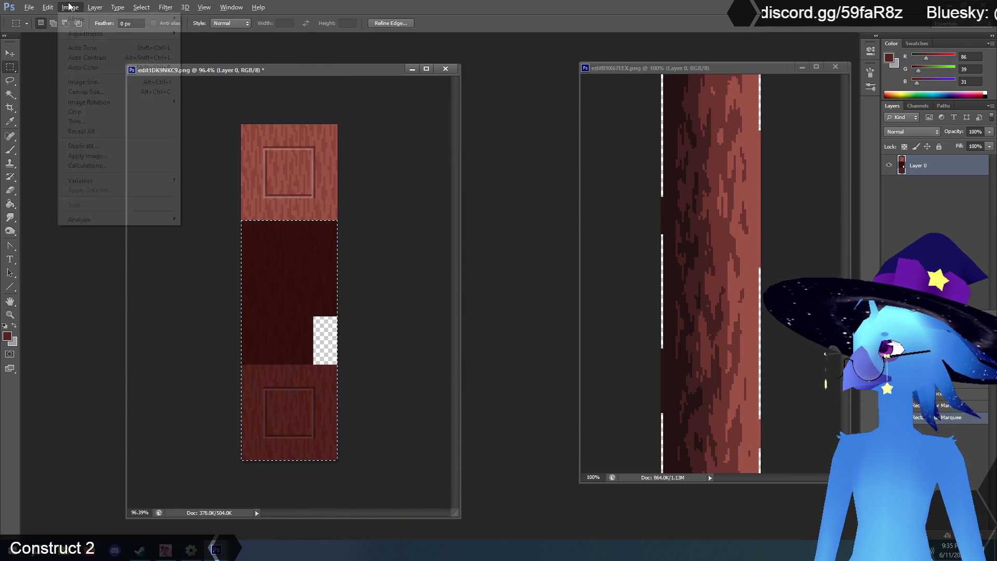
mouse_move(86, 34)
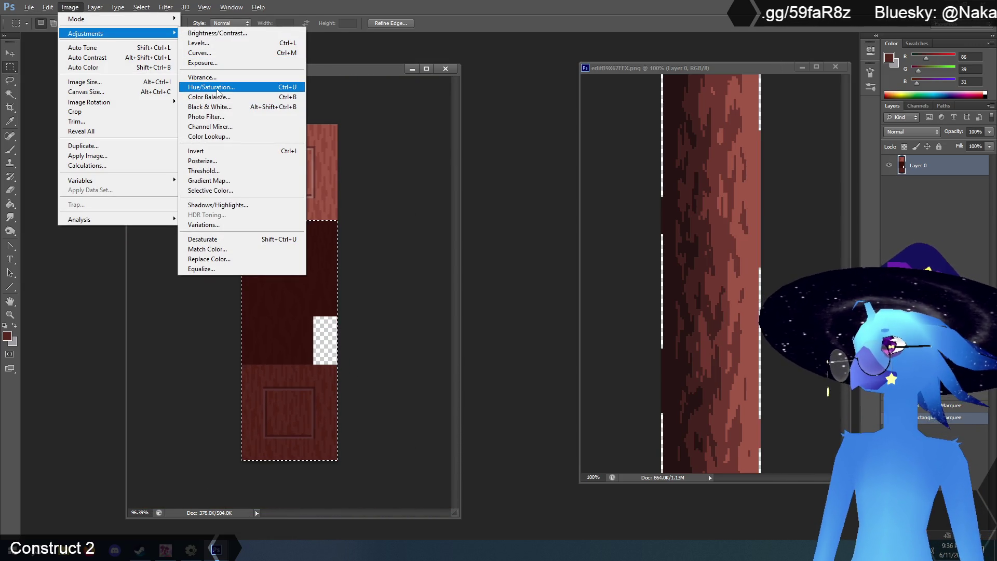
click(212, 88)
mouse_move(231, 190)
mouse_down()
mouse_move(580, 258)
mouse_move(557, 359)
mouse_move(529, 339)
mouse_up()
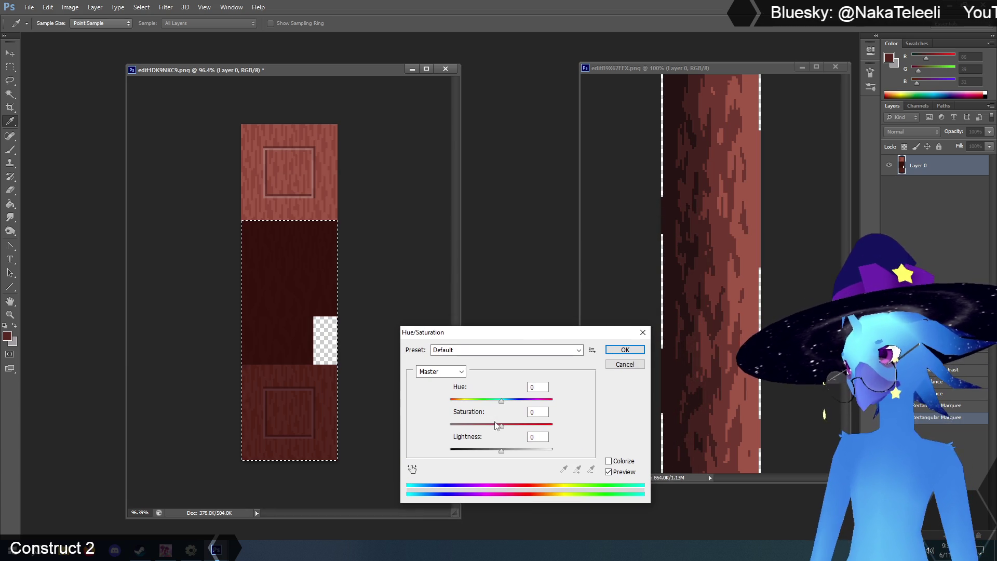
drag(499, 427, 489, 426)
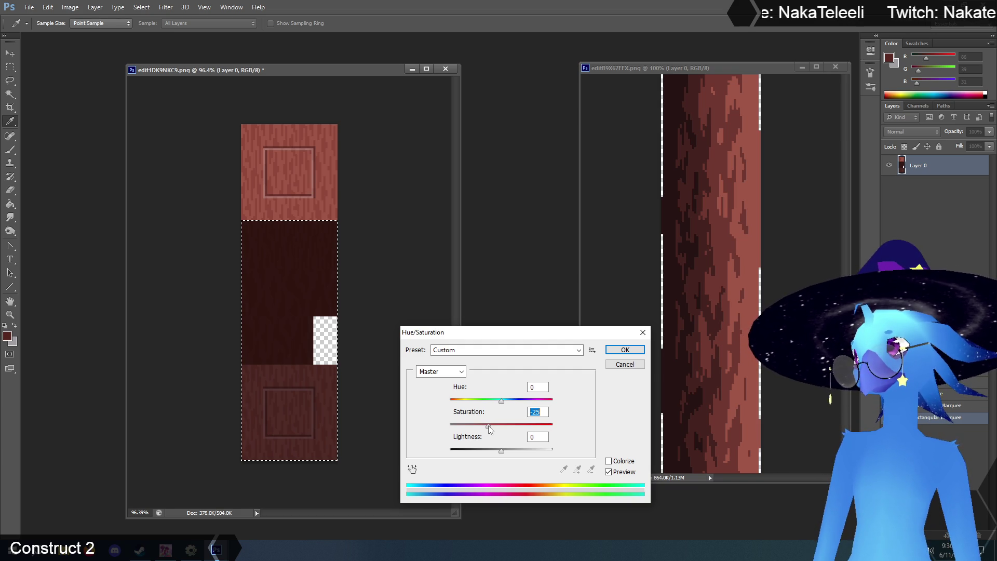
click(625, 350)
Deselect, save the door texture, and close its document in Photoshop
key(m)
key(ctrl+d)
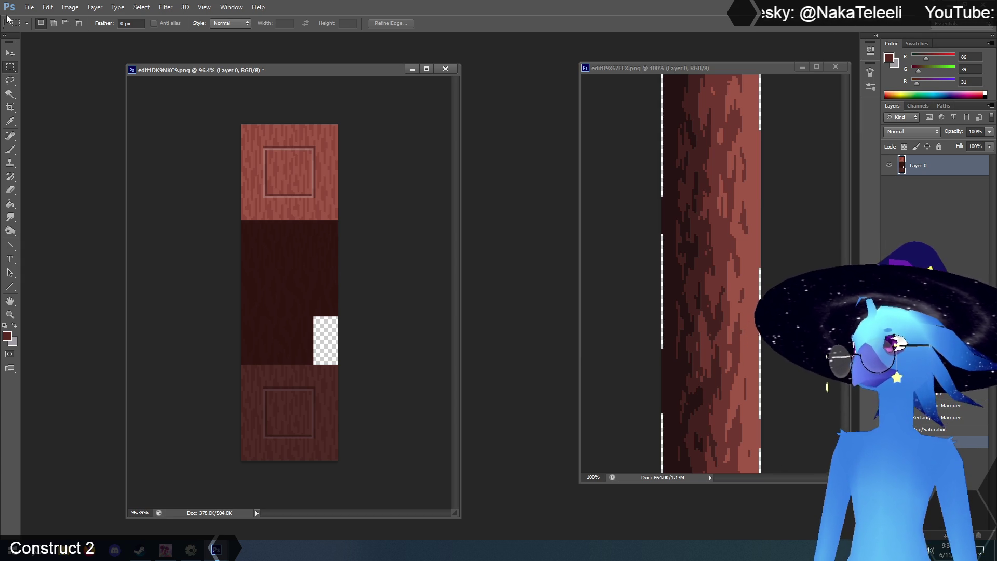
click(28, 7)
click(51, 121)
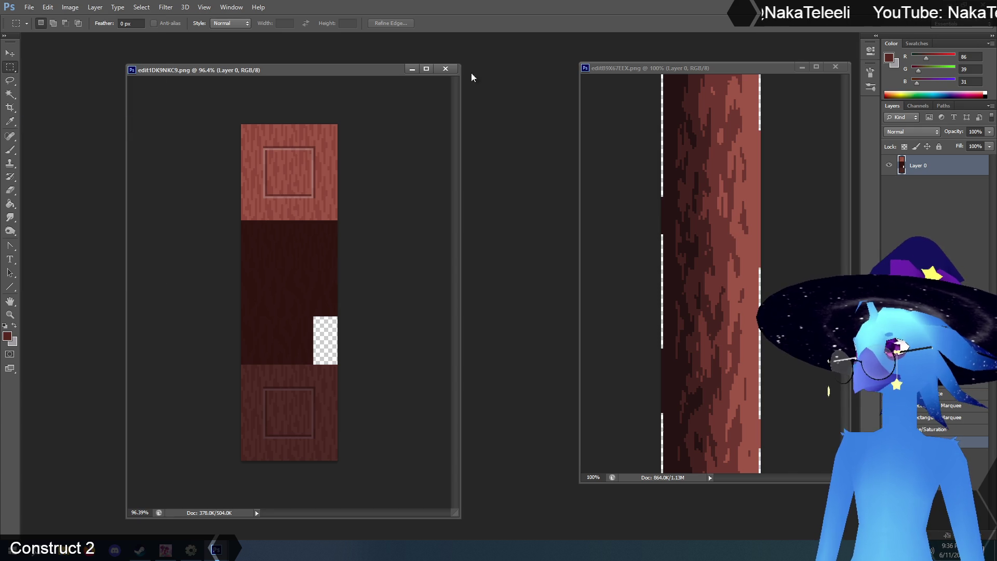
click(444, 68)
Apply the externally edited door image in Construct 2 and close the image editor
key(alt+Tab)
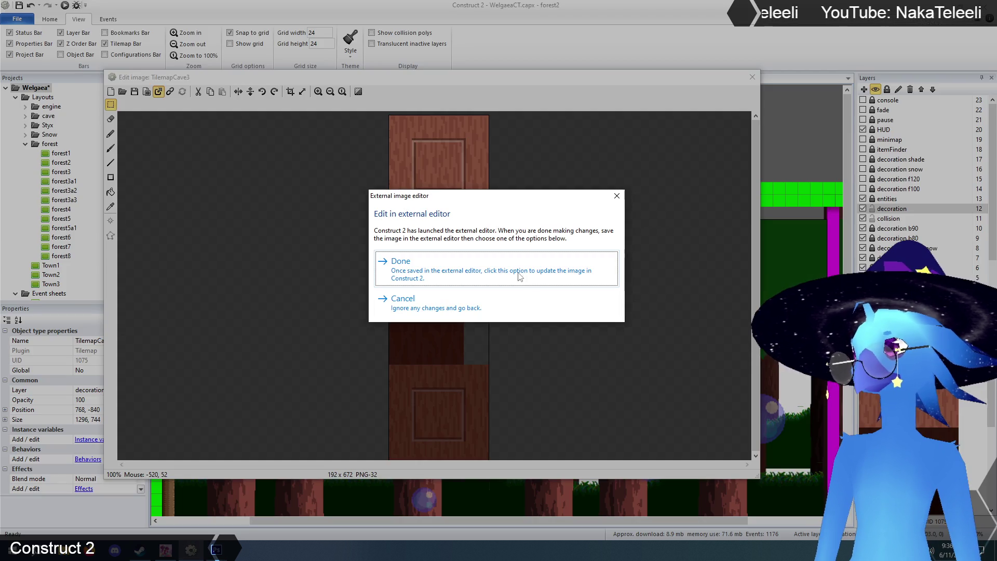
click(403, 271)
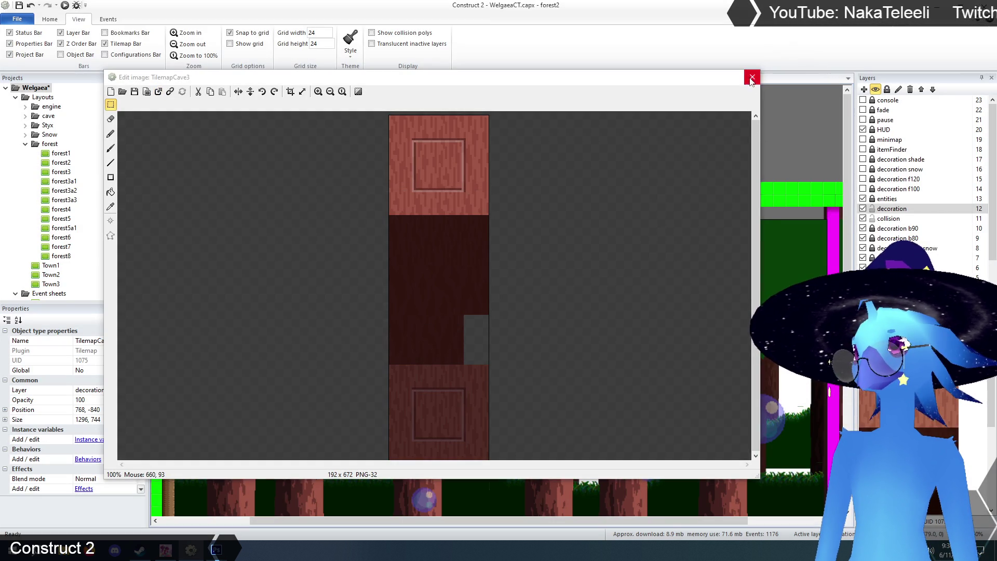
click(752, 77)
Move the tree-trunk tile block down onto the green bar
drag(566, 127, 559, 265)
click(788, 129)
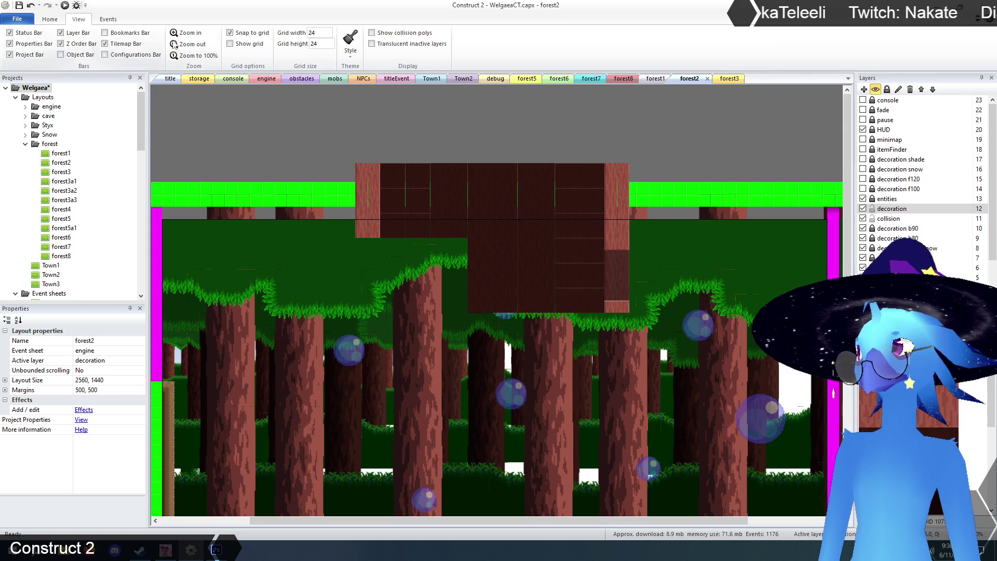
click(186, 33)
scroll(504, 214, up, 2)
scroll(504, 214, up, 3)
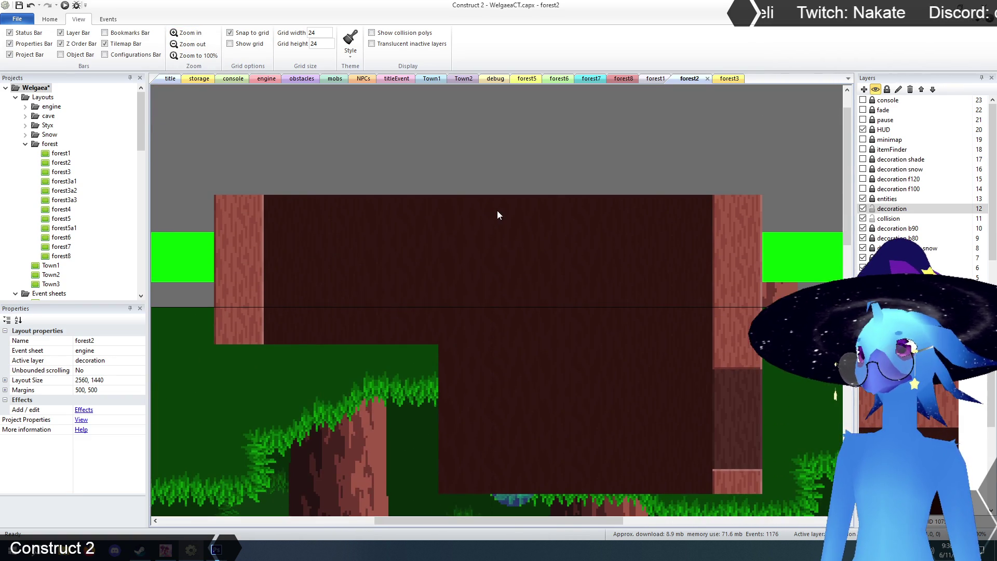
scroll(497, 211, down, 2)
scroll(494, 206, up, 4)
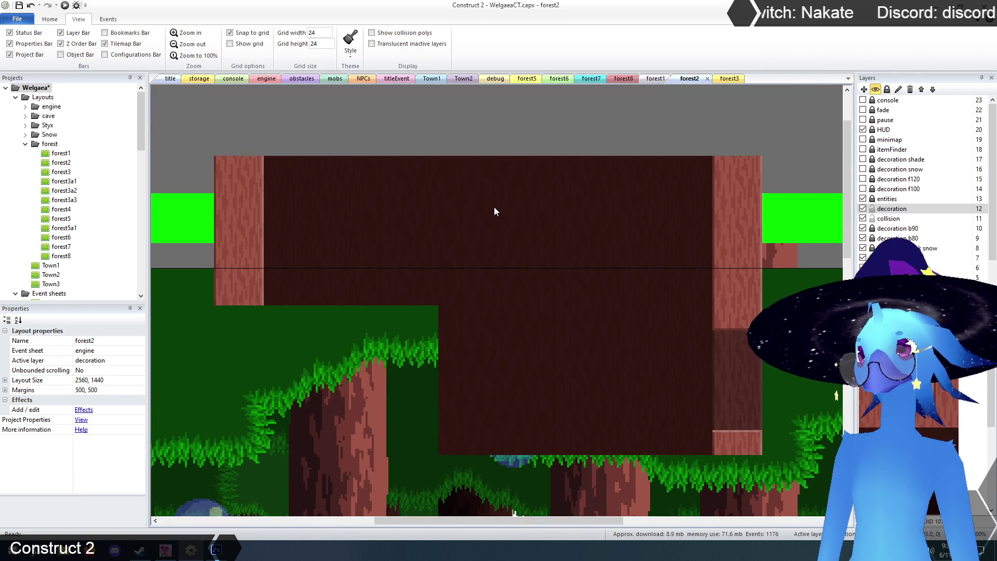
Move the TilemapCave3 tilemap up above the level
click(475, 316)
mouse_move(475, 317)
mouse_down()
mouse_move(481, 161)
mouse_move(509, 170)
mouse_move(510, 157)
mouse_up()
click(159, 221)
scroll(212, 205, down, 7)
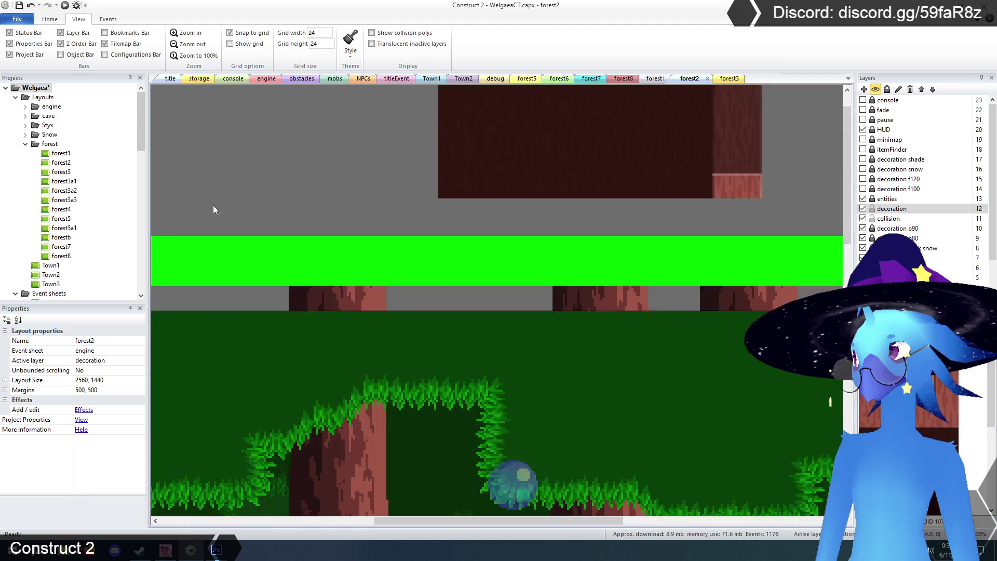
click(184, 45)
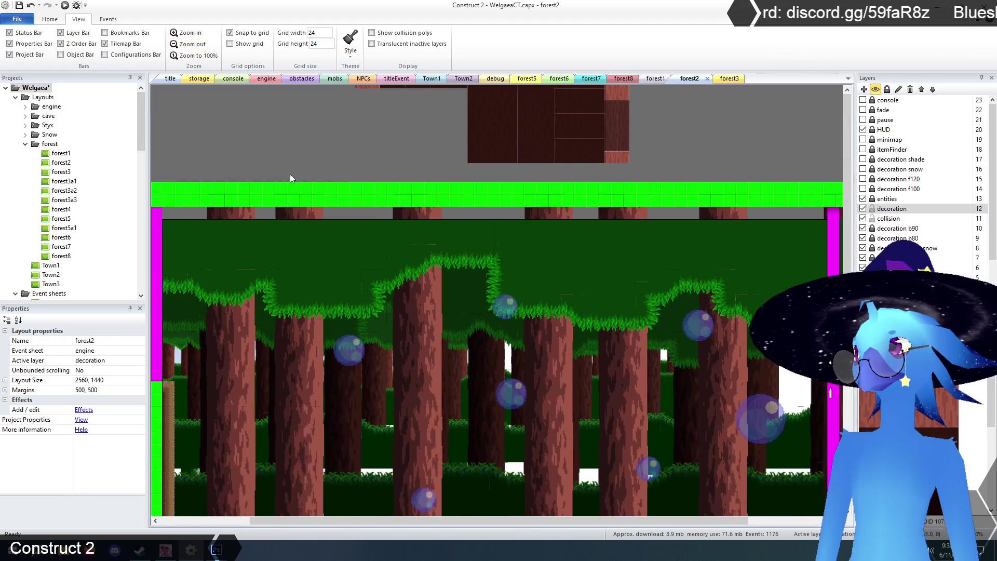
scroll(290, 174, down, 5)
scroll(290, 148, up, 3)
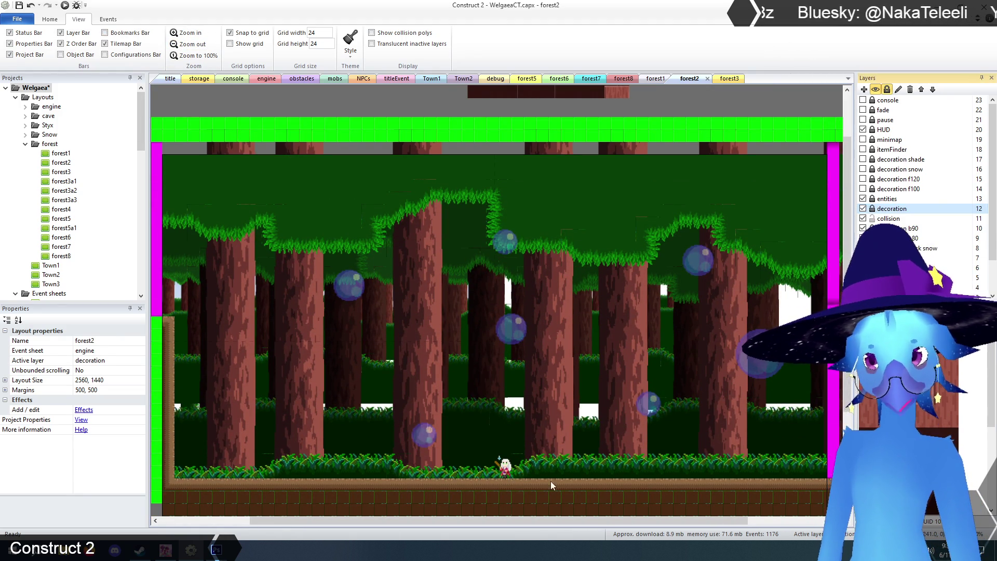
Select the TilemapCollision tilemap and hide the decoration layer
click(531, 498)
click(301, 100)
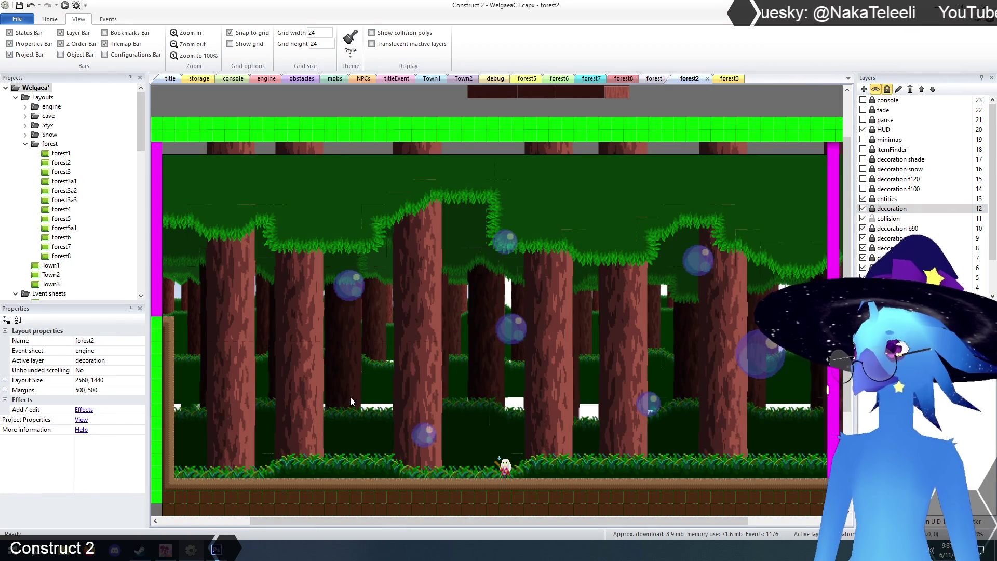
click(350, 397)
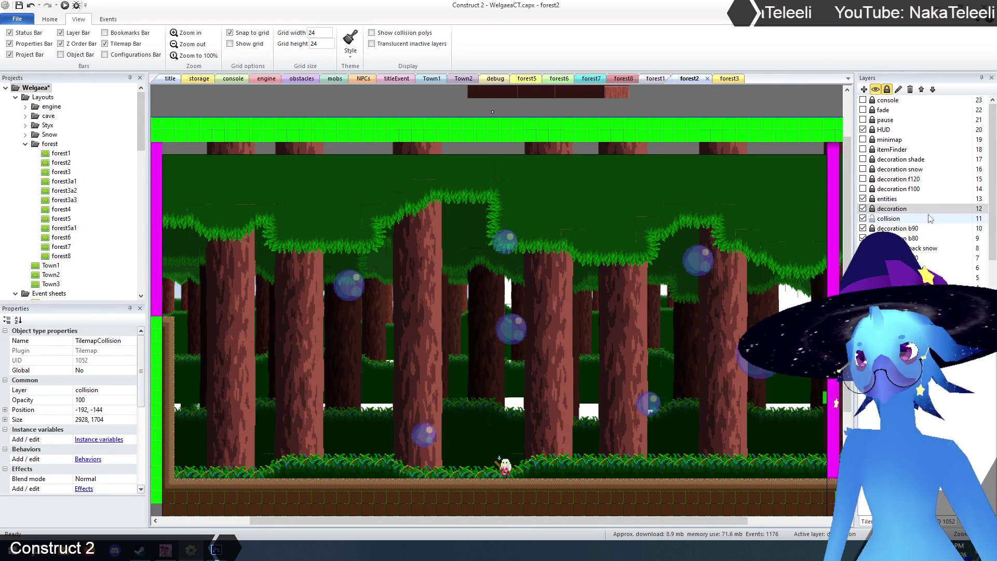
click(864, 208)
scroll(640, 360, down, 1)
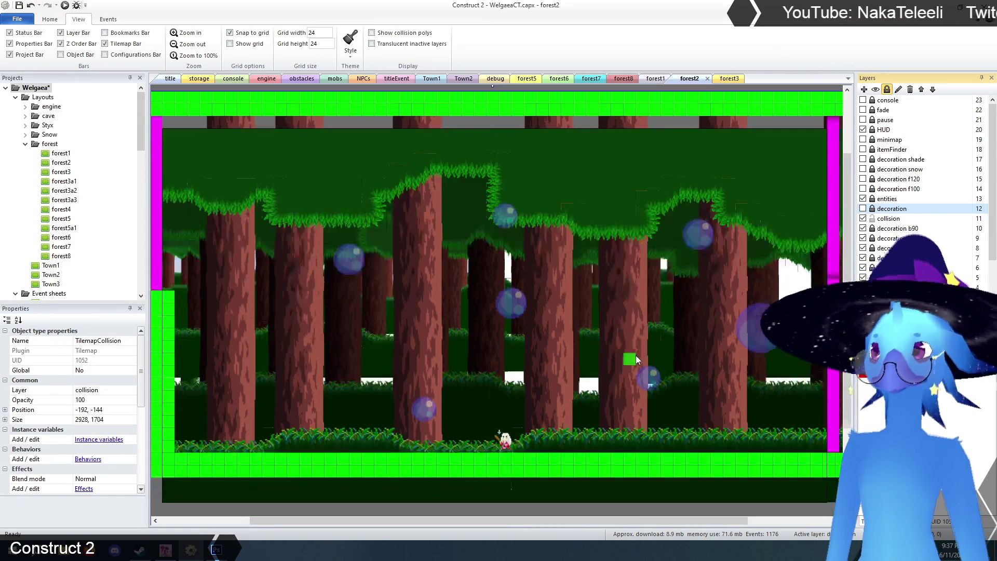
Paint collision columns rising from the ground and hanging from the ceiling, widening and extending the left ceiling column
drag(643, 519, 658, 523)
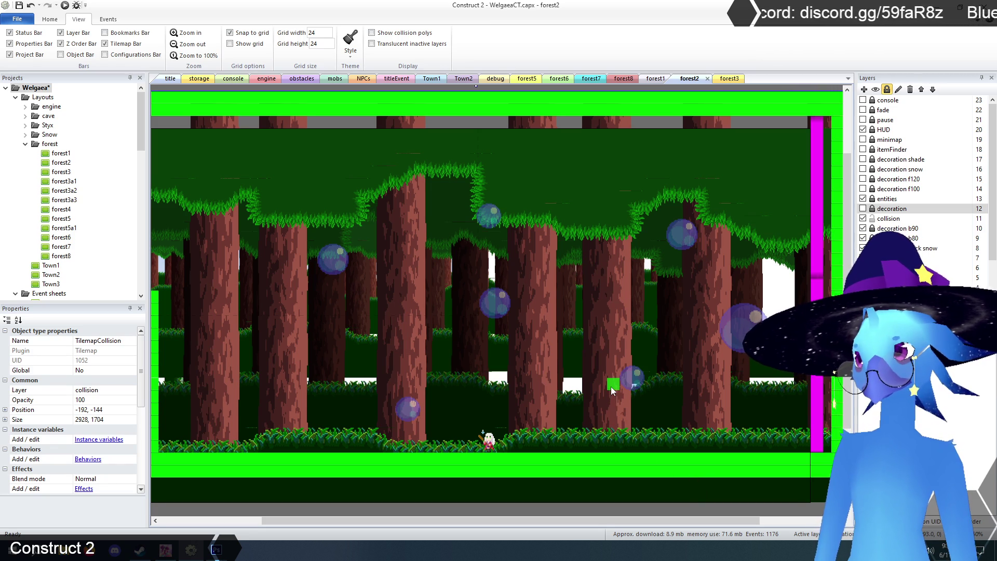
drag(602, 387, 609, 448)
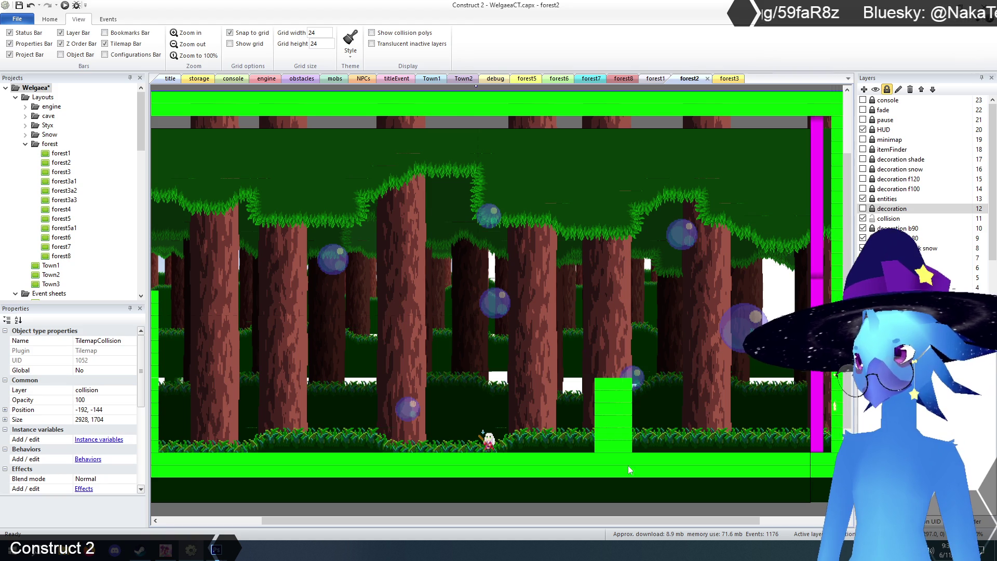
mouse_move(601, 273)
mouse_down()
mouse_move(601, 140)
mouse_move(608, 152)
mouse_move(614, 119)
mouse_move(631, 210)
mouse_move(627, 309)
mouse_move(601, 311)
mouse_move(614, 201)
mouse_move(612, 307)
mouse_up()
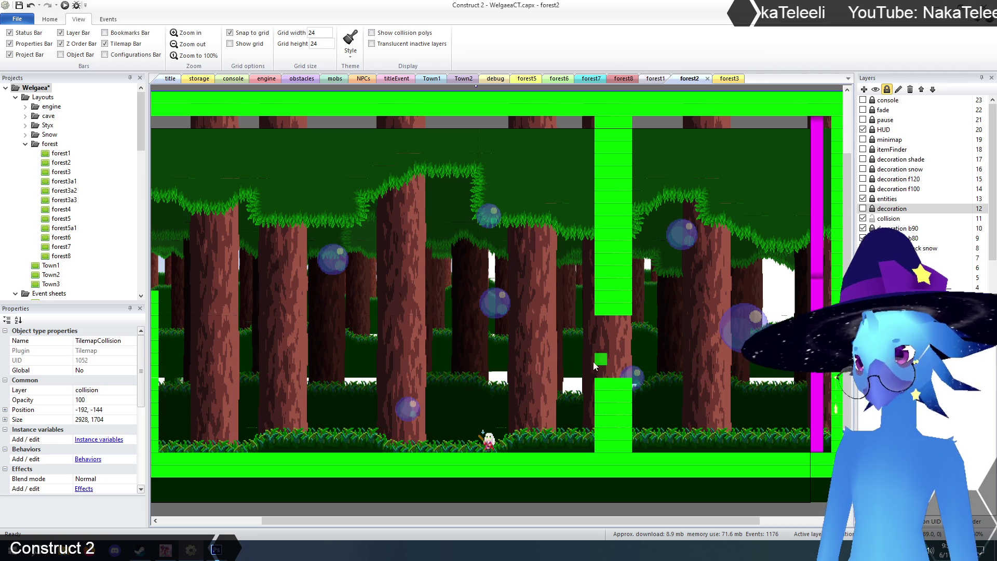
drag(353, 275, 352, 449)
mouse_move(364, 272)
mouse_down()
mouse_move(364, 462)
mouse_move(376, 290)
mouse_move(376, 466)
mouse_up()
mouse_move(357, 140)
mouse_down()
mouse_move(374, 156)
mouse_move(377, 134)
mouse_up()
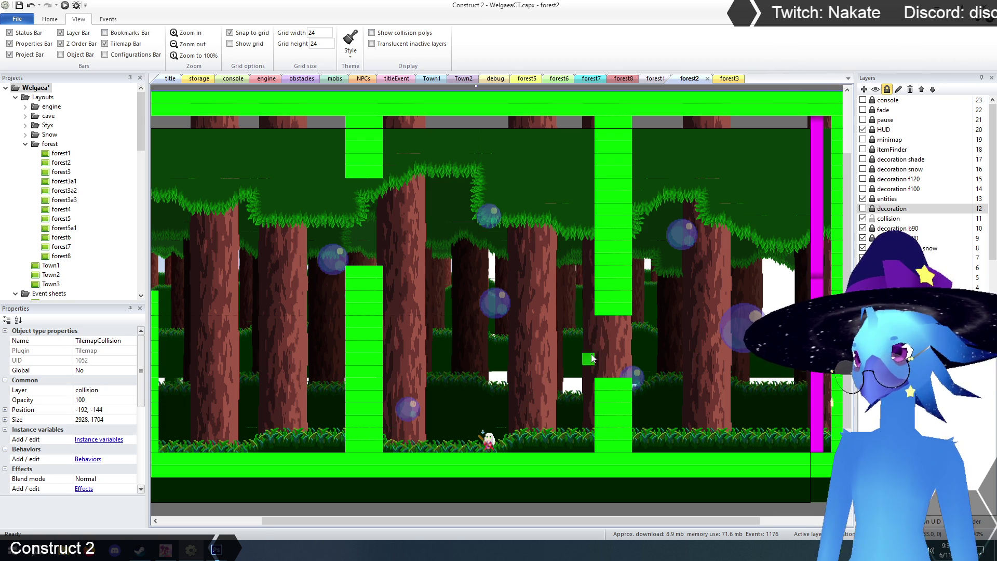
drag(351, 196, 377, 193)
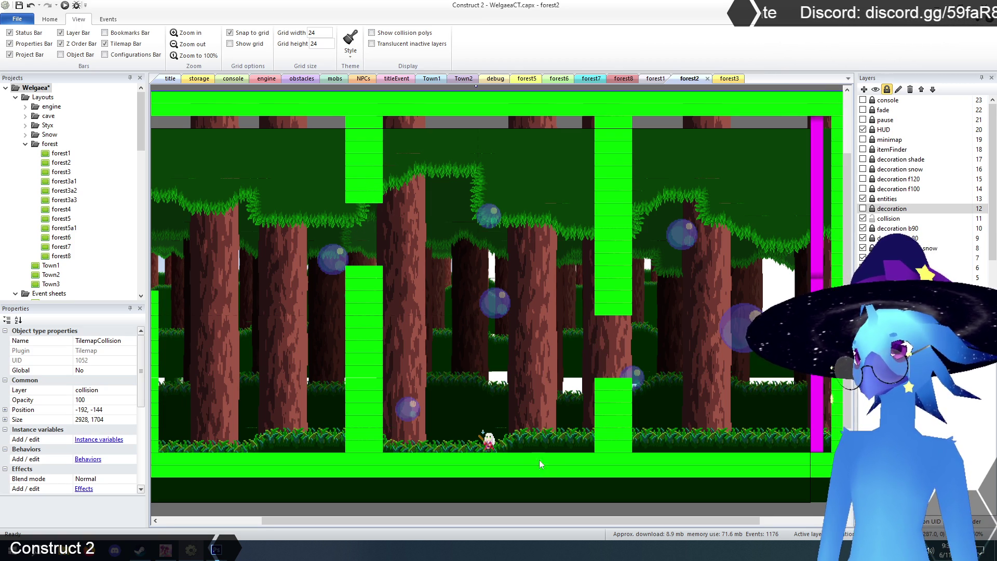
drag(534, 519, 524, 520)
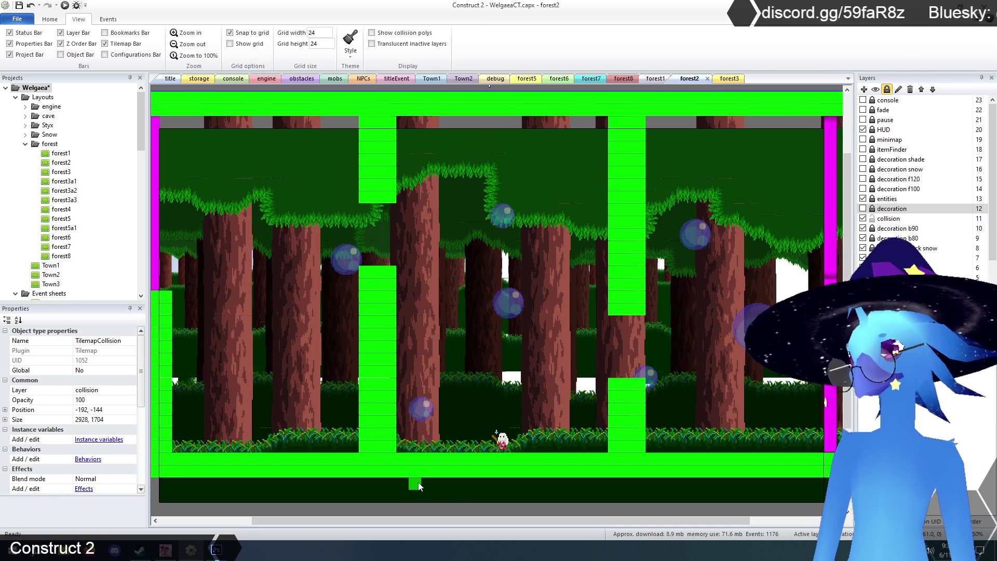
drag(425, 517, 345, 513)
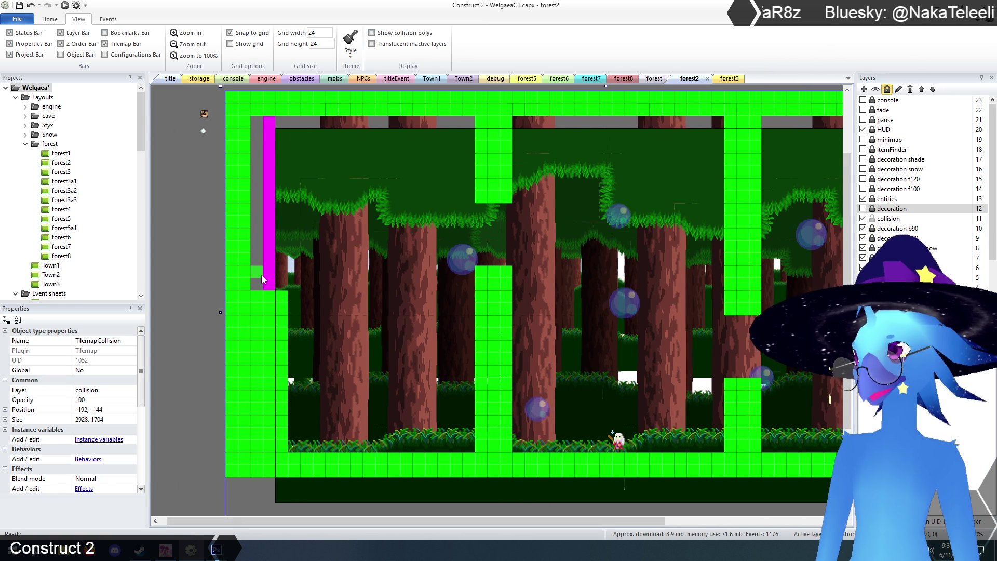
mouse_move(261, 276)
mouse_down()
mouse_move(347, 279)
mouse_move(289, 285)
mouse_move(324, 296)
mouse_move(295, 328)
mouse_move(293, 359)
mouse_move(371, 399)
mouse_move(307, 347)
mouse_move(314, 431)
mouse_move(290, 382)
mouse_move(350, 436)
mouse_move(411, 413)
mouse_move(467, 431)
mouse_move(473, 449)
mouse_move(369, 425)
mouse_up()
click(468, 421)
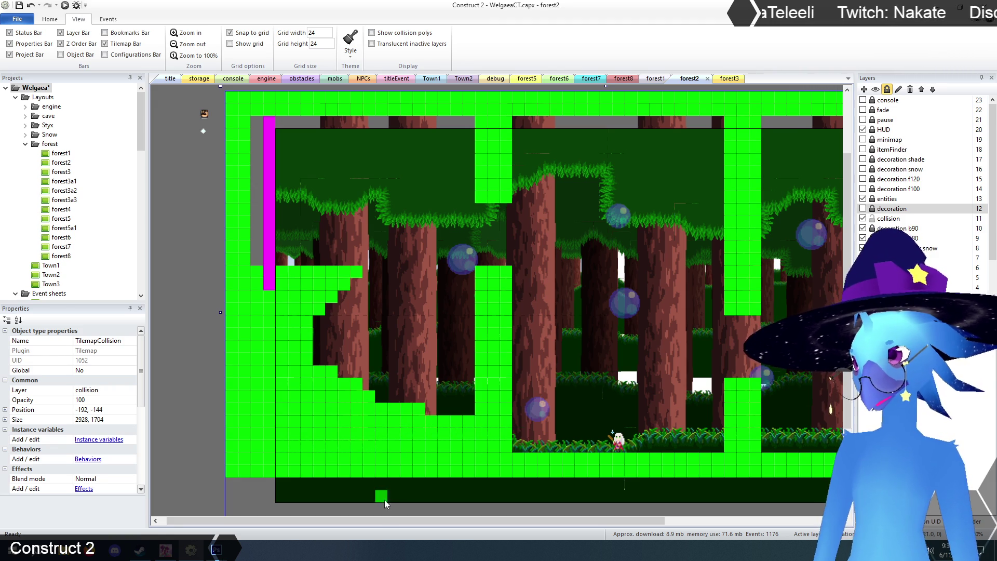
drag(375, 521, 461, 522)
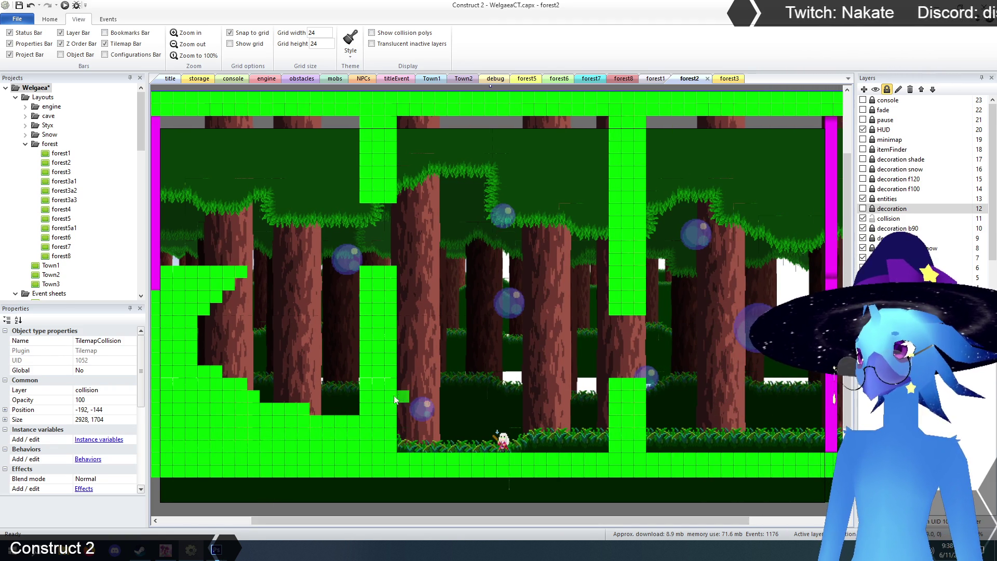
mouse_move(400, 406)
mouse_down()
mouse_move(449, 401)
mouse_move(613, 439)
mouse_move(403, 418)
mouse_move(399, 445)
mouse_move(639, 452)
mouse_move(691, 437)
mouse_move(645, 449)
mouse_up()
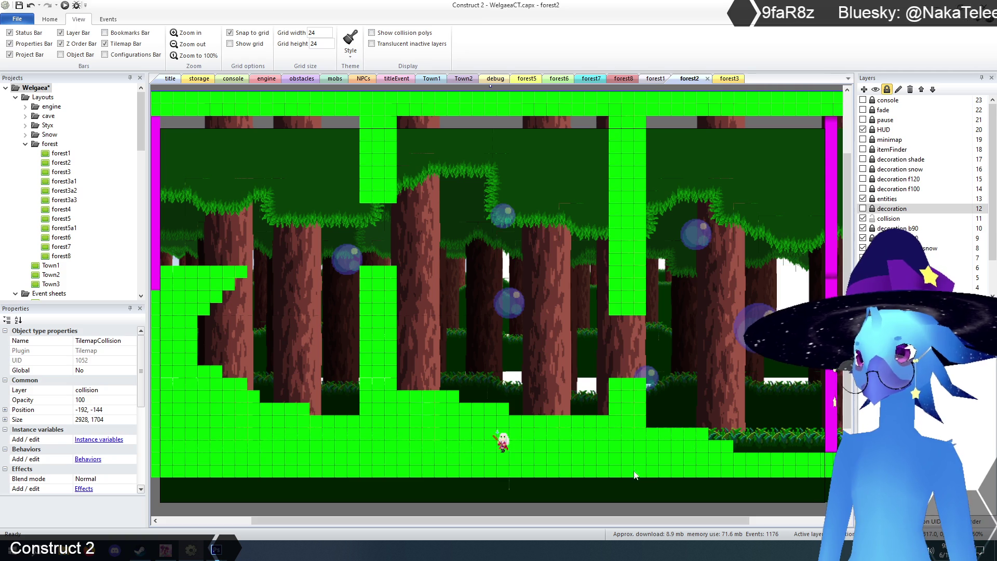
drag(577, 521, 544, 523)
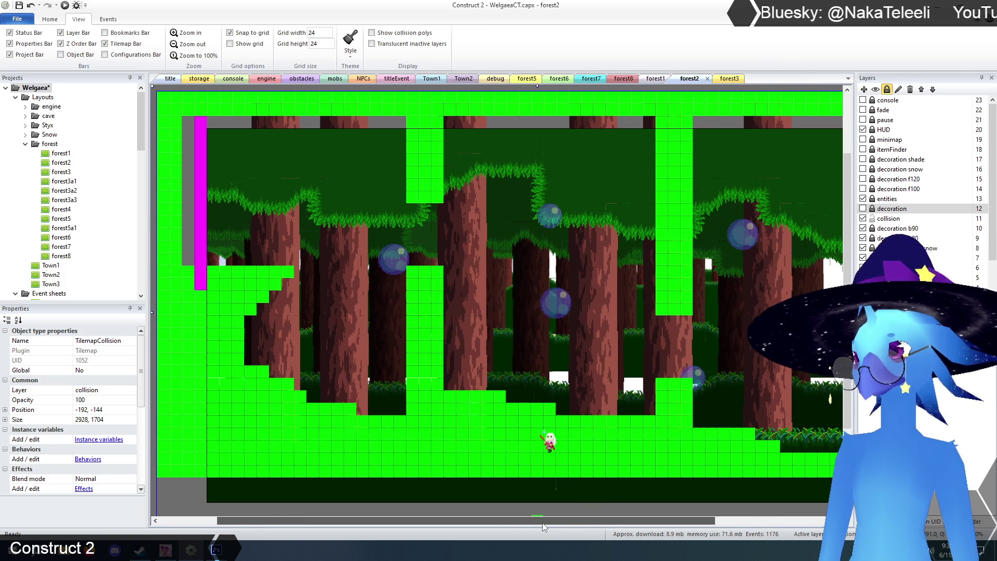
click(378, 387)
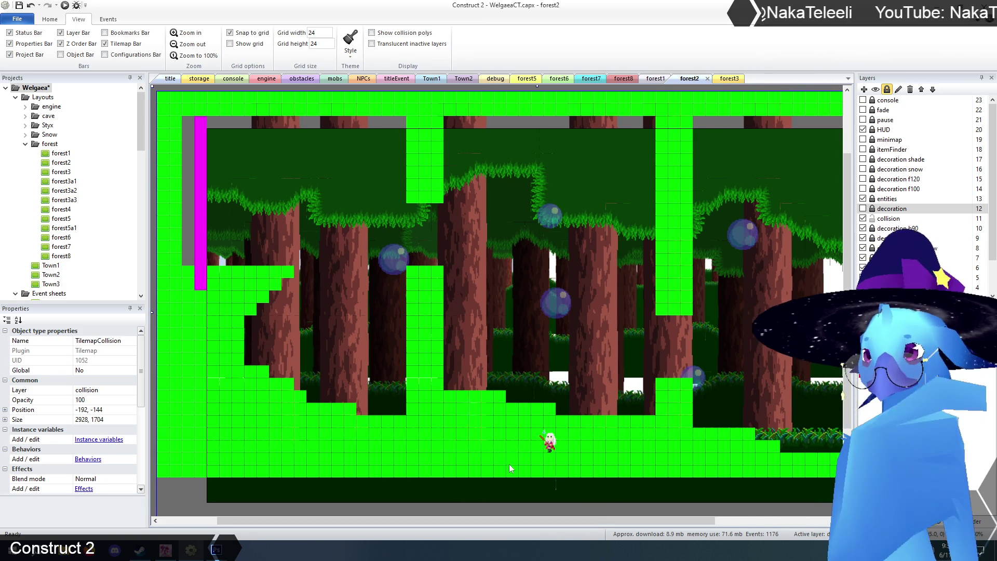
mouse_move(544, 523)
mouse_down()
mouse_move(602, 526)
mouse_move(555, 528)
mouse_move(598, 529)
mouse_move(569, 530)
mouse_up()
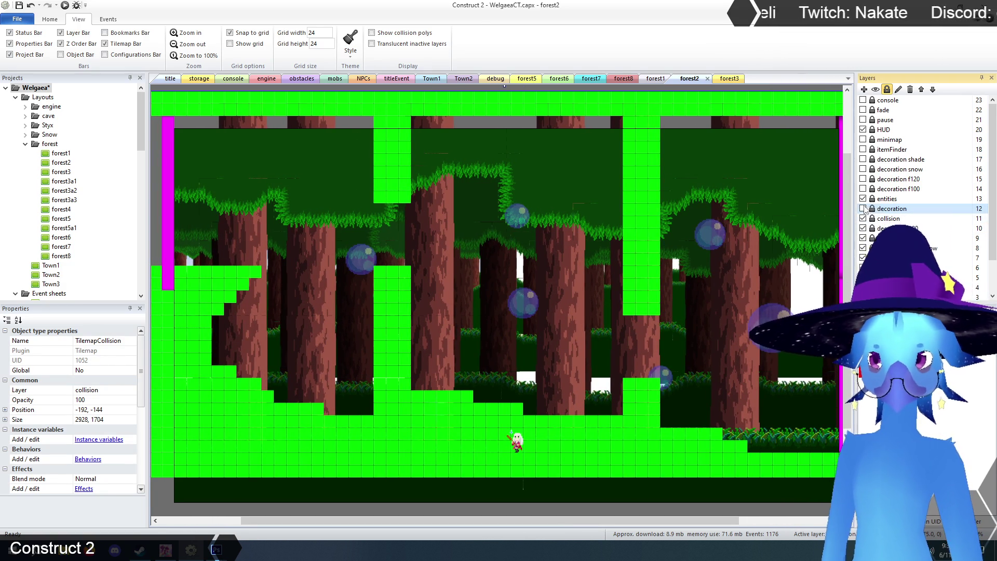
Make the decoration layer visible and select the TilemapCave tilemap
click(877, 90)
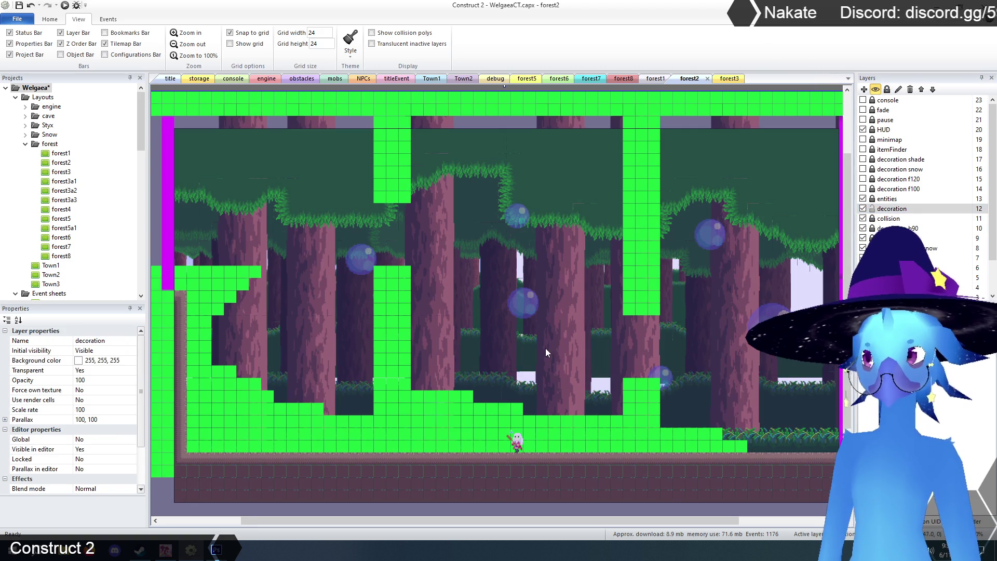
click(546, 348)
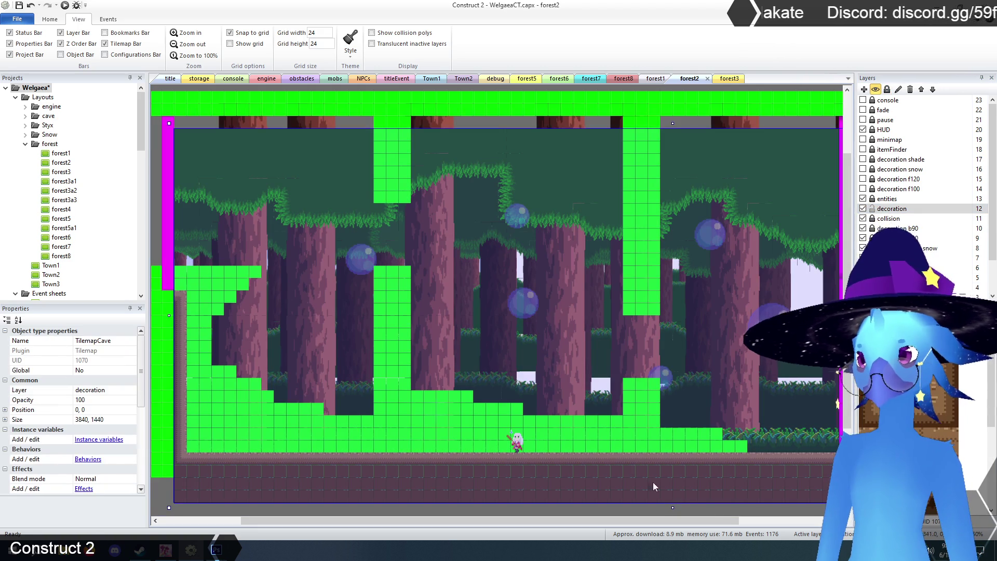
scroll(336, 199, up, 5)
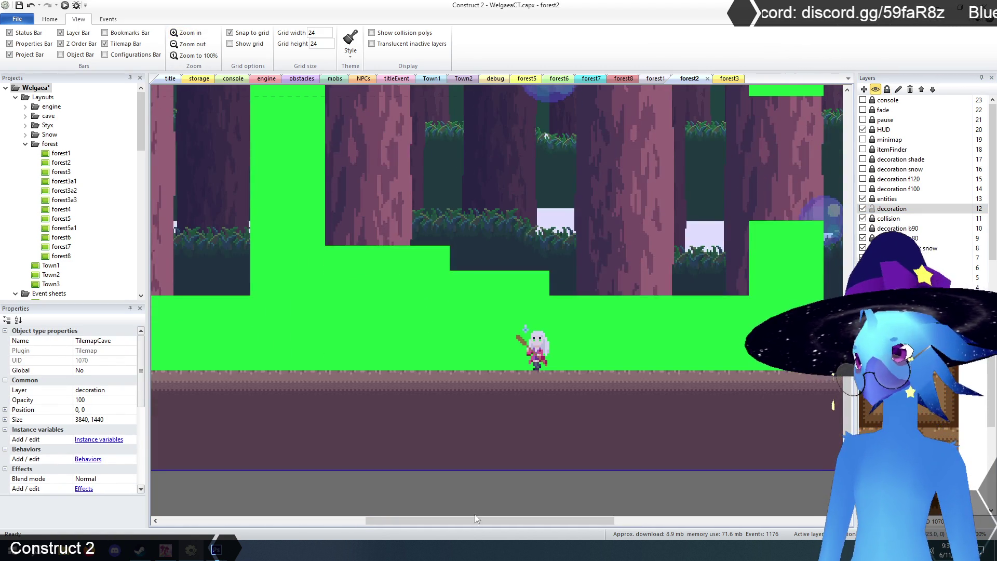
Paint dirt tiles at the ground's step edges and a ledge corner
mouse_move(474, 520)
mouse_down()
mouse_move(590, 521)
mouse_move(618, 533)
mouse_up()
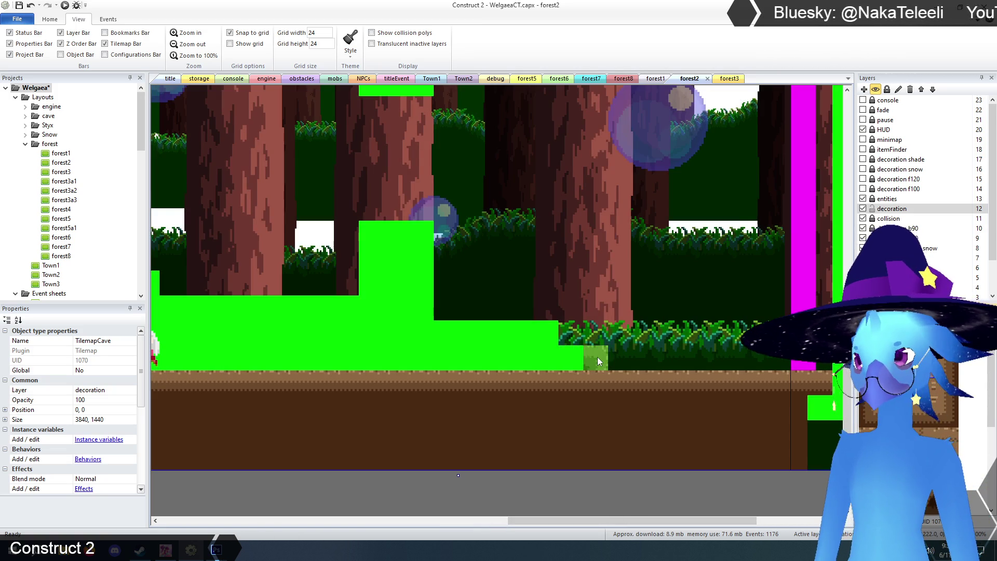
drag(597, 357, 550, 337)
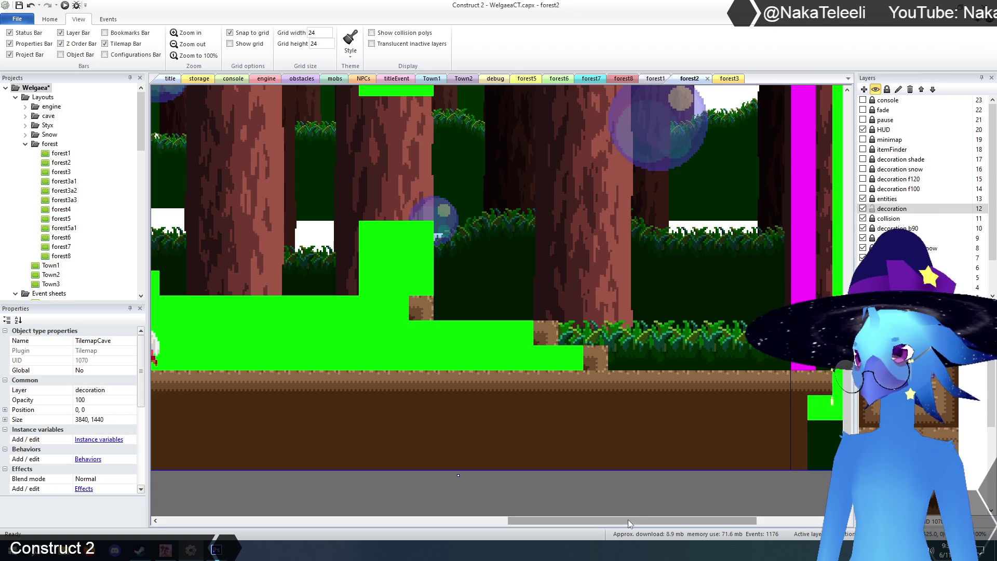
drag(631, 521, 468, 522)
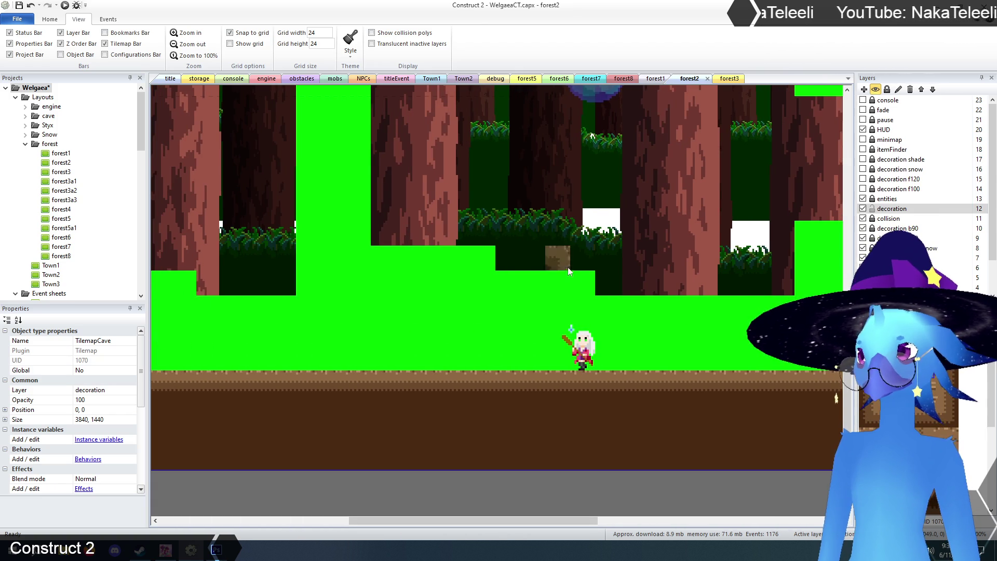
click(582, 280)
Place dirt tiles at the tree-base step, the ledge edge and the stepped slope
drag(590, 520, 506, 521)
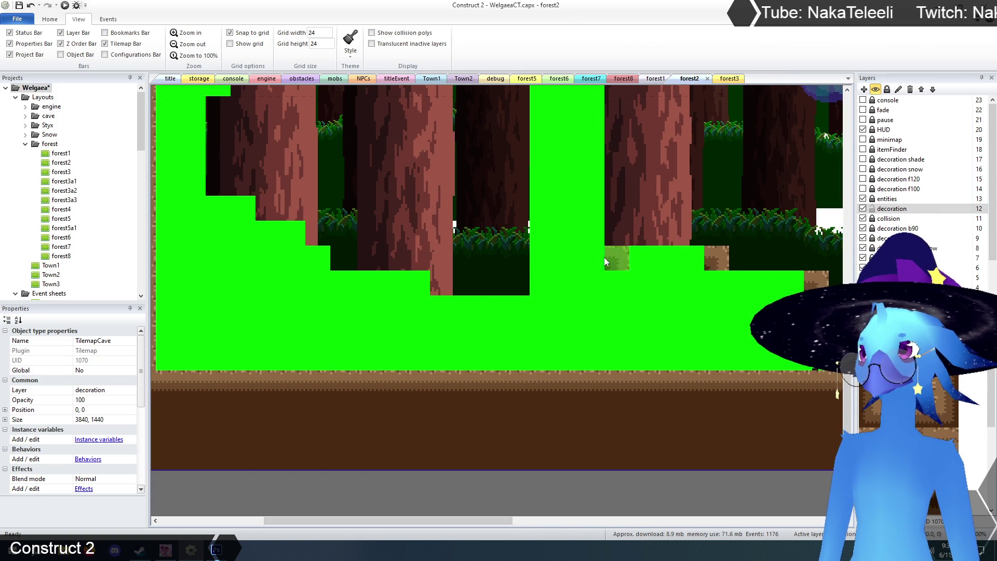
click(415, 280)
click(318, 258)
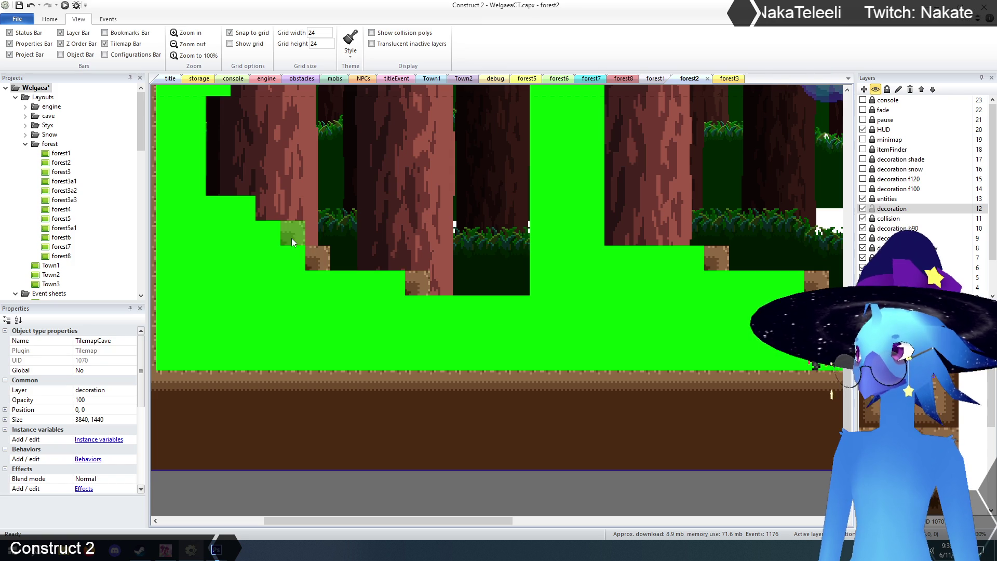
scroll(291, 237, up, 5)
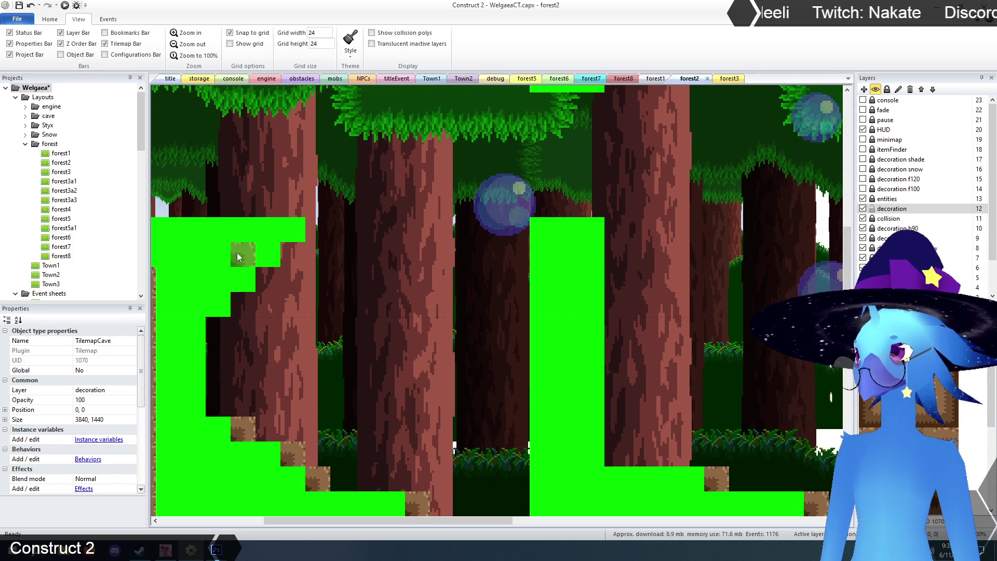
scroll(571, 322, down, 2)
scroll(416, 290, up, 1)
scroll(453, 333, down, 1)
click(544, 370)
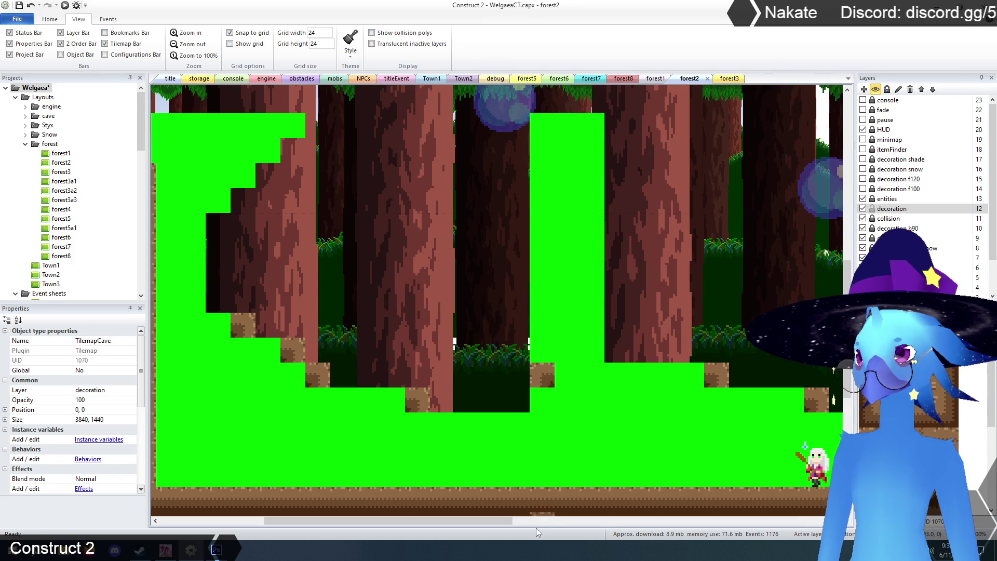
scroll(509, 447, down, 1)
scroll(627, 499, right, 3)
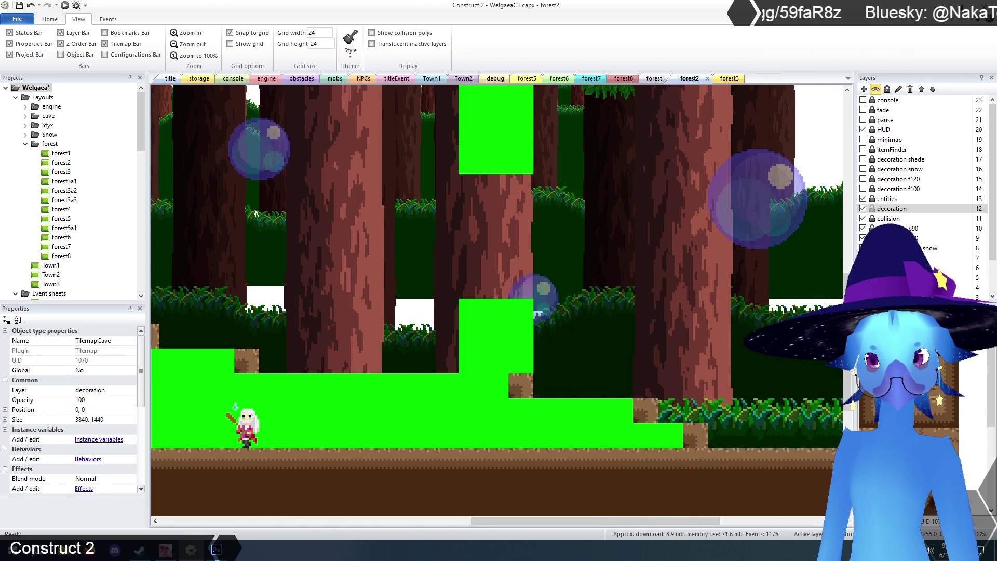
scroll(468, 395, left, 9)
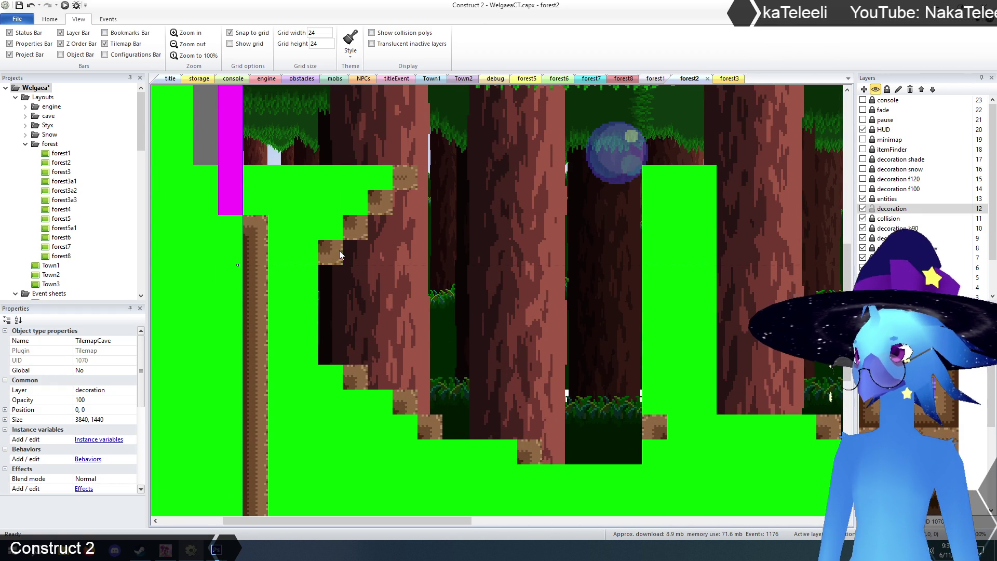
scroll(452, 329, down, 4)
scroll(452, 330, up, 3)
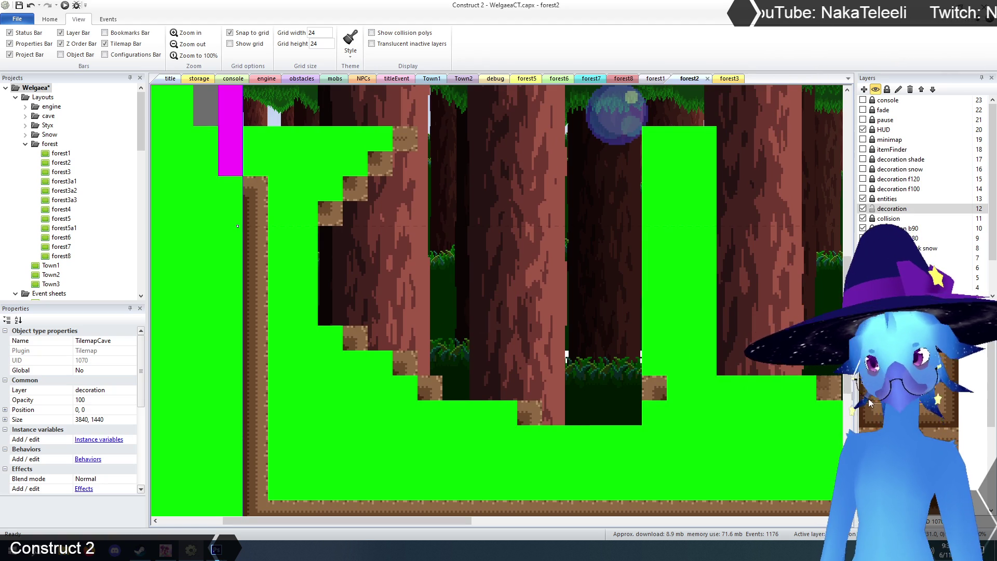
Paint a diagonal of dirt tiles up the slope, then erase the misplaced ones
click(495, 440)
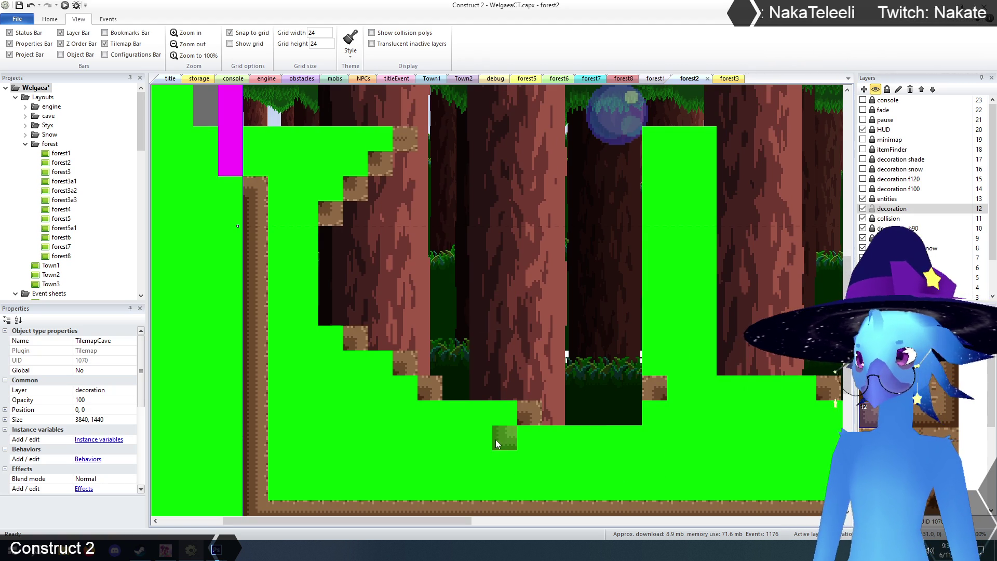
click(409, 414)
click(374, 391)
click(332, 370)
click(303, 347)
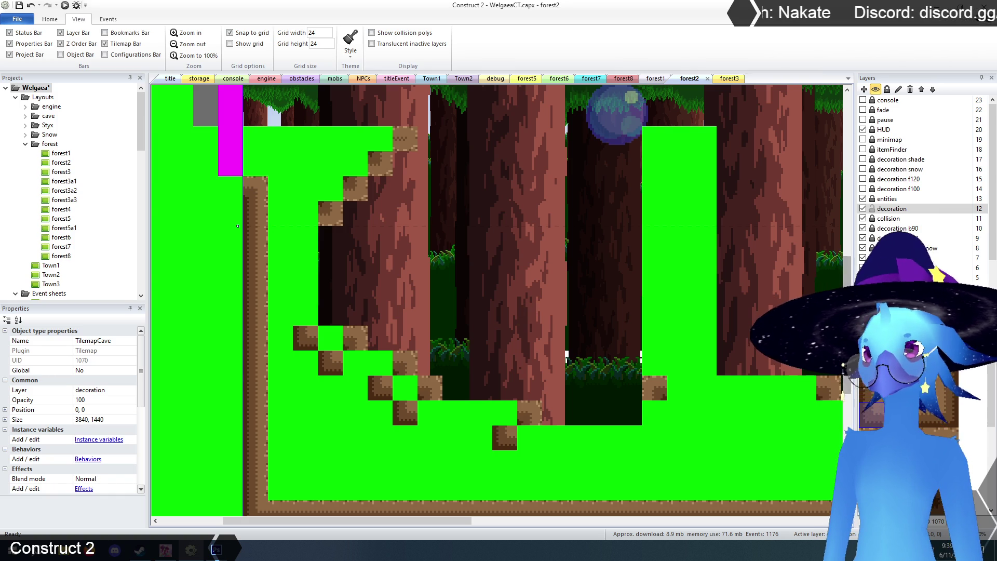
right_click(335, 364)
right_click(381, 389)
right_click(406, 413)
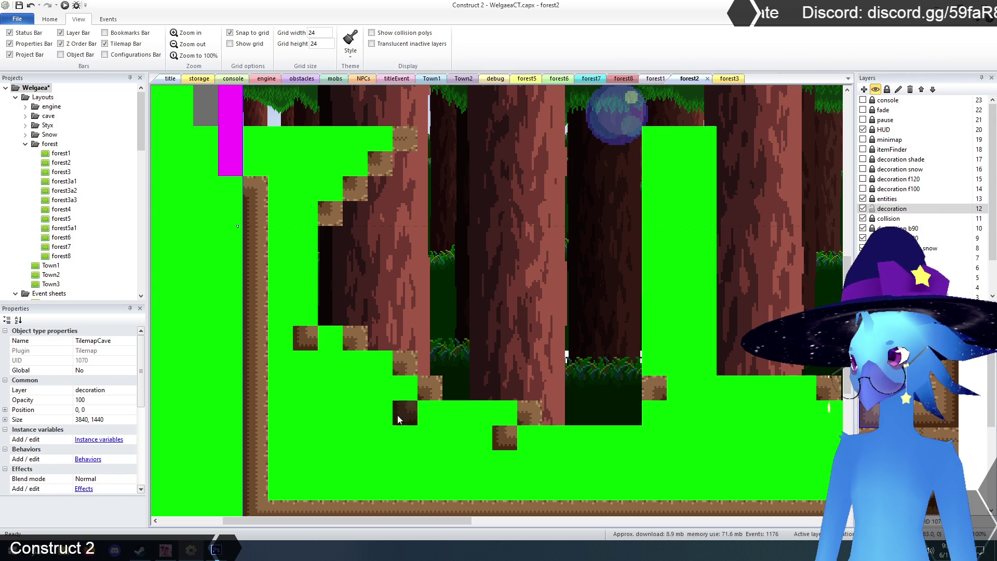
right_click(505, 438)
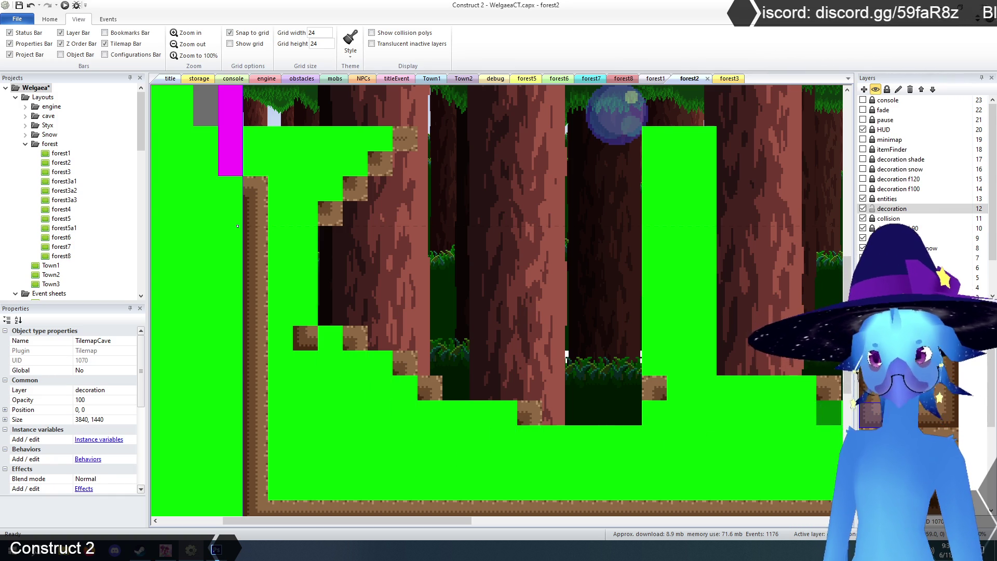
Re-lay dirt tiles along the lower and upper staircase steps
click(535, 439)
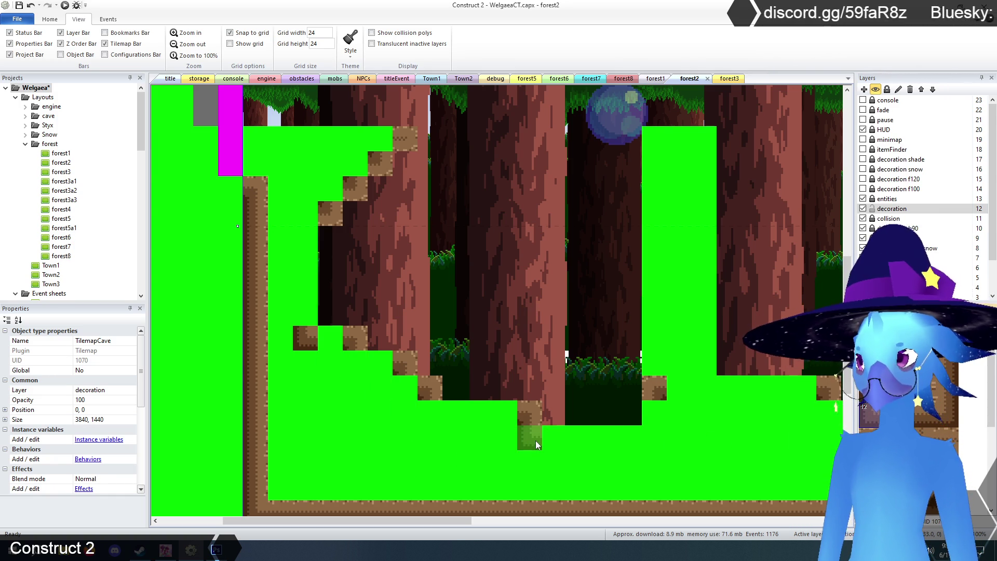
click(437, 412)
click(412, 391)
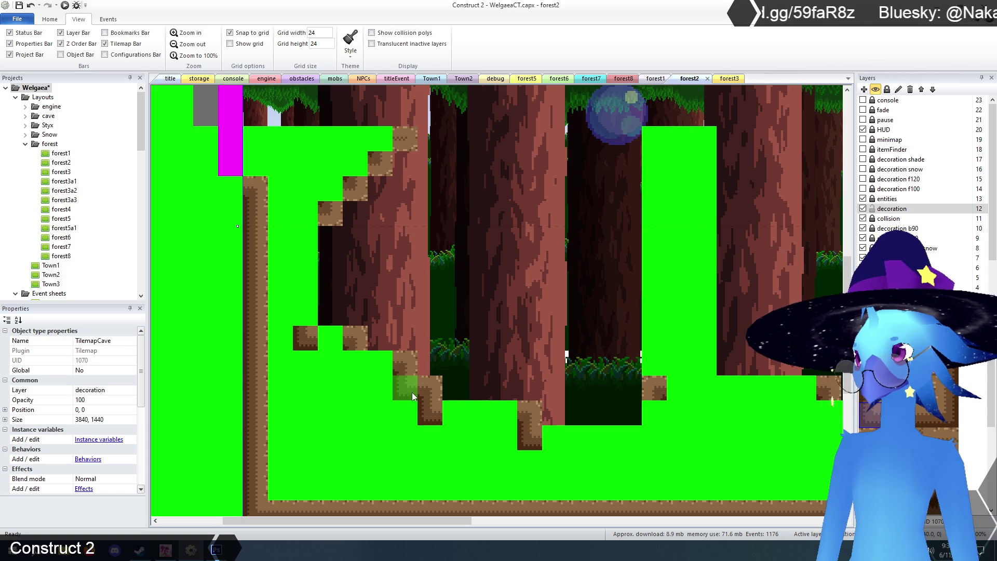
click(351, 367)
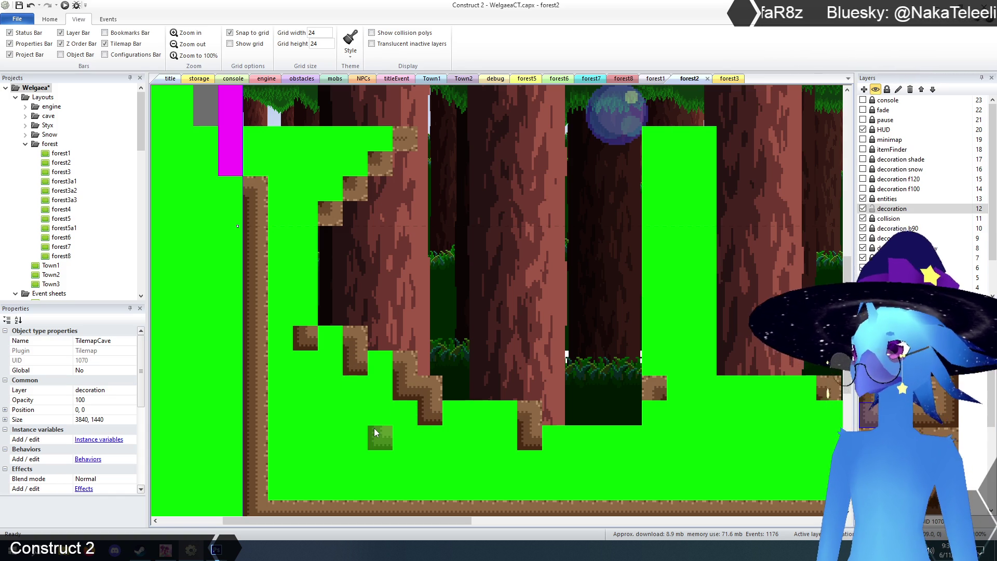
click(310, 216)
click(327, 190)
click(349, 170)
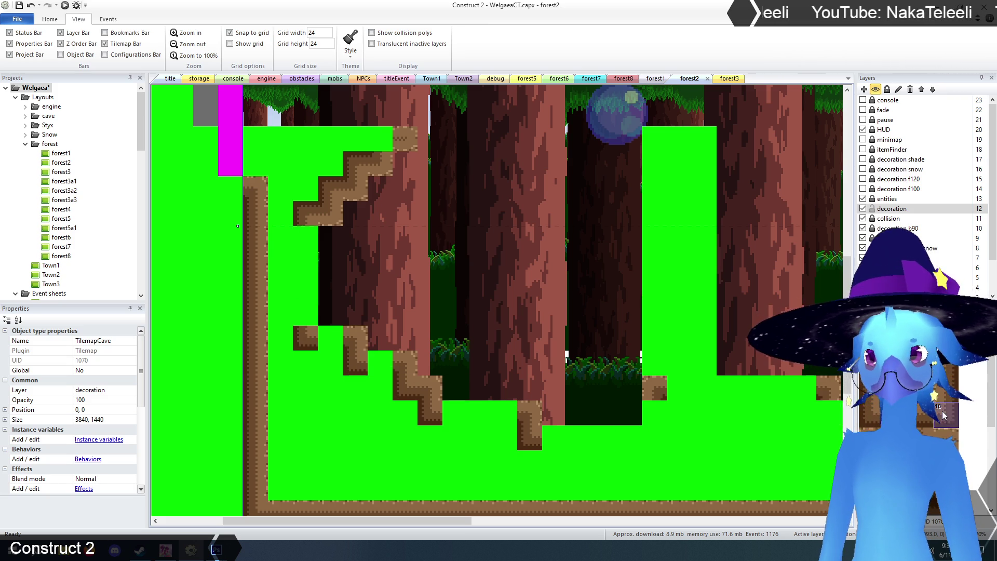
Add dirt tiles at the ground edge and step, and fill the green gap in the column with earth
click(652, 441)
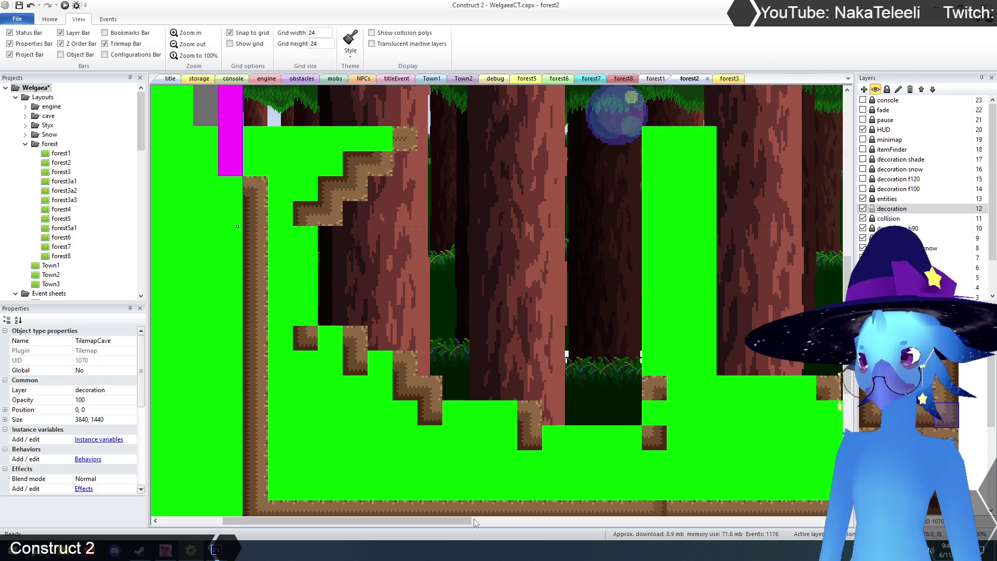
drag(459, 519, 612, 526)
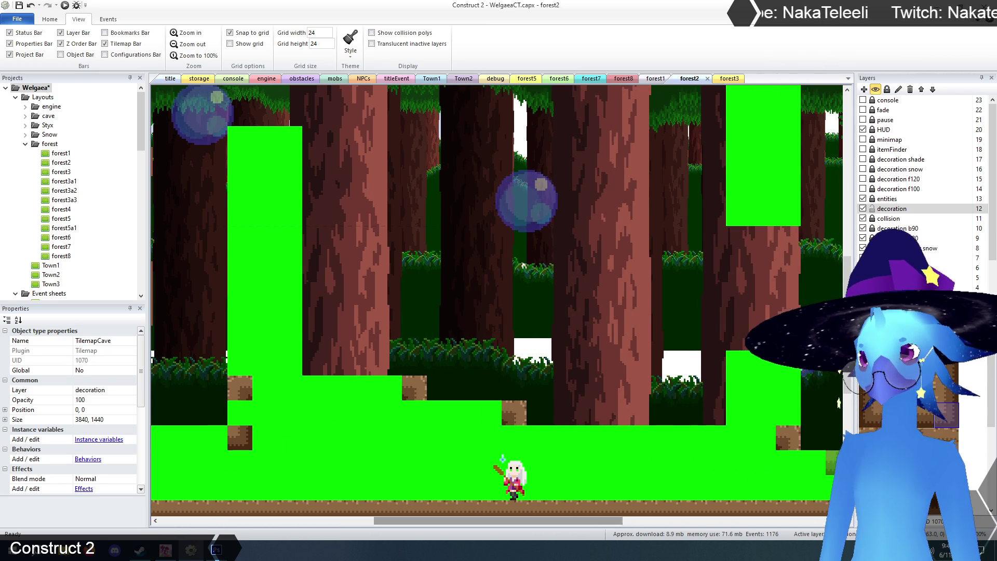
click(422, 406)
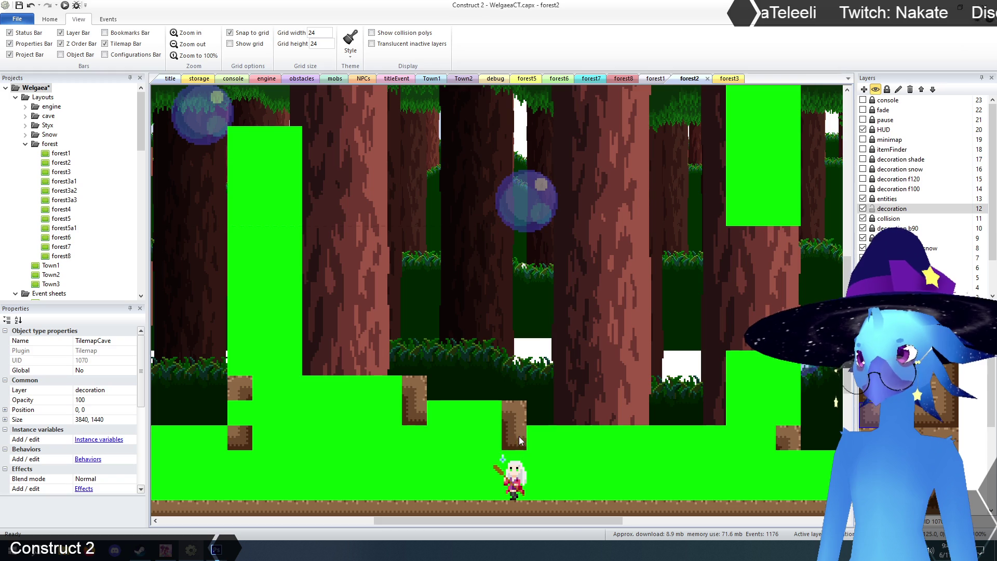
drag(532, 521, 650, 527)
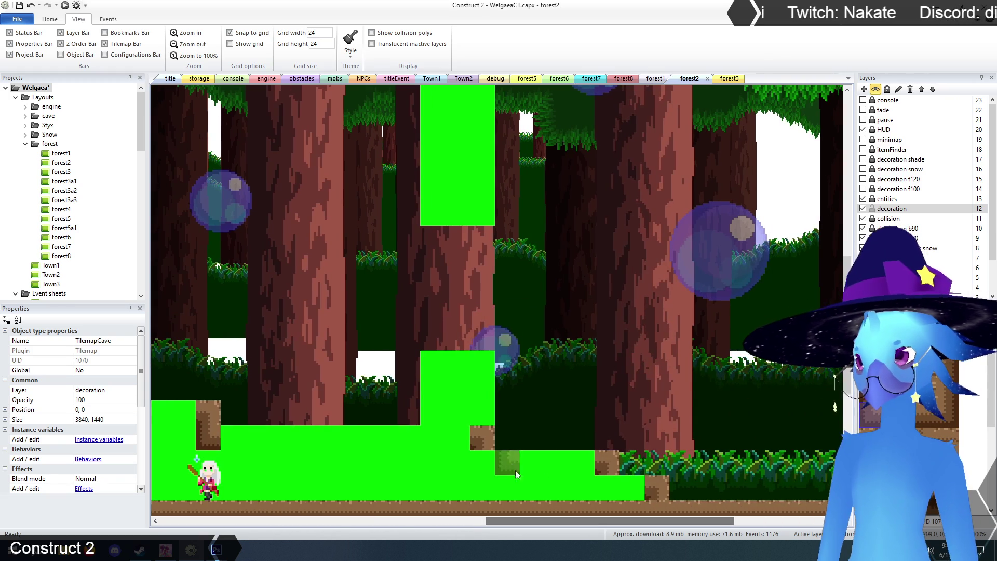
click(607, 487)
scroll(678, 389, down, 5)
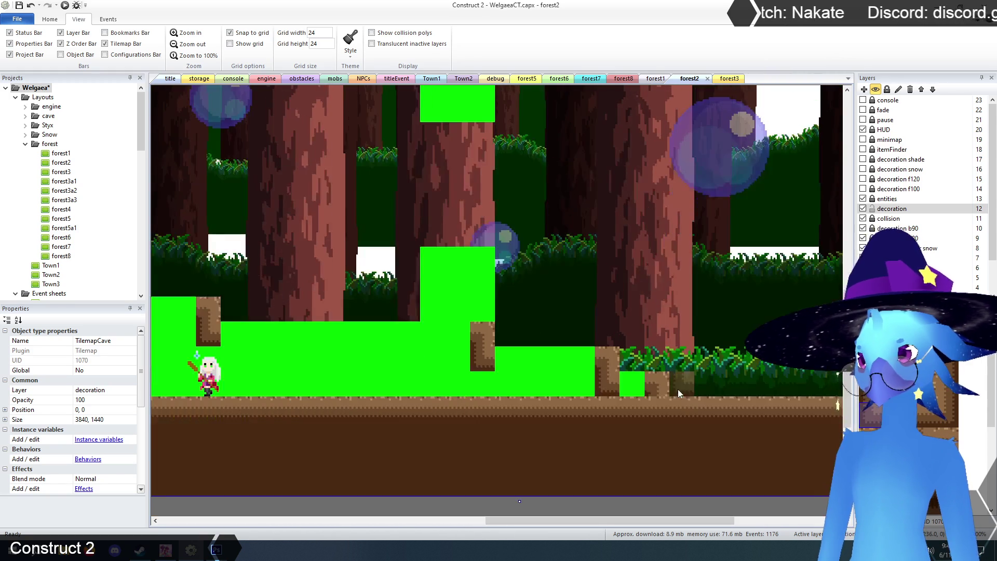
drag(677, 521, 376, 521)
scroll(617, 408, up, 7)
scroll(618, 407, up, 4)
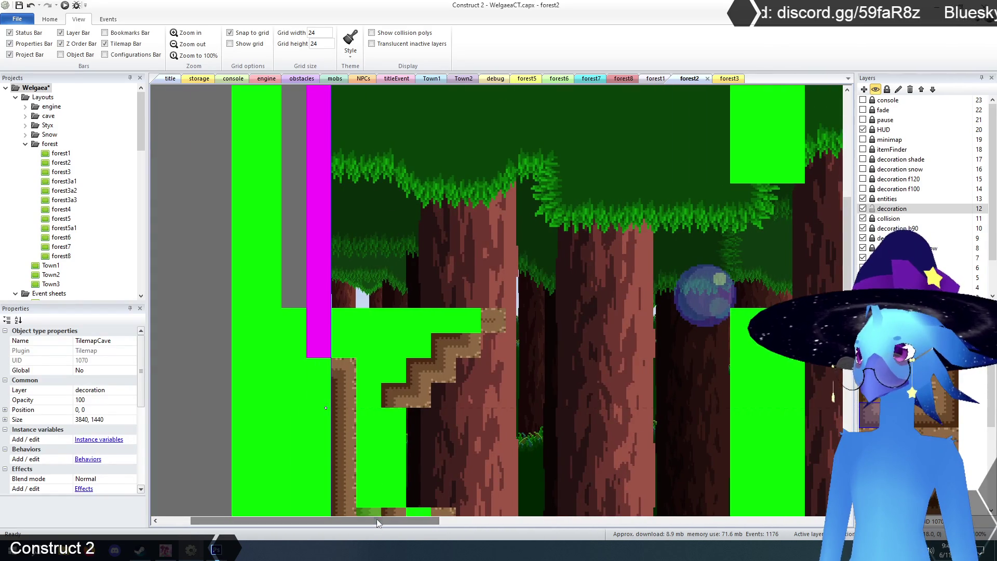
scroll(378, 394, down, 7)
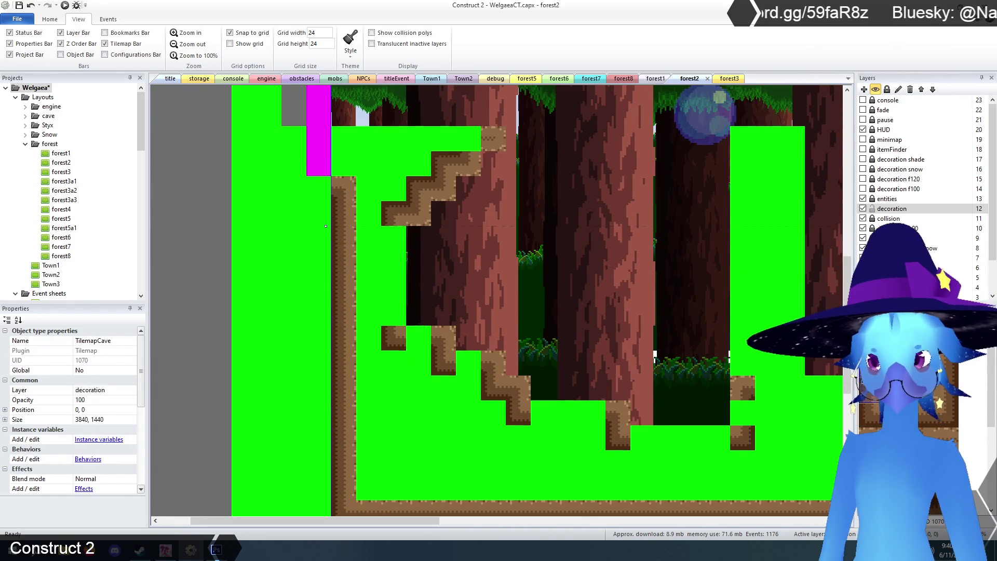
drag(387, 253, 386, 289)
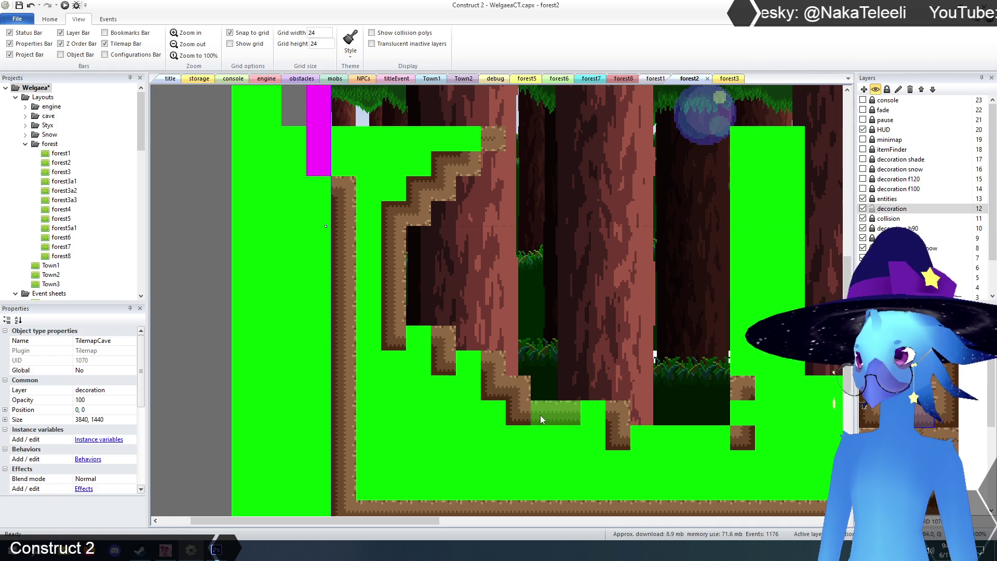
Paint earth edge strips along the lower ledge, the raised ledge and the lower step
click(545, 416)
click(640, 443)
drag(640, 443, 684, 445)
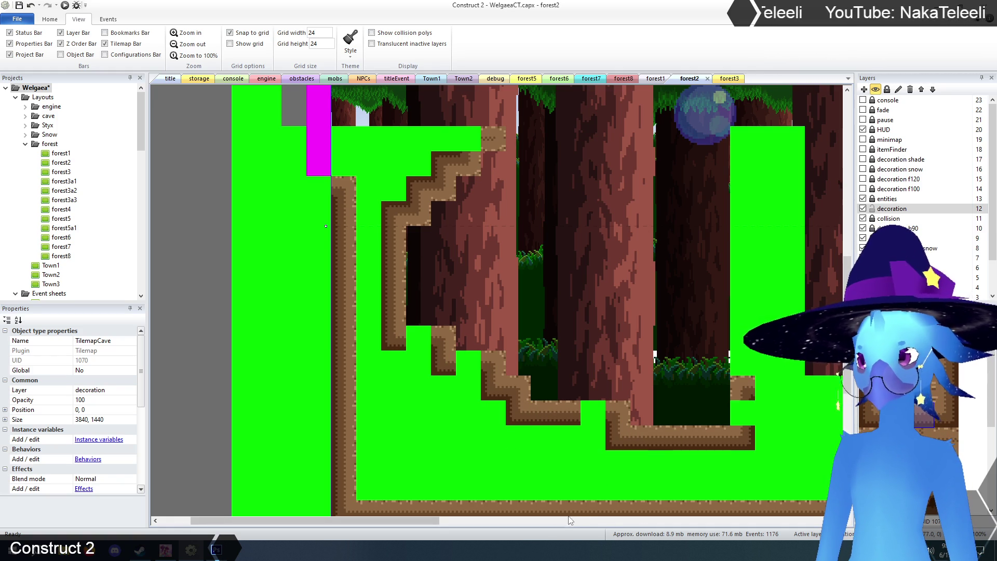
drag(408, 523, 554, 523)
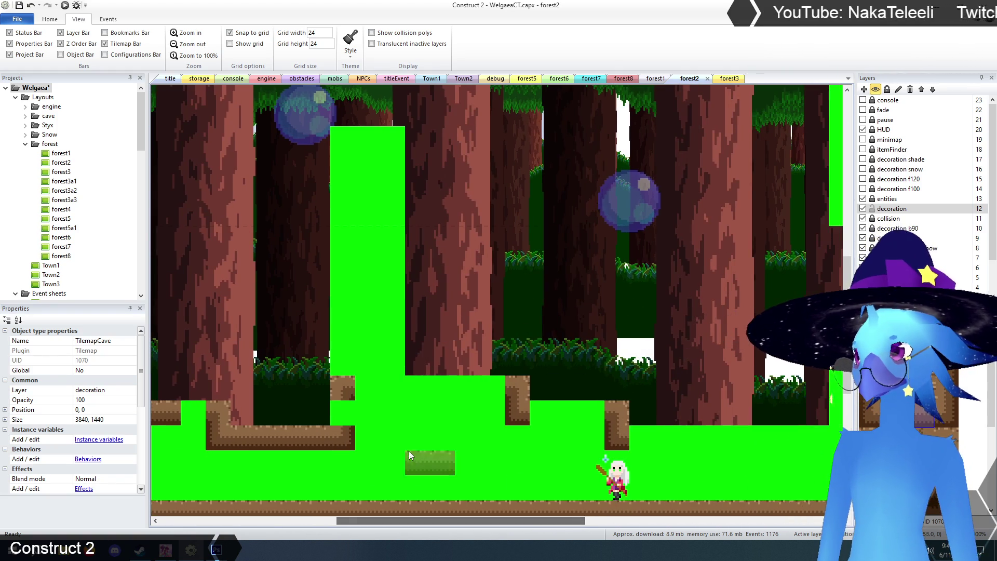
drag(367, 393, 457, 392)
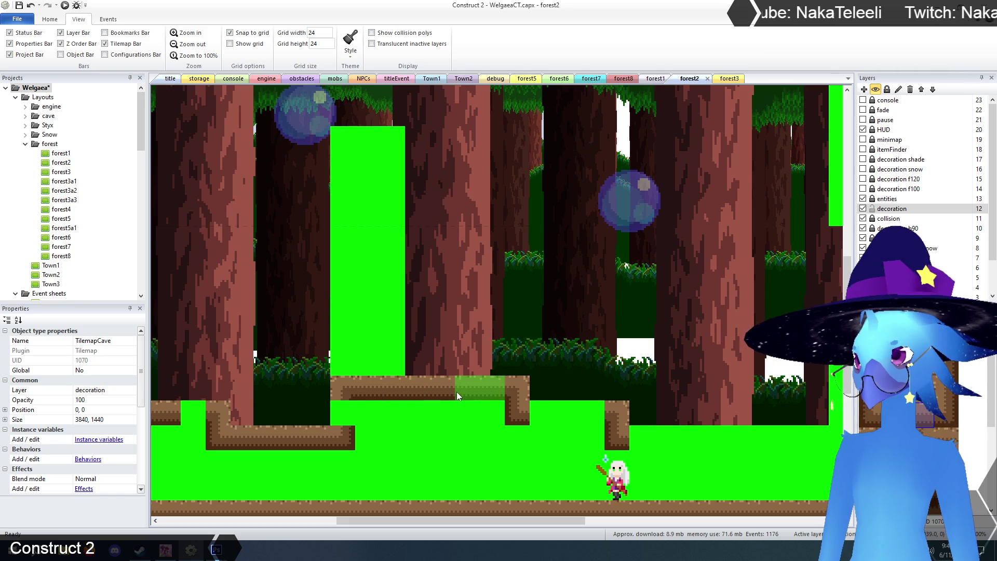
mouse_move(494, 522)
mouse_down()
mouse_move(631, 532)
mouse_move(590, 529)
mouse_up()
click(379, 433)
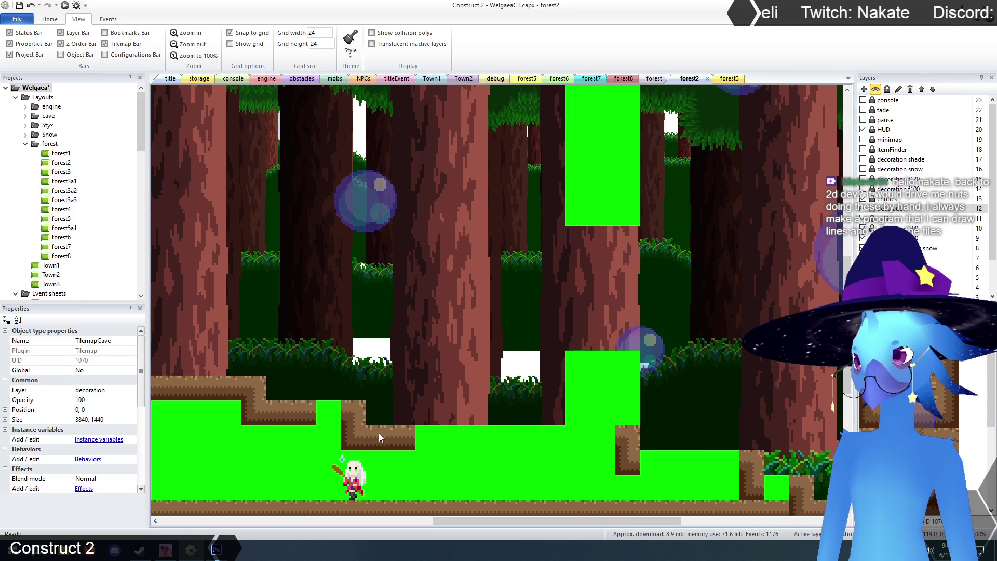
drag(423, 443, 569, 446)
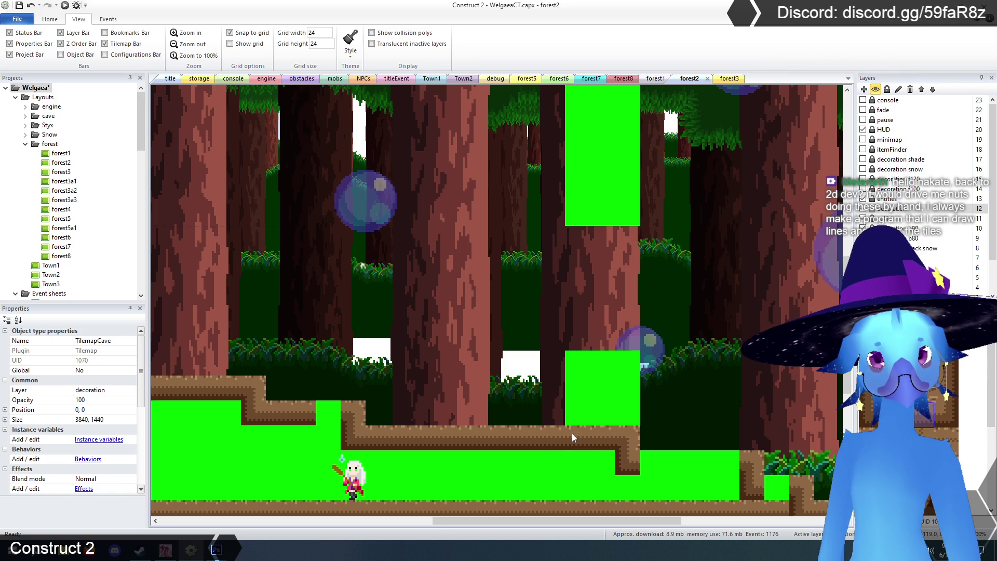
scroll(610, 376, down, 3)
scroll(611, 368, up, 2)
drag(648, 431, 694, 434)
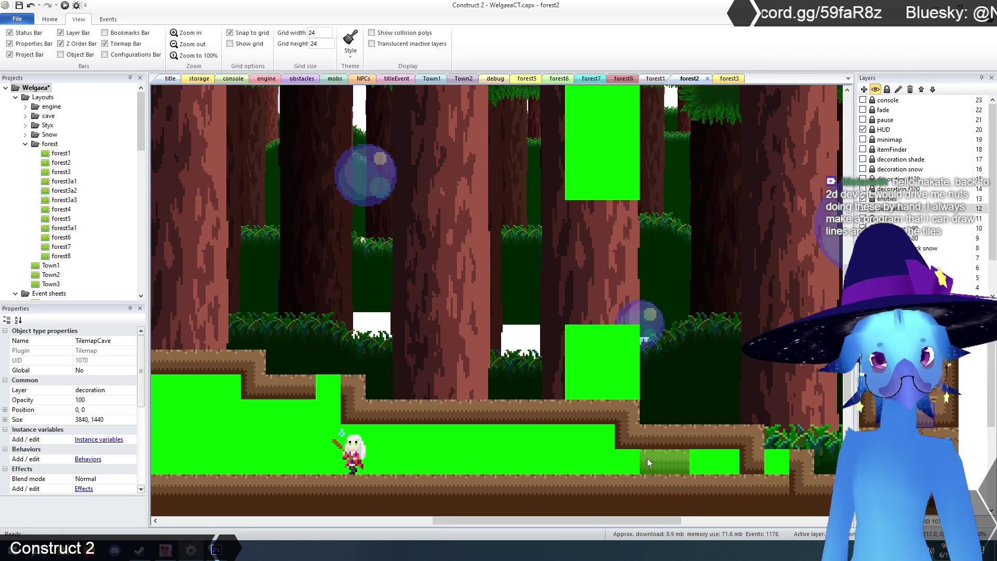
Lay a row of wooden log platform tiles across the cave top
scroll(647, 458, down, 3)
drag(643, 521, 760, 523)
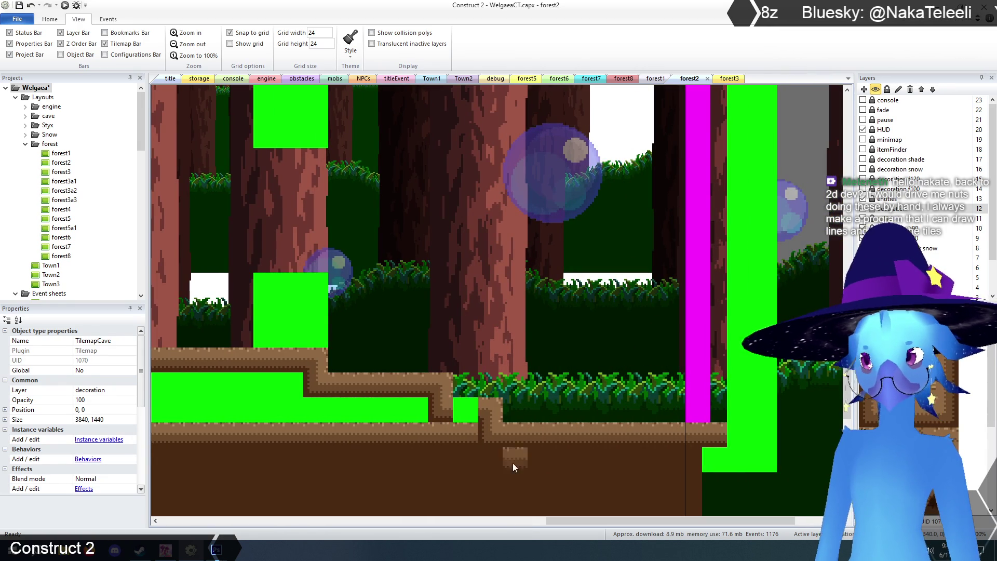
drag(615, 520, 392, 524)
drag(538, 521, 404, 524)
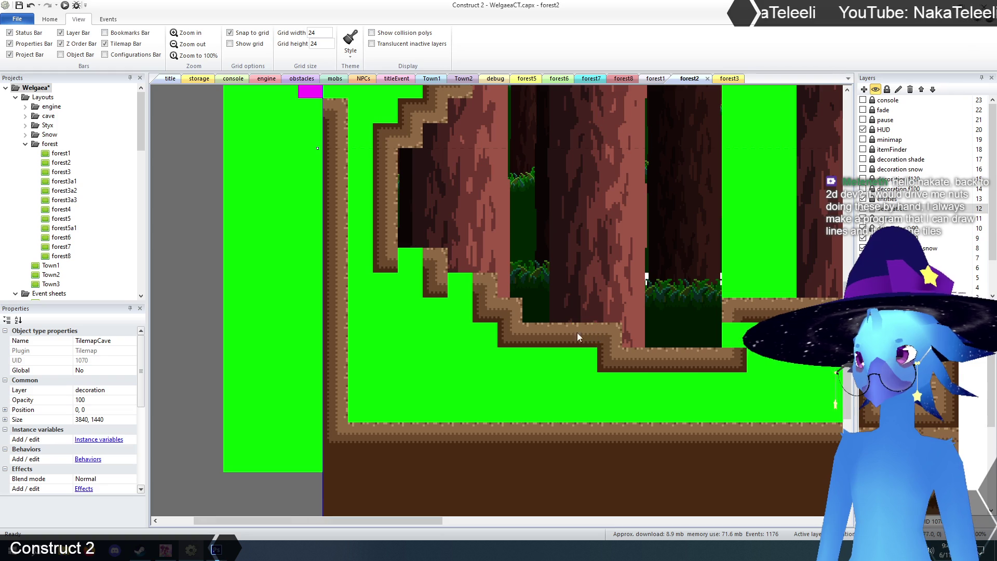
scroll(475, 313, up, 5)
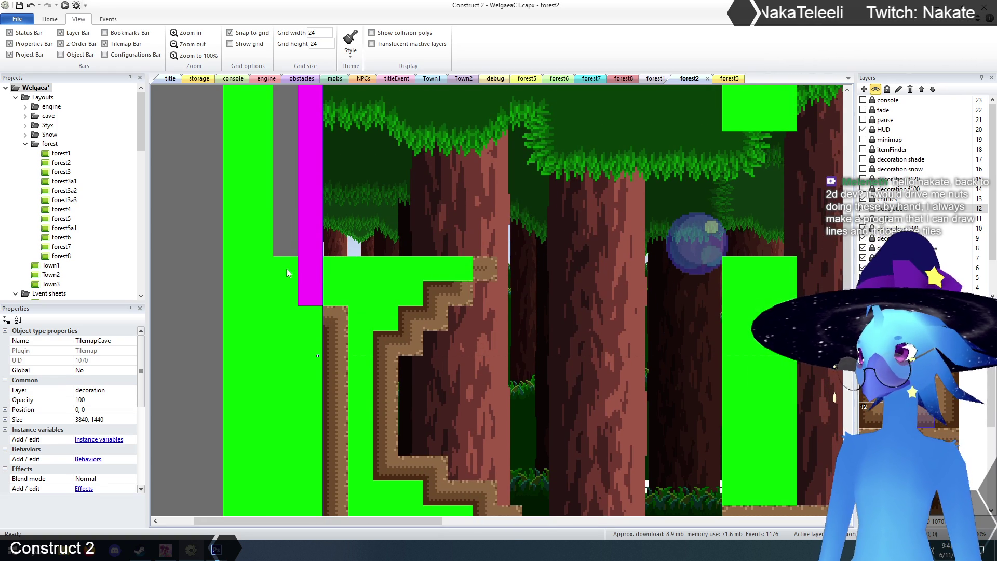
drag(342, 263, 432, 265)
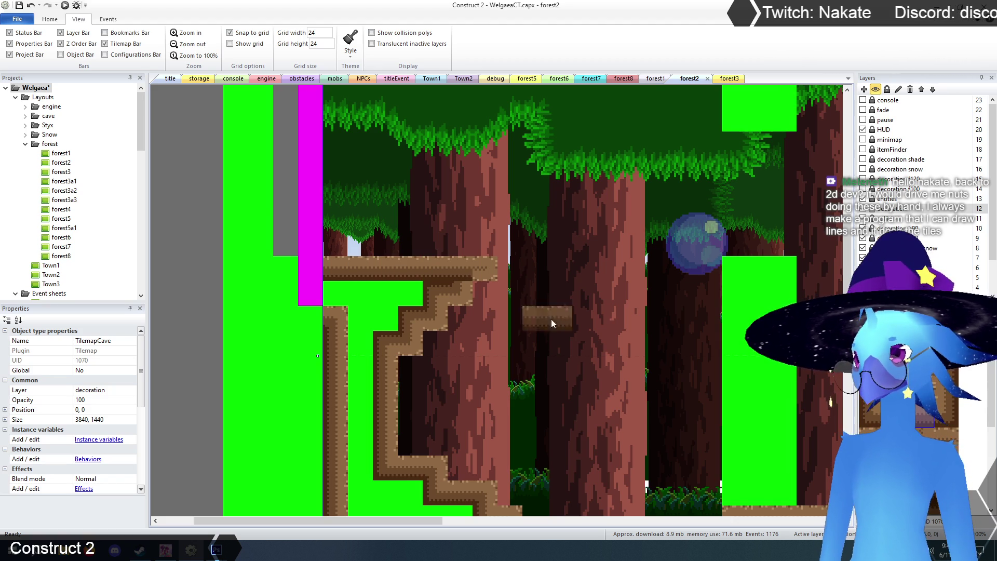
Fill the left border column beside the cave passage with dark earth
scroll(722, 347, down, 1)
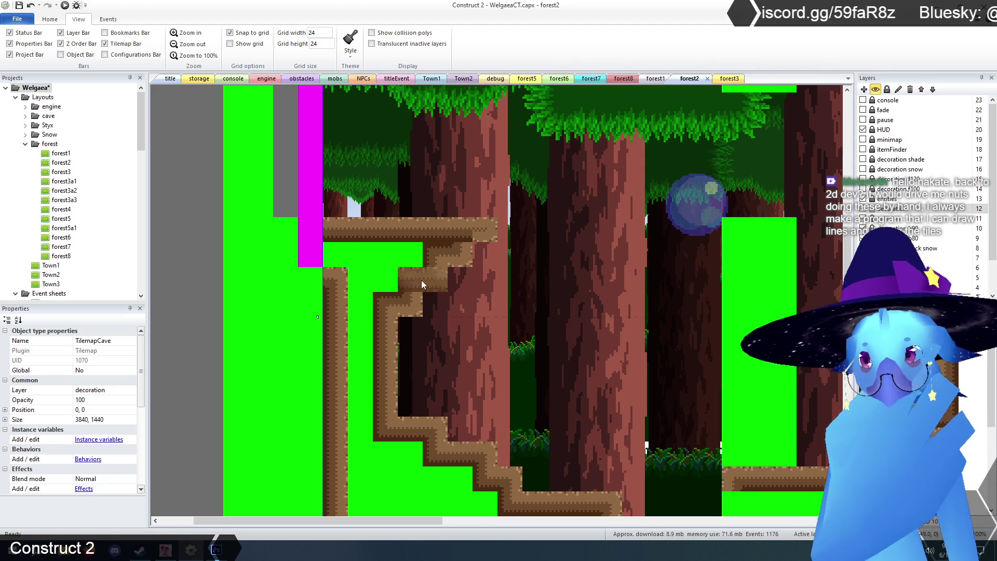
scroll(421, 280, down, 2)
drag(408, 526, 767, 528)
scroll(707, 415, down, 3)
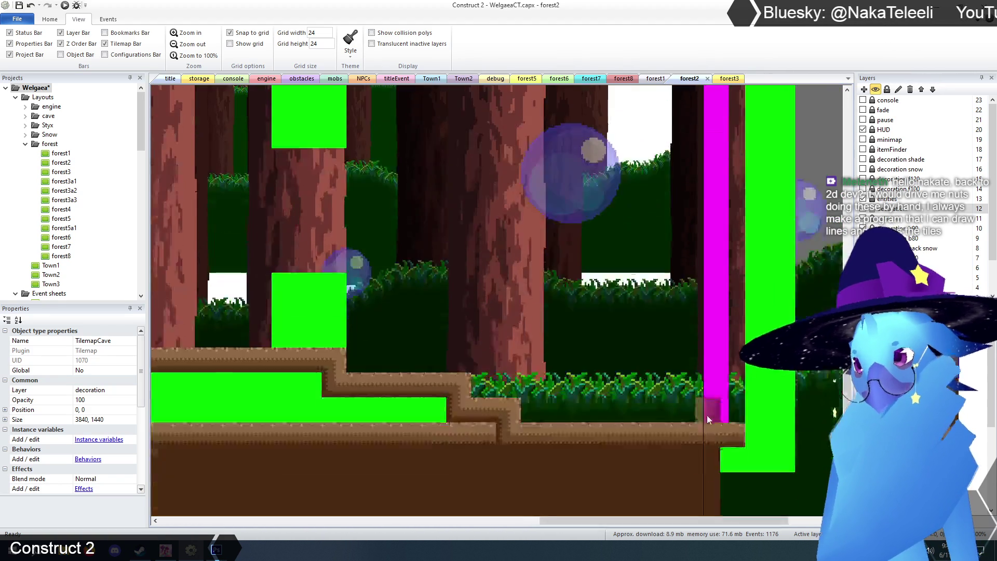
drag(654, 525, 357, 510)
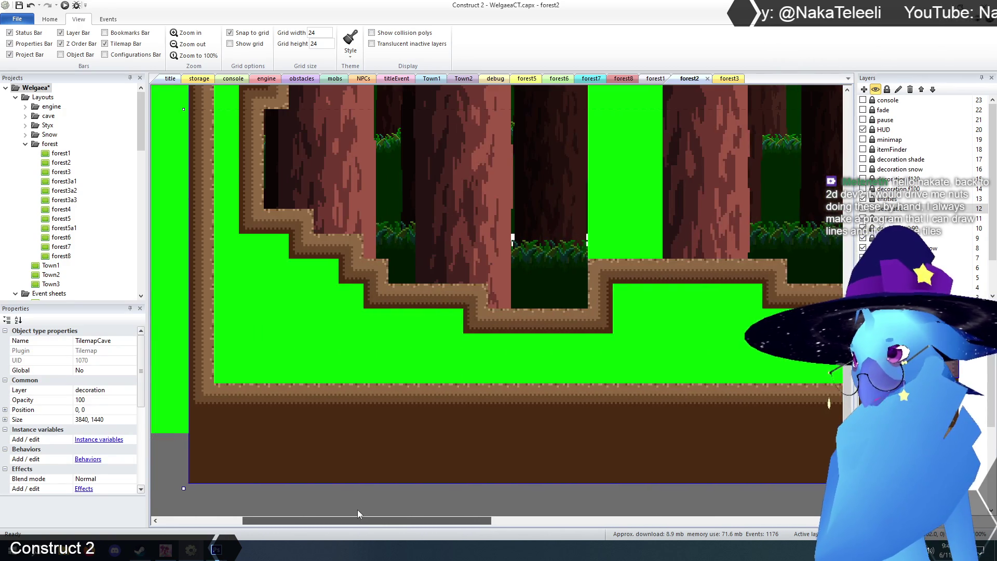
scroll(302, 386, up, 5)
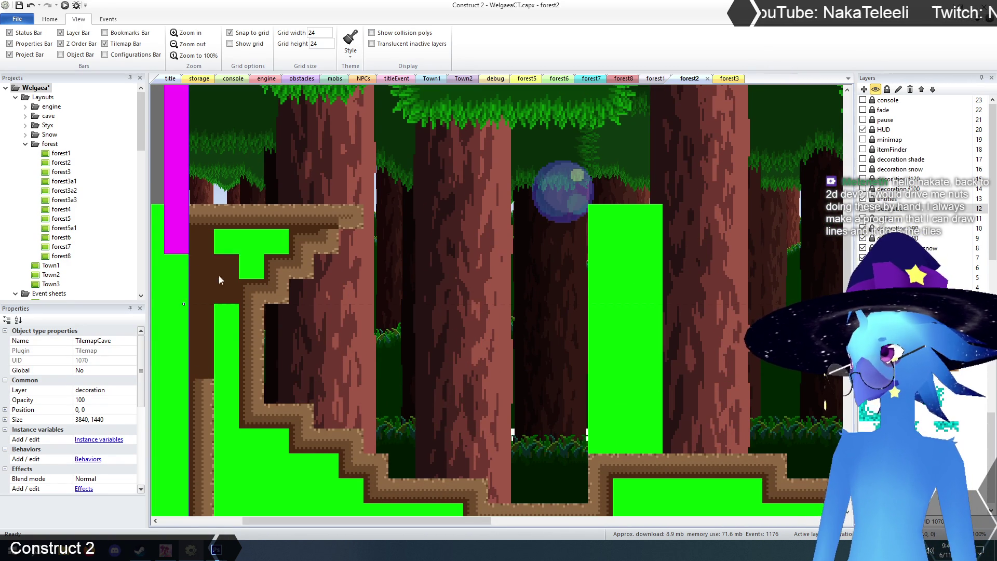
scroll(255, 257, down, 5)
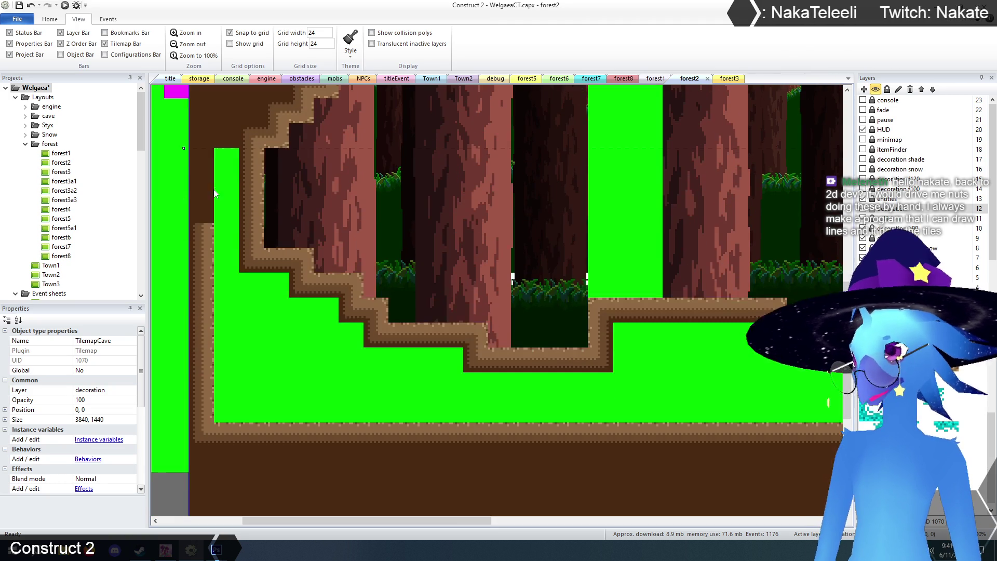
mouse_move(232, 259)
mouse_down()
mouse_move(230, 433)
mouse_move(207, 250)
mouse_up()
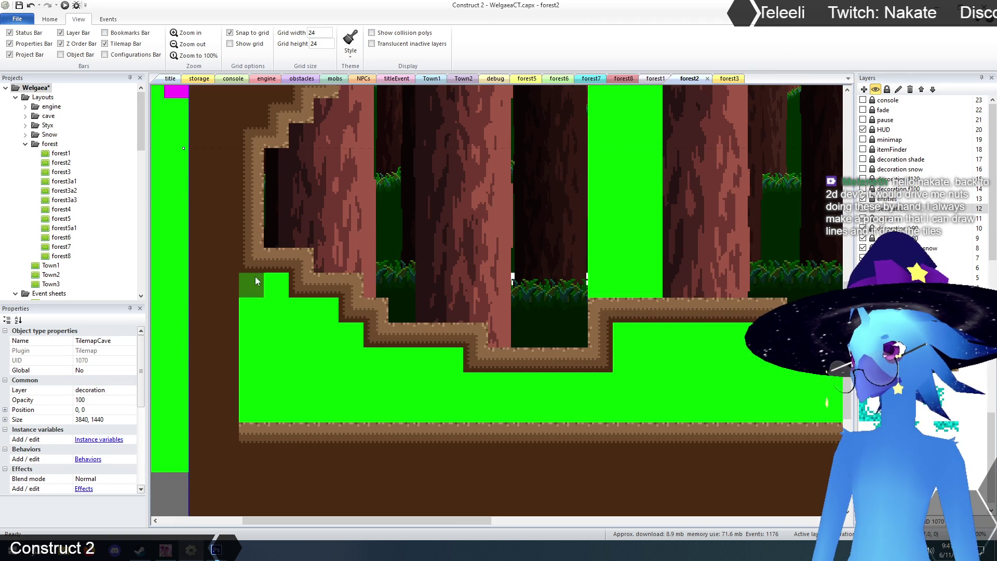
Paint dark dirt over the bottom, middle and upper green strips under the stepped ground
mouse_move(266, 413)
mouse_down()
mouse_move(390, 435)
mouse_move(708, 437)
mouse_move(301, 401)
mouse_move(668, 395)
mouse_up()
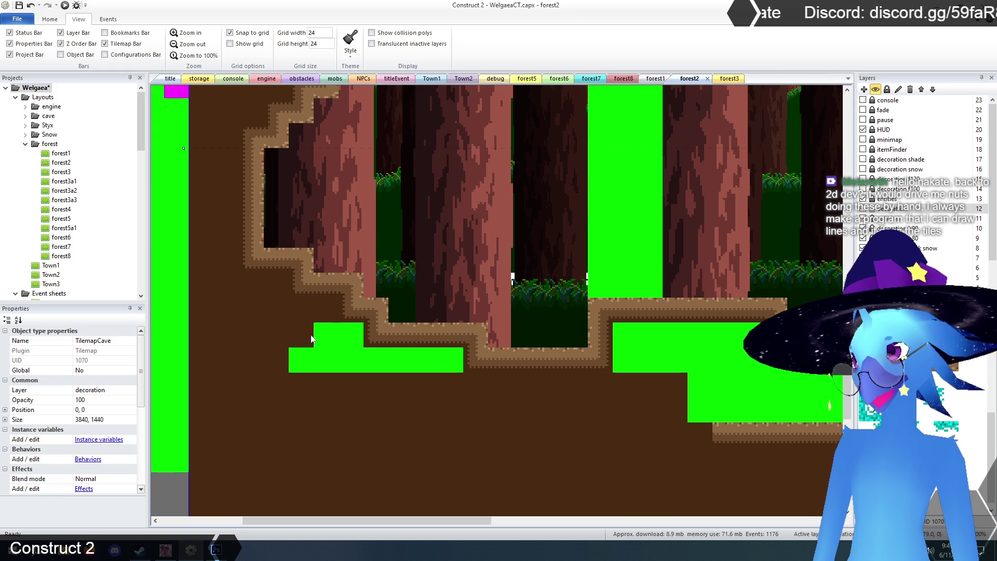
drag(435, 367, 336, 365)
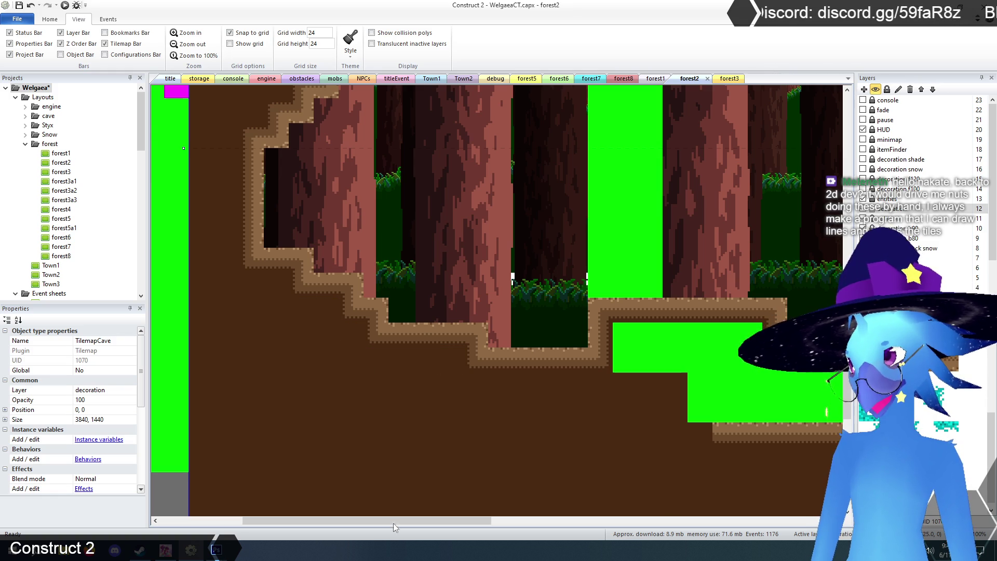
mouse_move(418, 517)
mouse_down()
mouse_move(540, 521)
mouse_move(517, 540)
mouse_up()
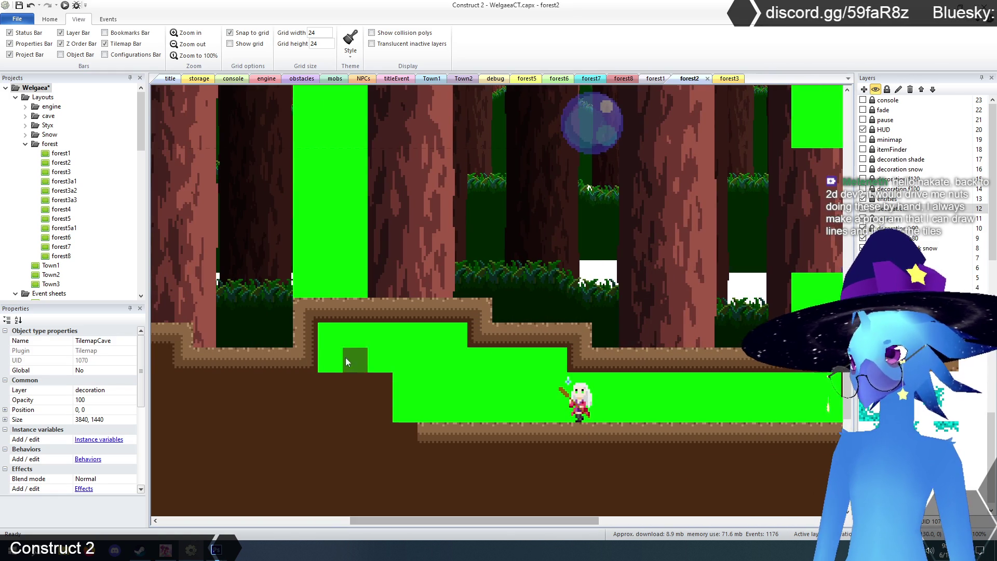
drag(333, 335, 412, 344)
drag(544, 366, 422, 364)
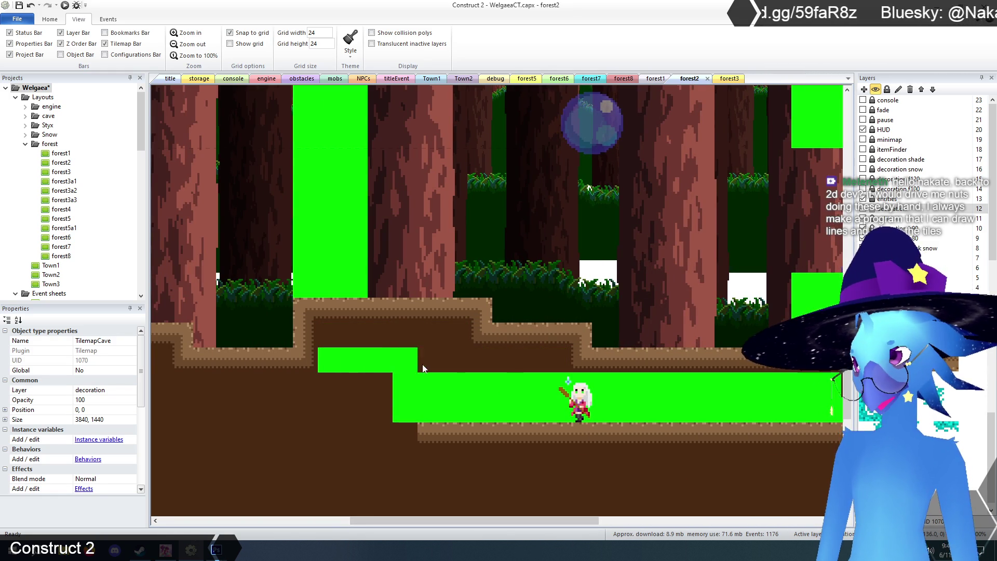
drag(340, 370, 535, 389)
mouse_move(599, 412)
mouse_down()
mouse_move(394, 422)
mouse_move(686, 431)
mouse_up()
drag(504, 520, 643, 524)
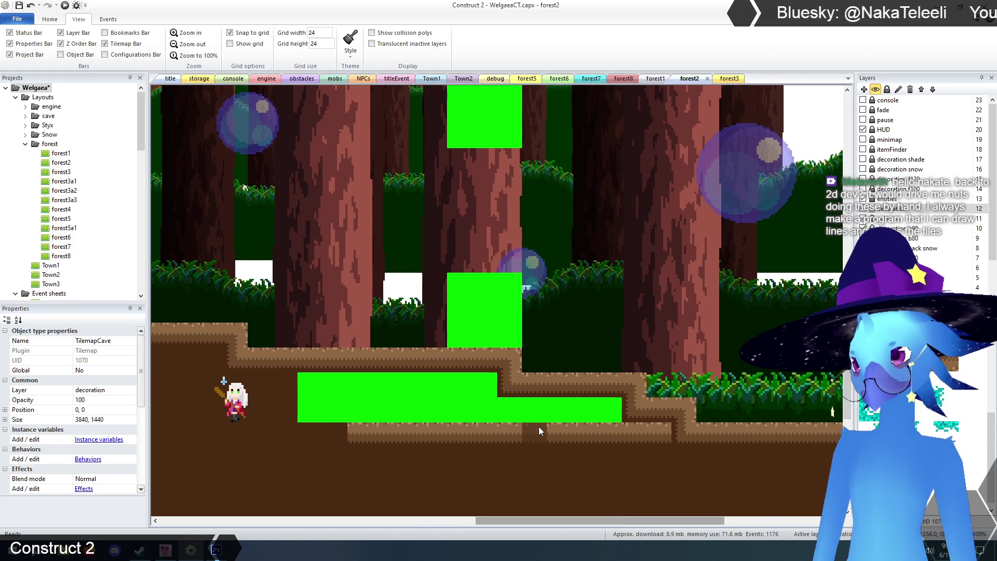
mouse_move(474, 390)
mouse_down()
mouse_move(286, 406)
mouse_move(539, 425)
mouse_up()
mouse_move(600, 412)
mouse_down()
mouse_move(448, 413)
mouse_move(640, 452)
mouse_move(342, 439)
mouse_up()
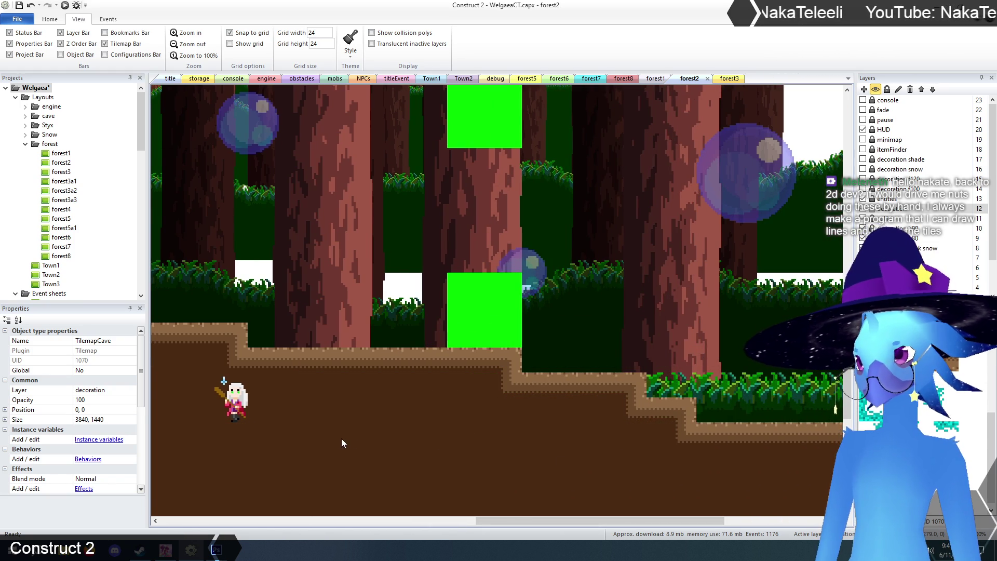
drag(510, 522, 639, 540)
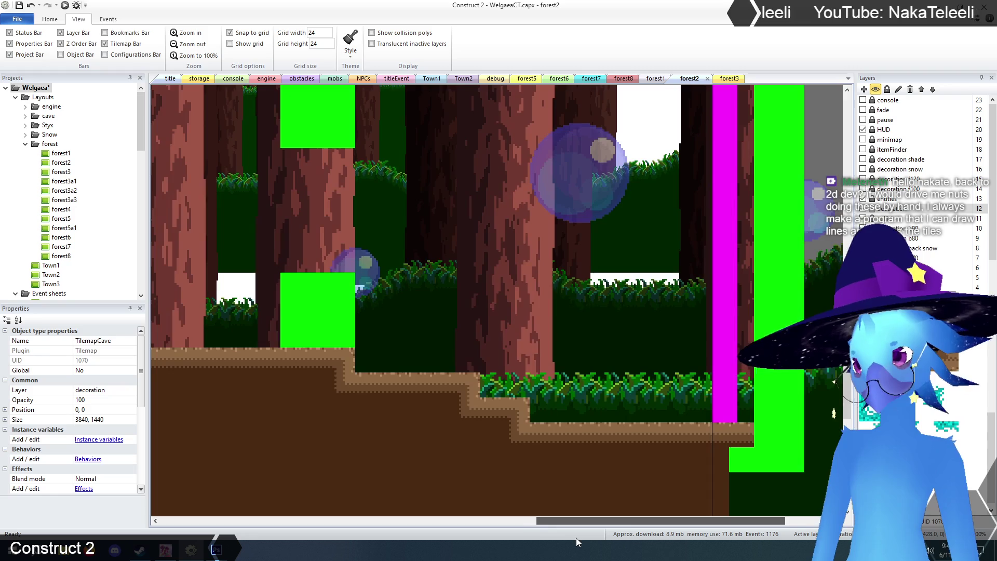
Scroll across and zoom out to frame the forest2 trees, earth ground and collision pillars
scroll(646, 435, down, 3)
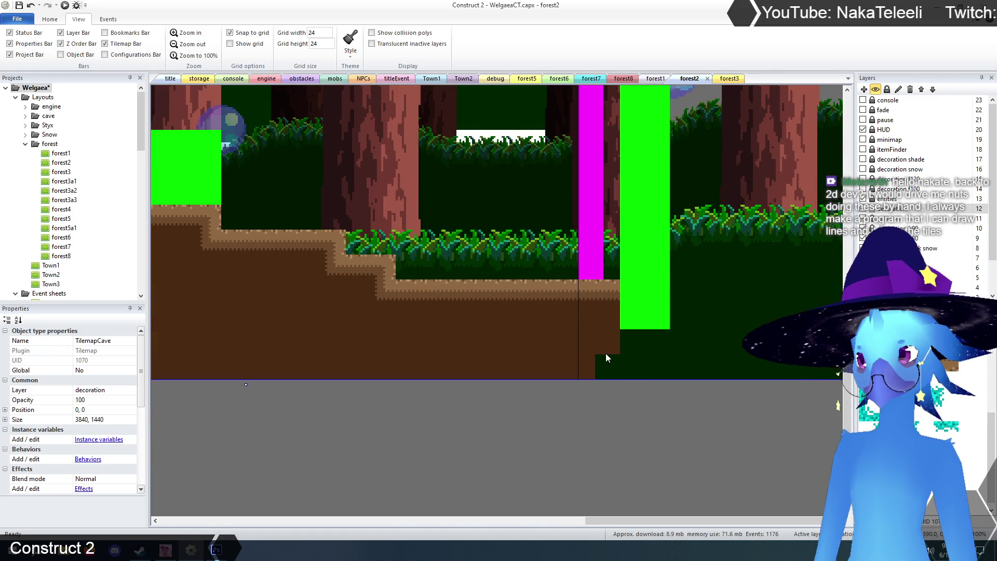
scroll(273, 320, up, 5)
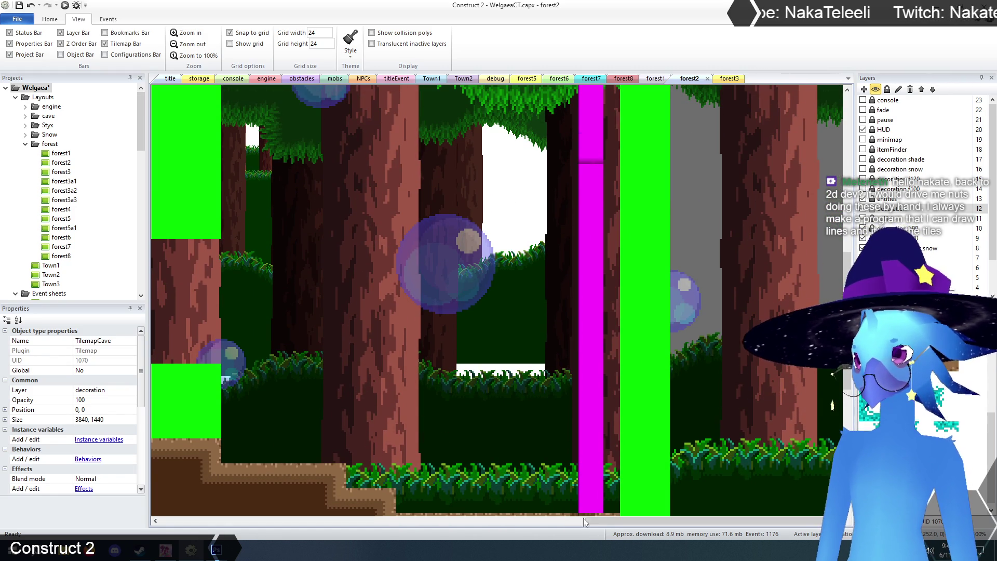
drag(614, 522, 245, 524)
scroll(250, 424, up, 5)
scroll(253, 397, up, 4)
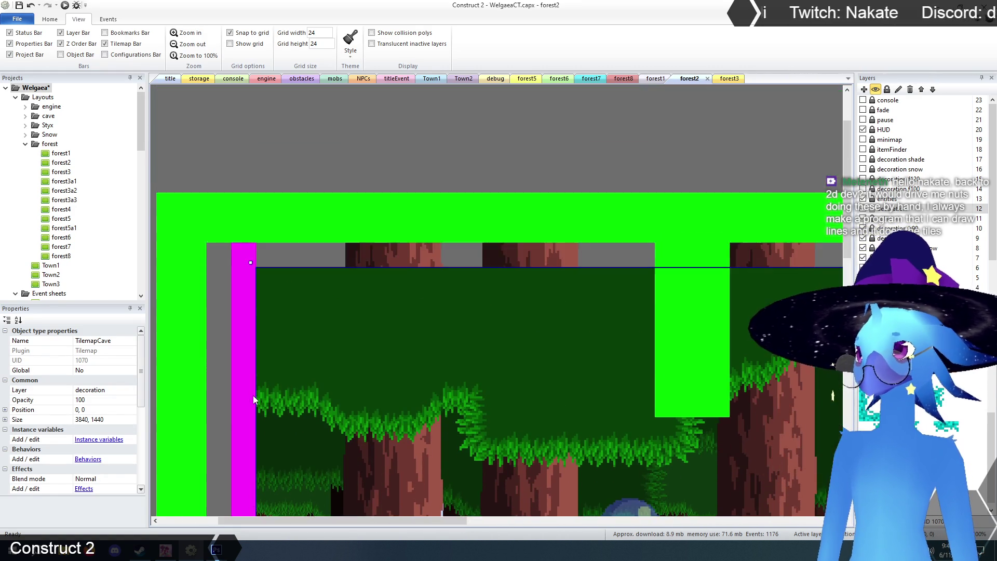
scroll(258, 392, down, 7)
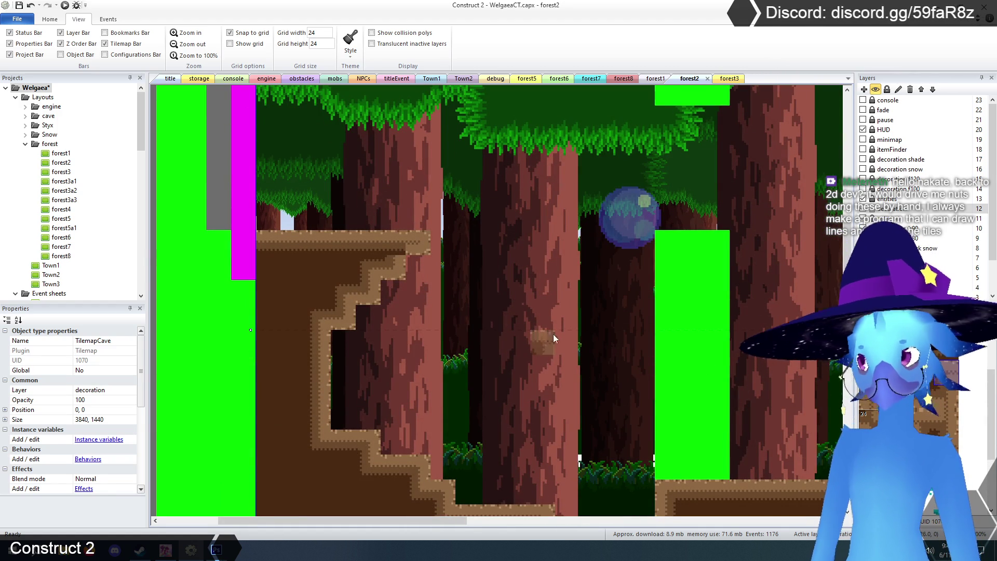
drag(483, 522, 573, 521)
scroll(542, 462, down, 3)
scroll(542, 463, down, 2)
scroll(541, 464, up, 5)
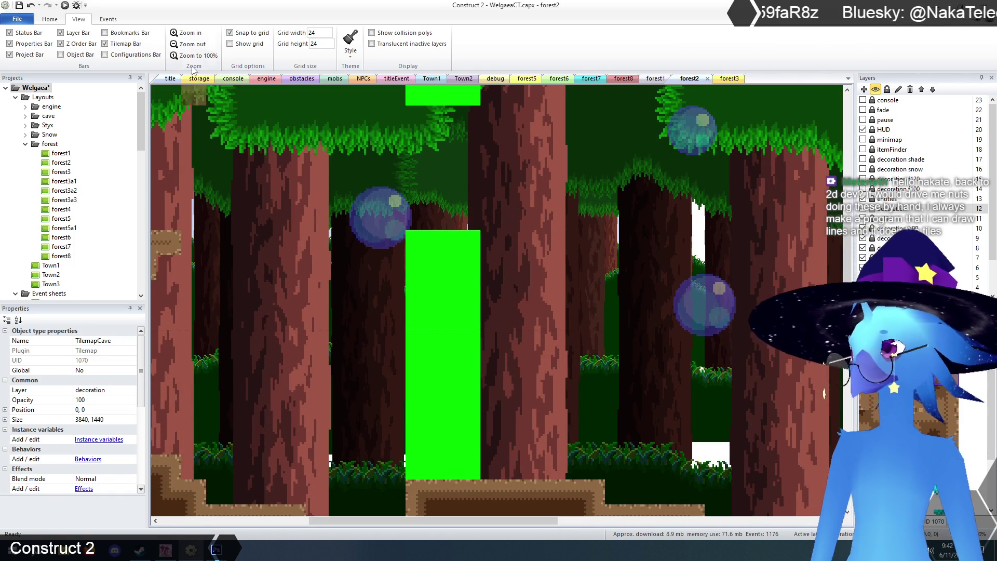
click(188, 44)
mouse_move(542, 521)
mouse_down()
mouse_move(664, 524)
mouse_move(621, 539)
mouse_up()
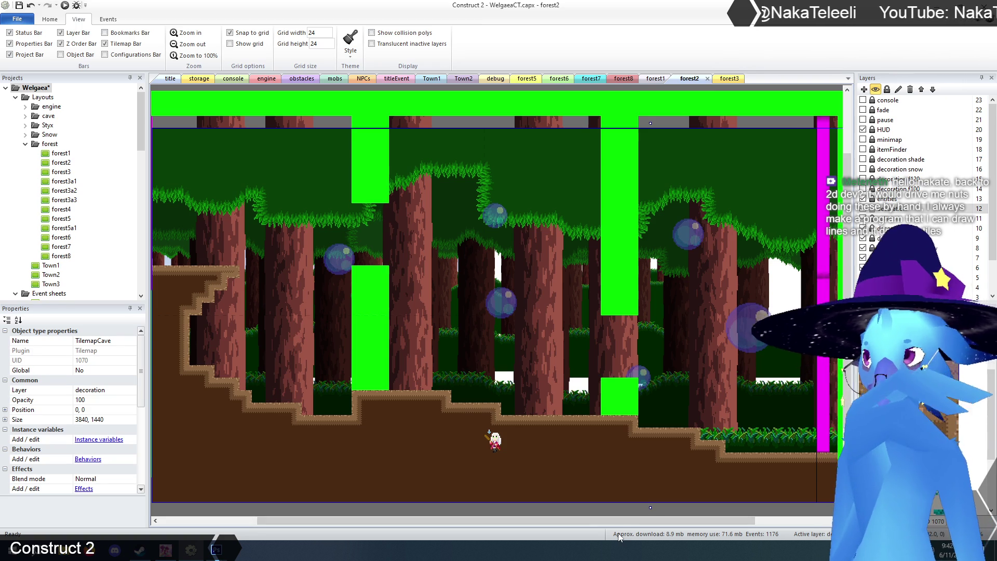
click(656, 78)
mouse_move(492, 524)
mouse_down()
mouse_move(818, 526)
mouse_move(484, 526)
mouse_up()
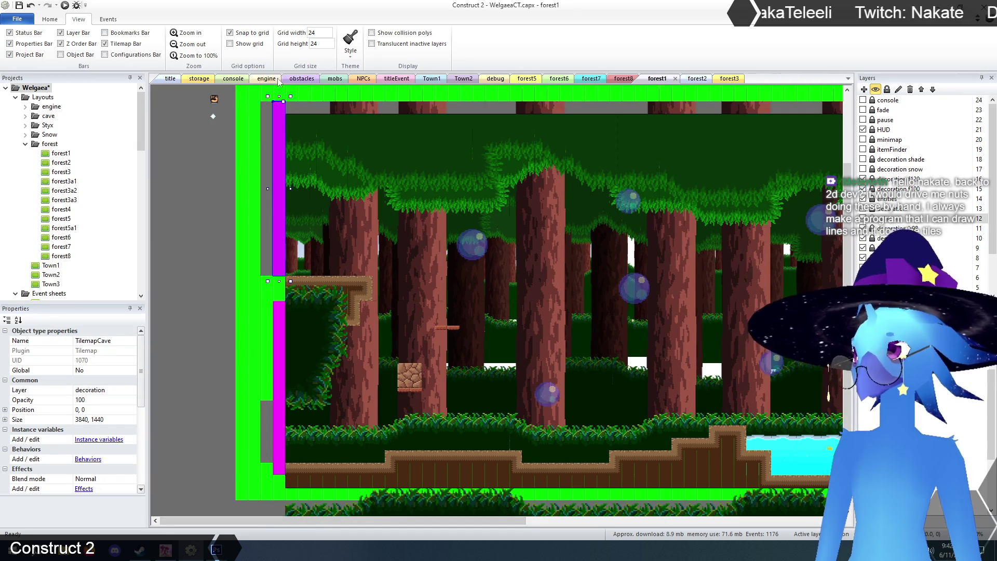
click(695, 80)
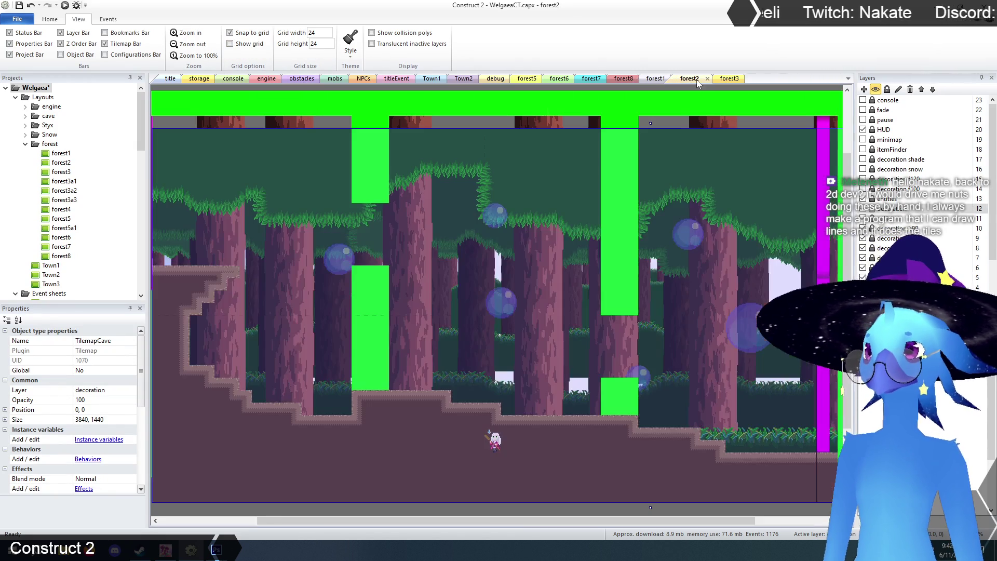
click(484, 509)
drag(509, 522, 500, 520)
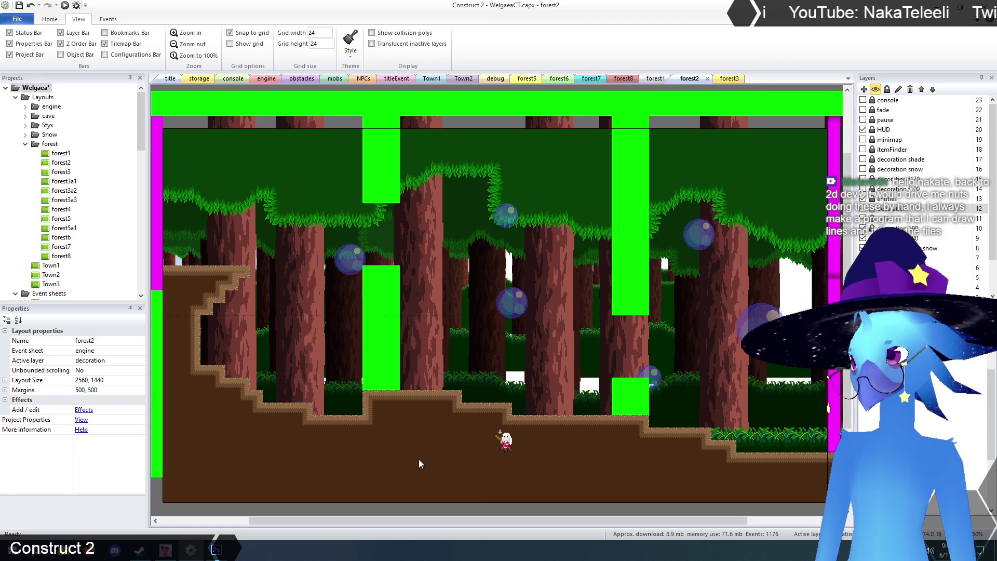
scroll(358, 372, up, 1)
scroll(359, 371, down, 1)
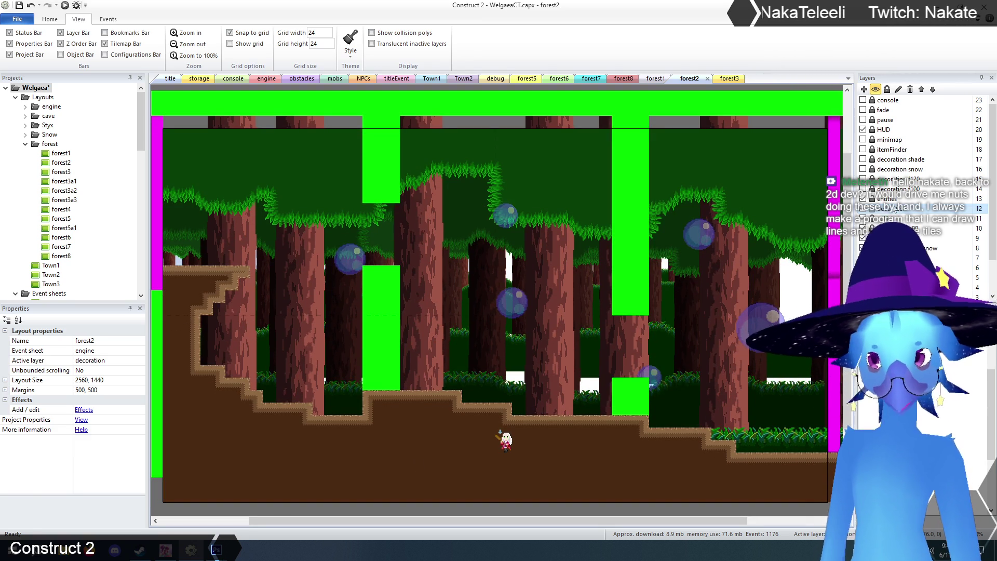
Move the TilemapCave3 tree tilemap from above the layout down into the middle of forest2
scroll(488, 192, up, 3)
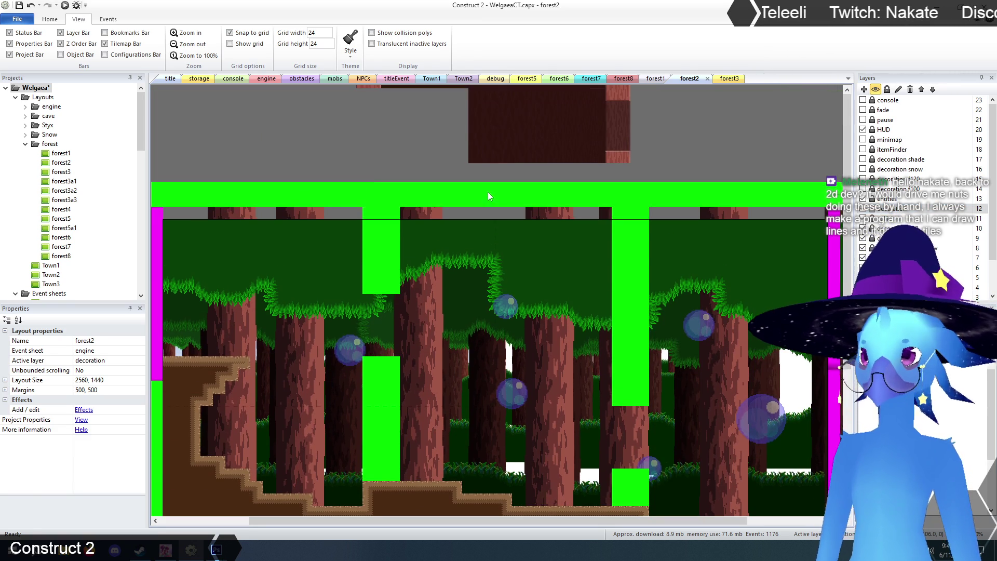
click(553, 136)
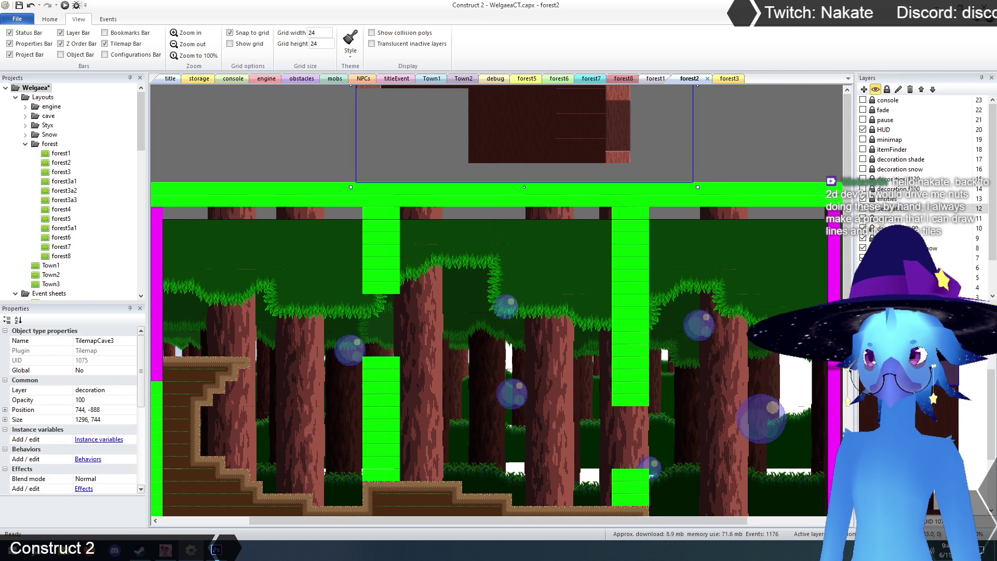
click(662, 149)
mouse_move(551, 133)
mouse_down()
mouse_move(543, 331)
mouse_move(561, 324)
mouse_move(531, 433)
mouse_up()
scroll(572, 311, down, 3)
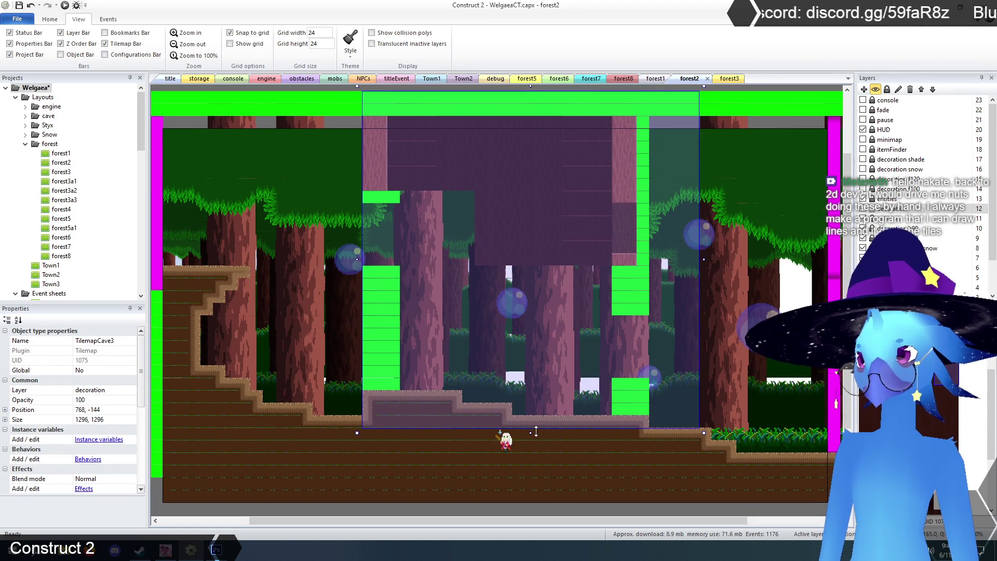
scroll(446, 240, up, 1)
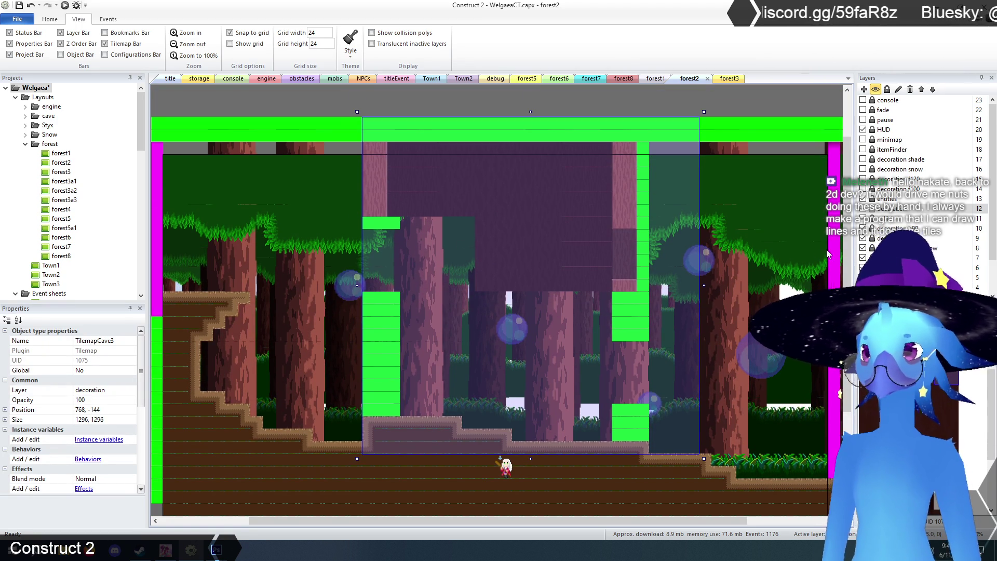
Paint tree trunk and foliage tiles into it, covering the brown block with dark-green foliage
drag(395, 158, 415, 164)
click(433, 172)
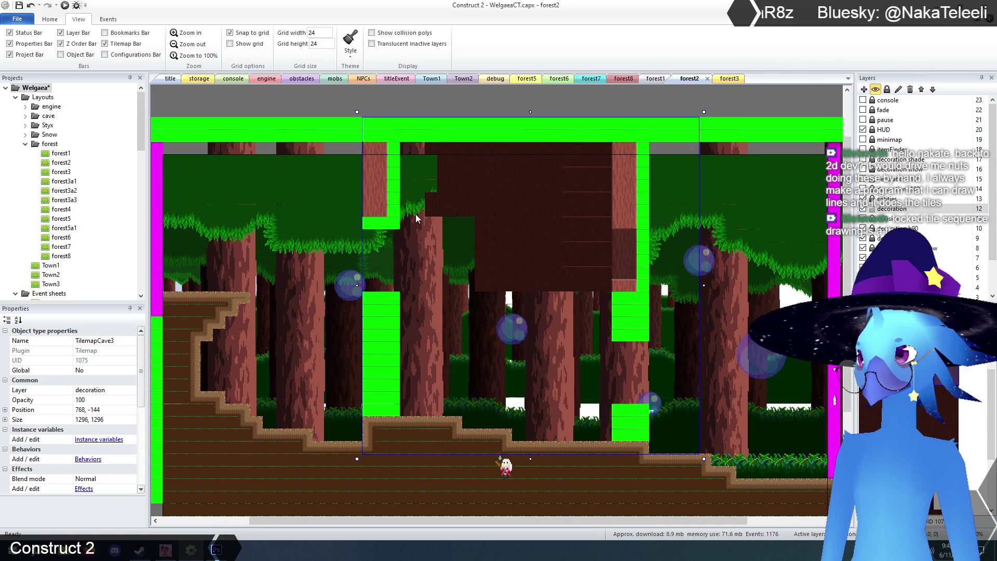
mouse_move(455, 202)
mouse_down()
mouse_move(483, 208)
mouse_move(508, 172)
mouse_up()
mouse_move(515, 306)
mouse_down()
mouse_move(525, 159)
mouse_move(538, 249)
mouse_move(552, 154)
mouse_move(571, 307)
mouse_move(581, 149)
mouse_move(586, 241)
mouse_move(596, 143)
mouse_up()
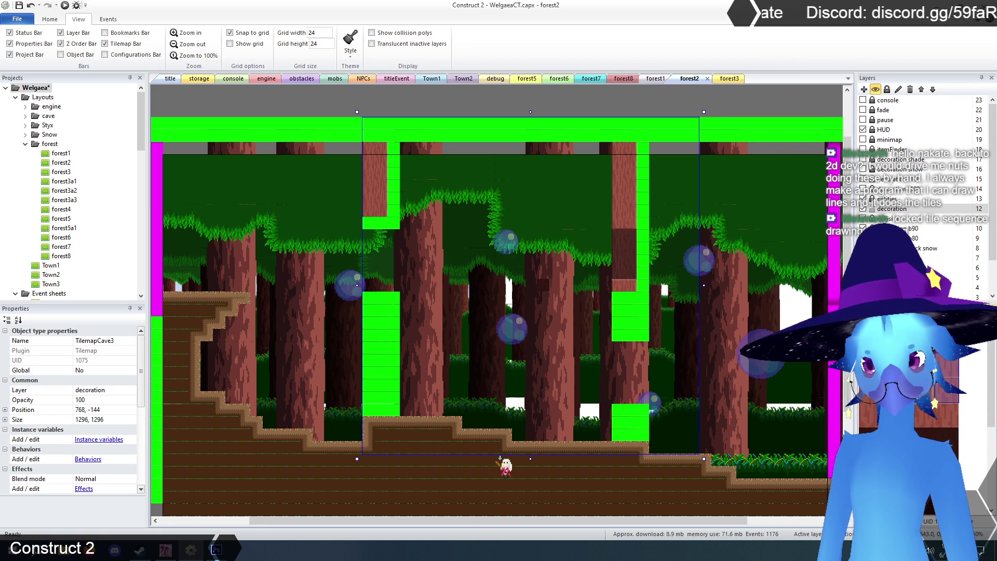
scroll(366, 159, up, 3)
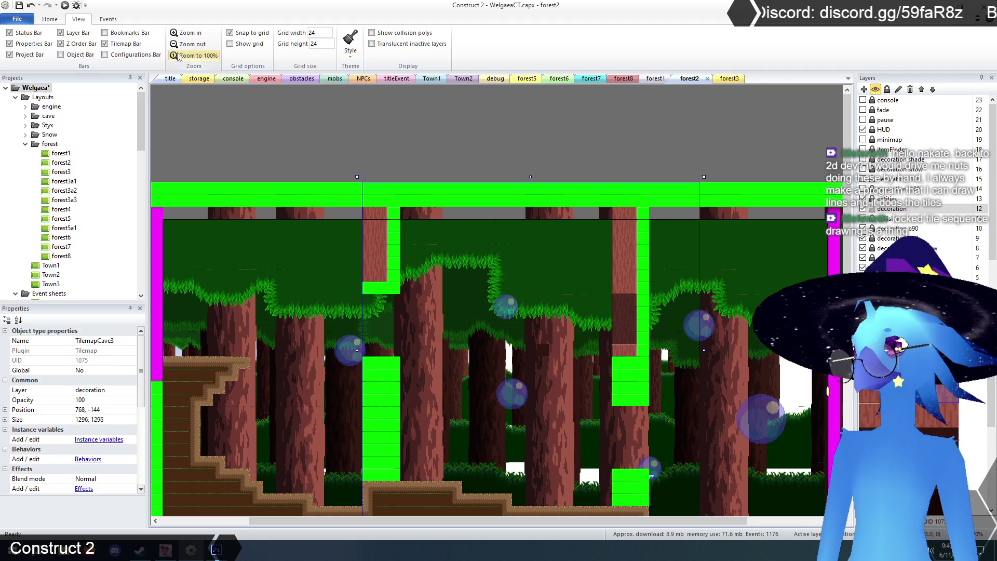
Zoom in and paint trunk tiles down the left green column, fixing one stray tile
click(182, 33)
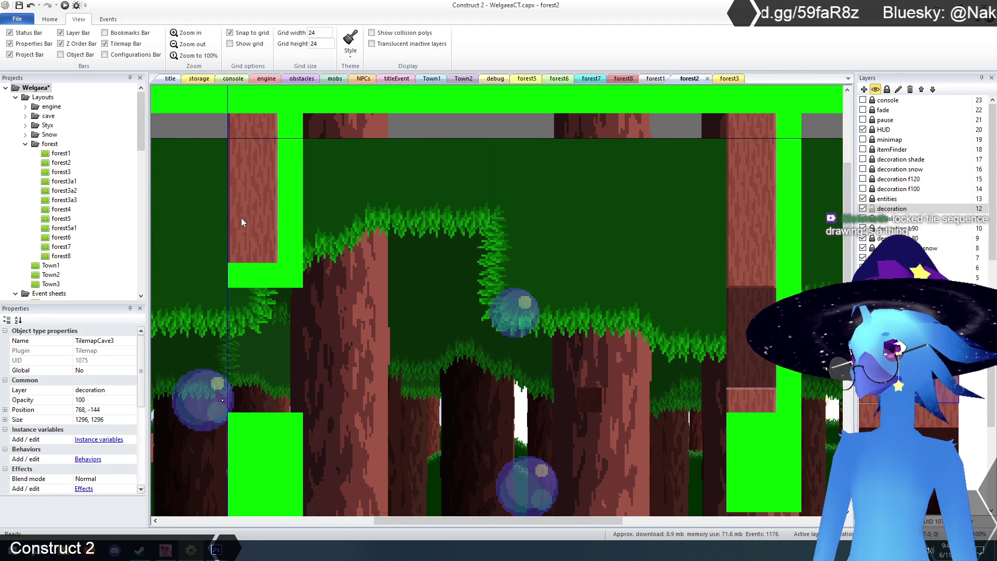
drag(239, 233, 234, 276)
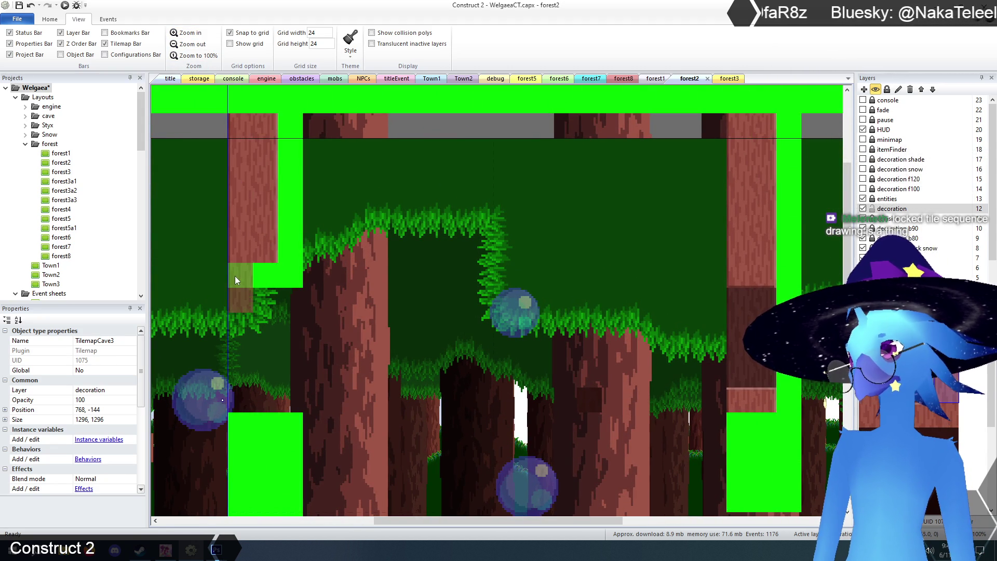
scroll(355, 252, down, 5)
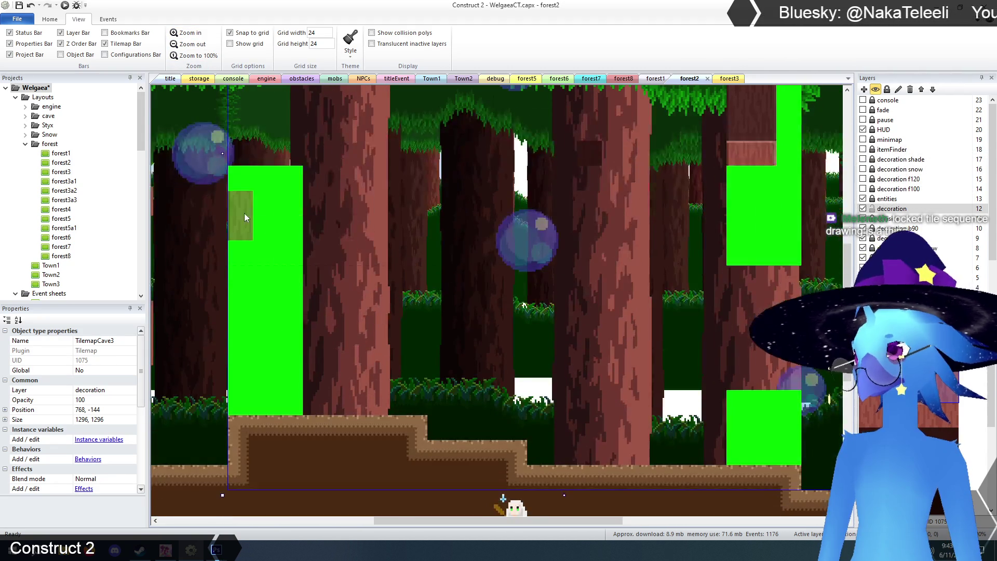
mouse_move(247, 197)
mouse_down()
mouse_move(239, 200)
mouse_move(233, 364)
mouse_up()
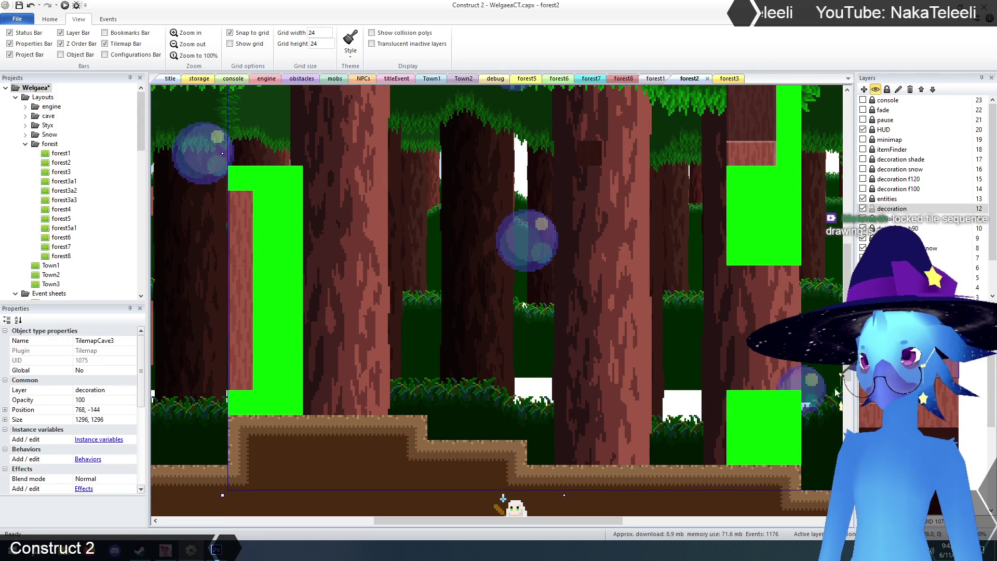
scroll(352, 353, up, 5)
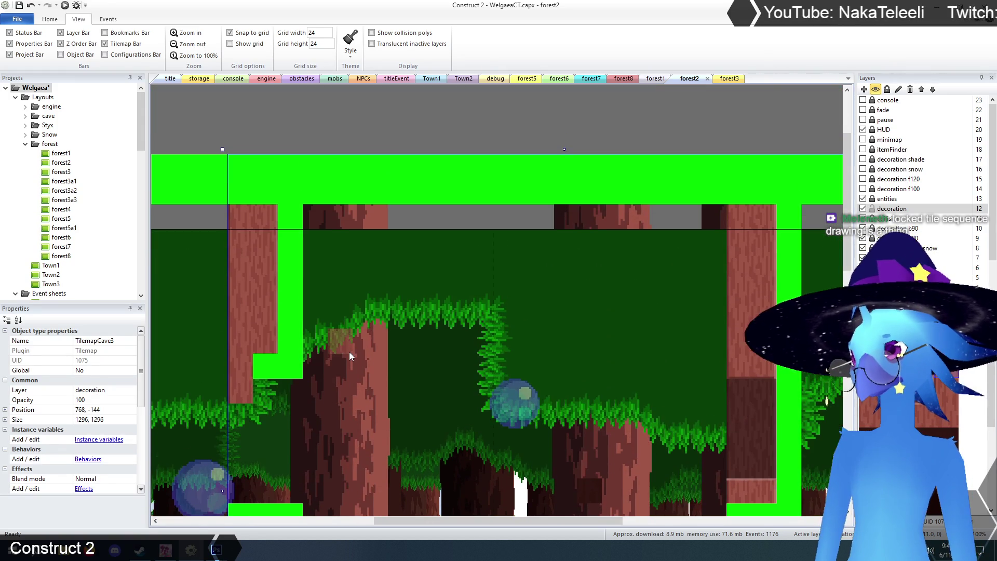
scroll(350, 351, down, 1)
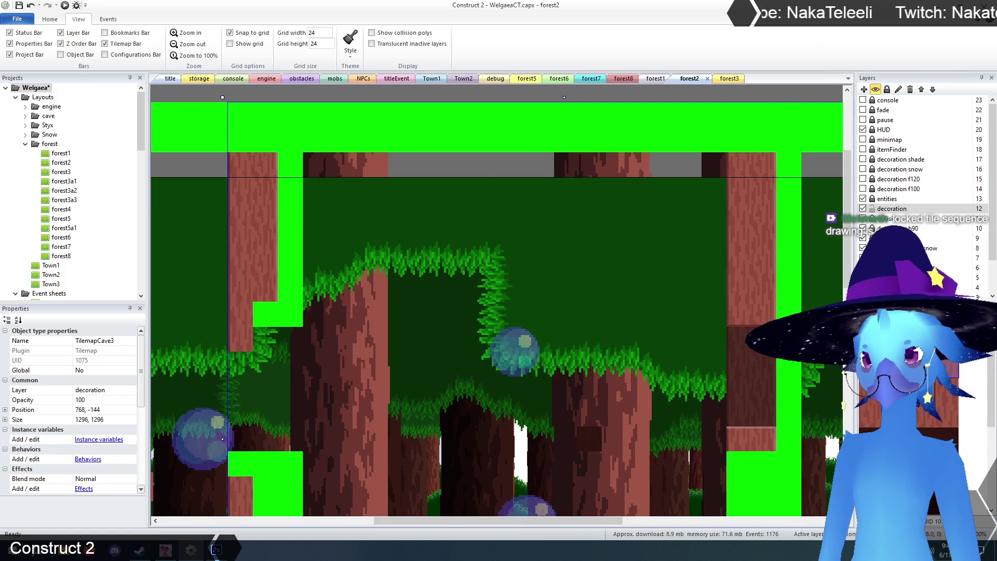
click(250, 341)
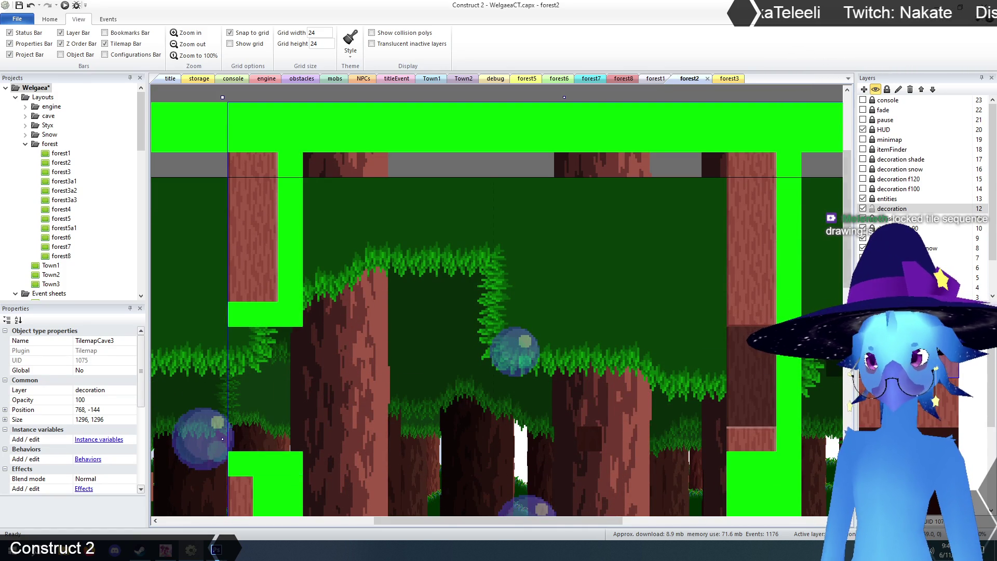
Paint trunk tiles down both halves of the next green column, then zoom out to review
mouse_move(322, 166)
mouse_down()
mouse_move(299, 164)
mouse_move(293, 274)
mouse_up()
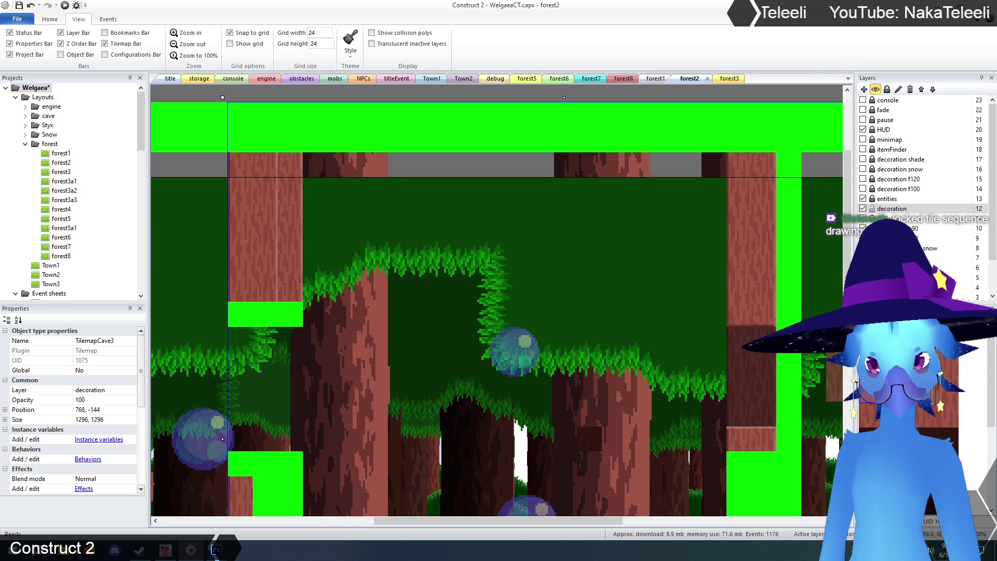
scroll(321, 272, down, 10)
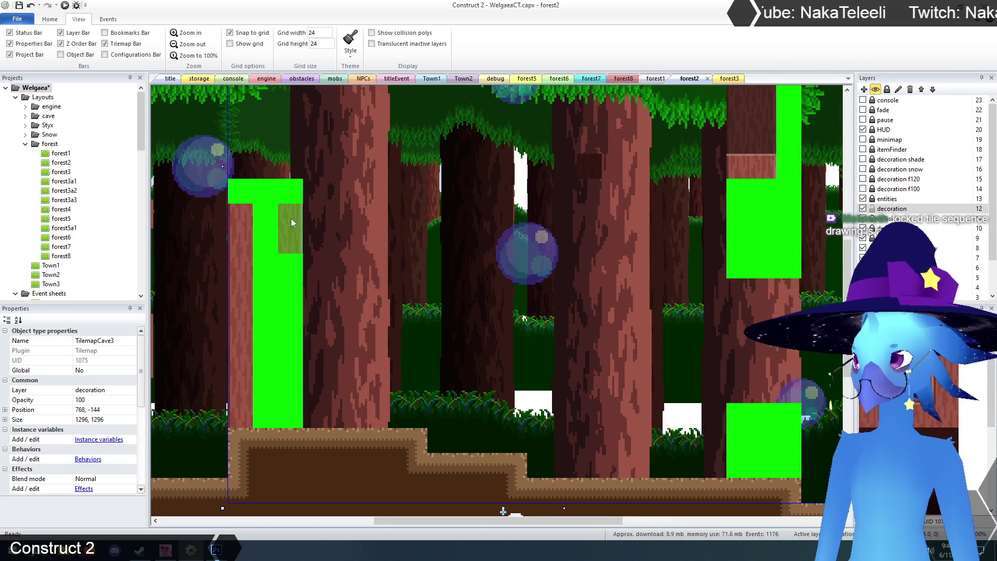
drag(293, 224, 294, 416)
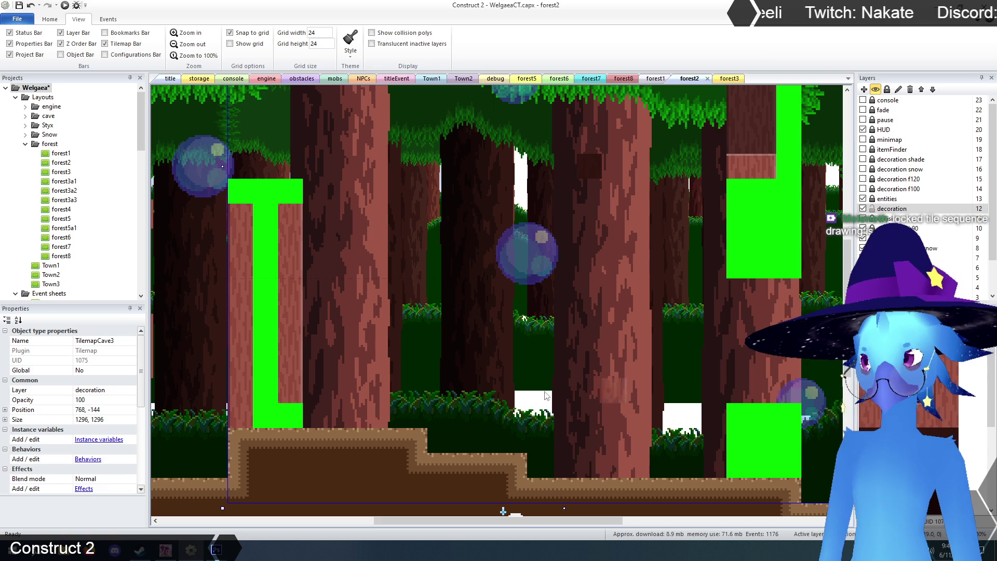
drag(537, 522, 613, 526)
scroll(629, 438, up, 5)
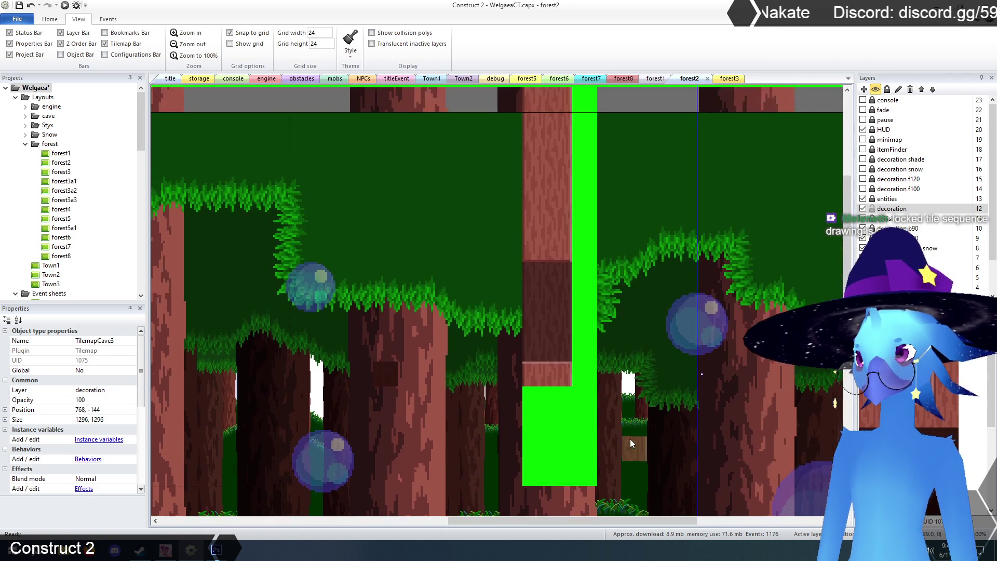
scroll(630, 439, down, 5)
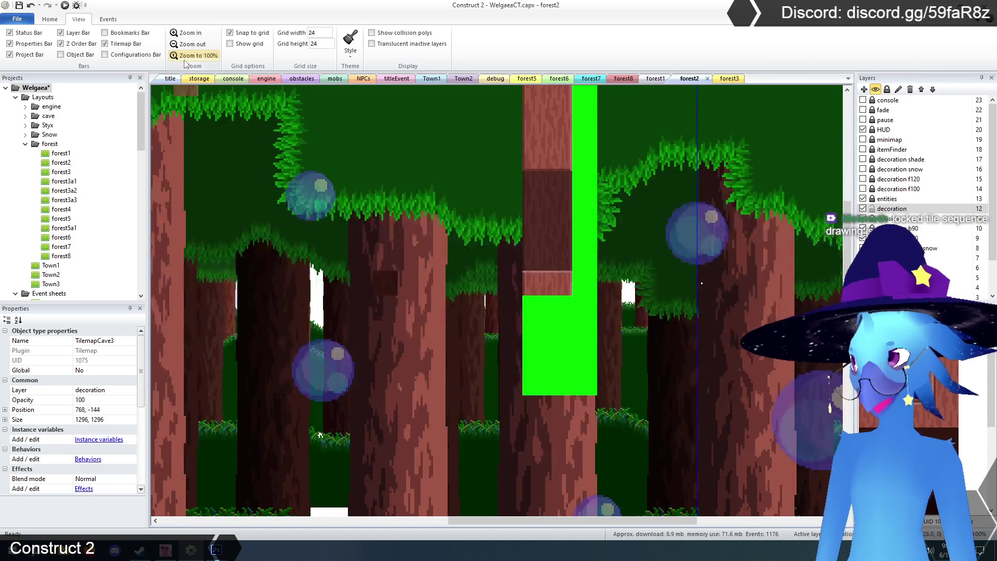
click(193, 46)
mouse_move(504, 523)
mouse_down()
mouse_move(432, 524)
mouse_move(446, 526)
mouse_up()
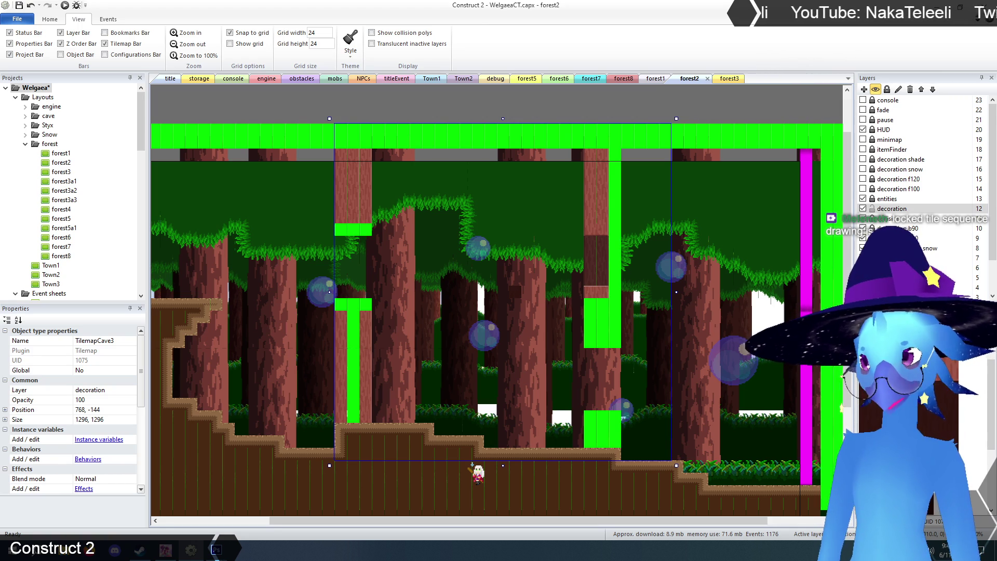
Select TilemapCollision and erase the thin green collision column and strip beside the tree trunk
click(883, 218)
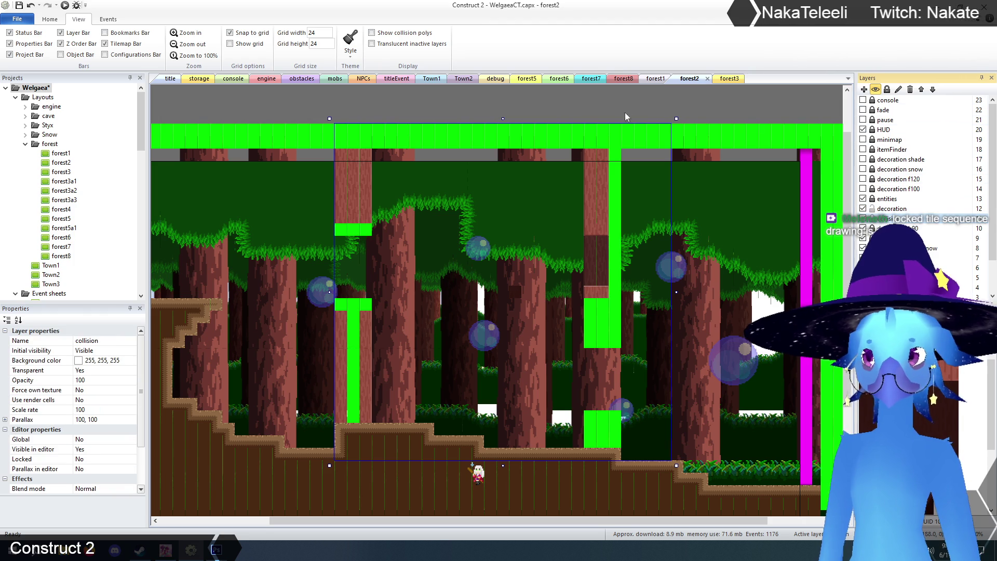
click(705, 99)
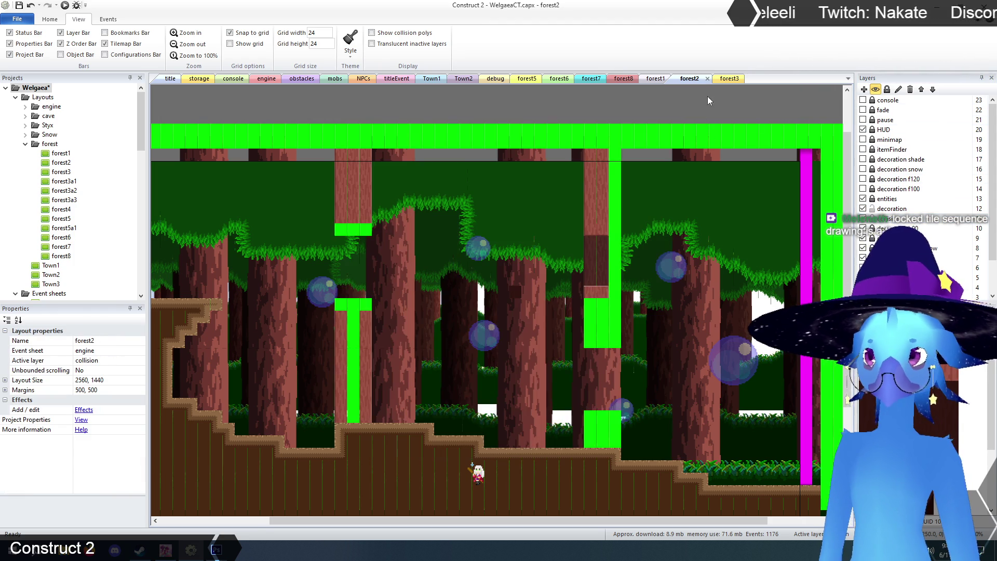
click(657, 358)
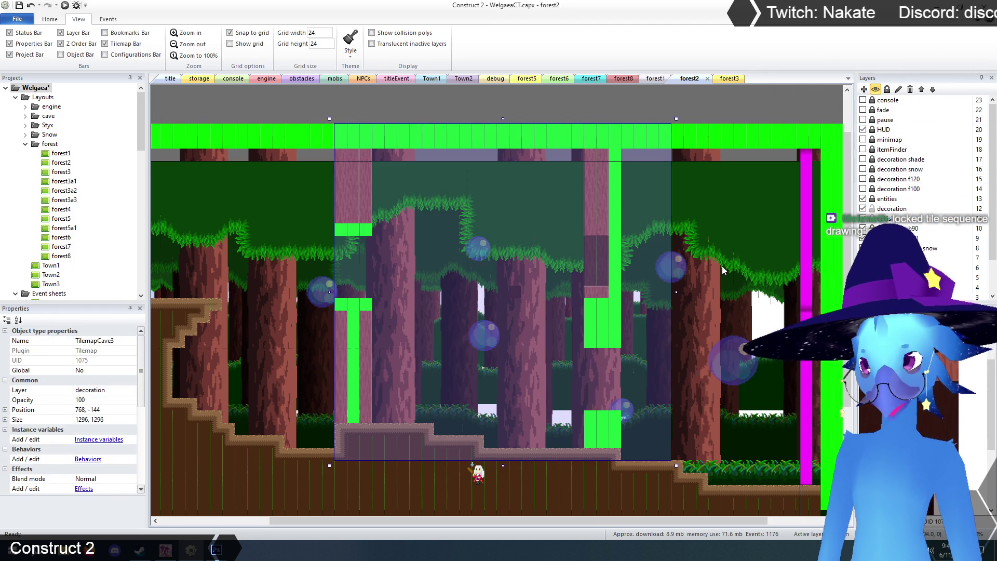
click(723, 266)
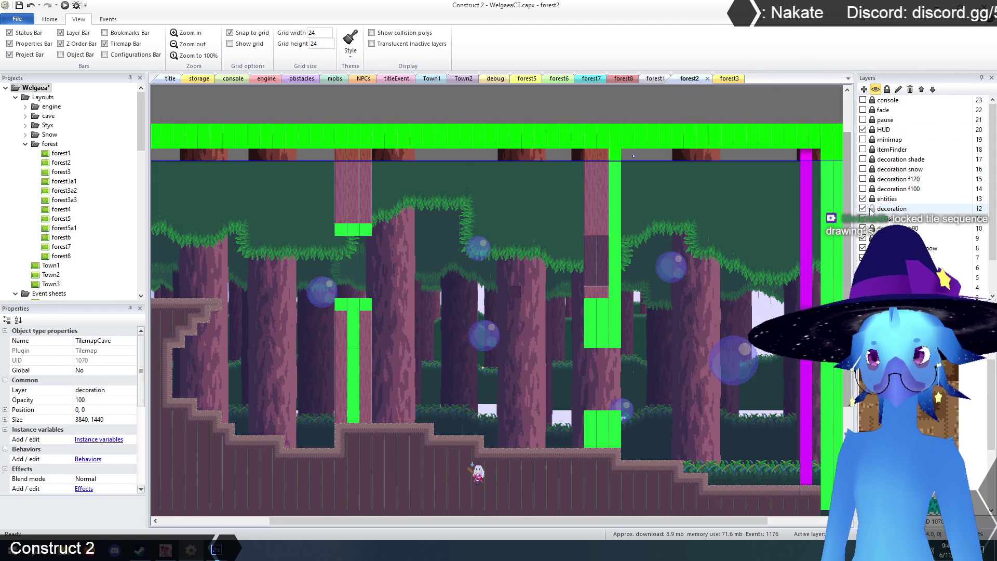
click(683, 156)
click(724, 340)
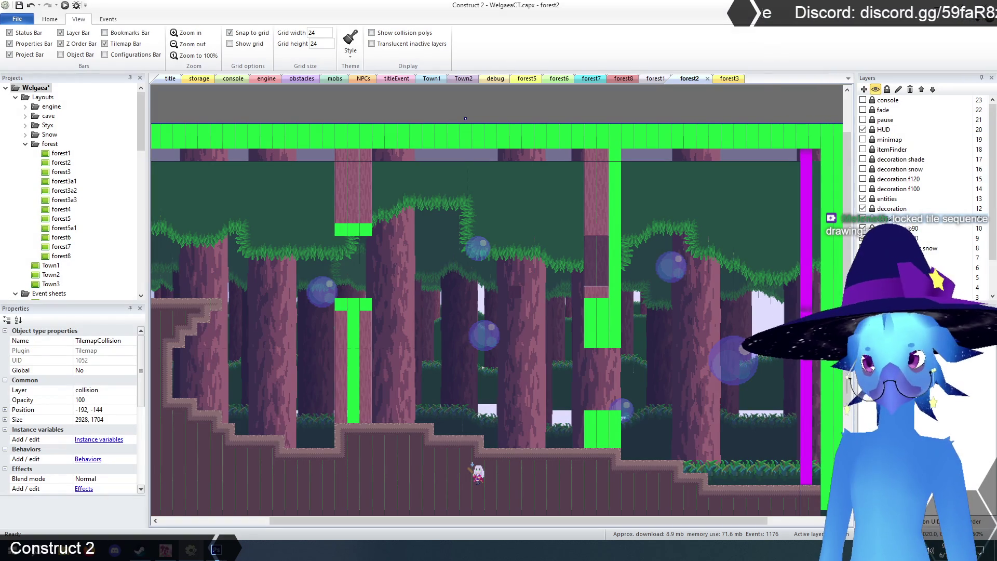
click(862, 238)
drag(618, 182, 621, 342)
click(617, 440)
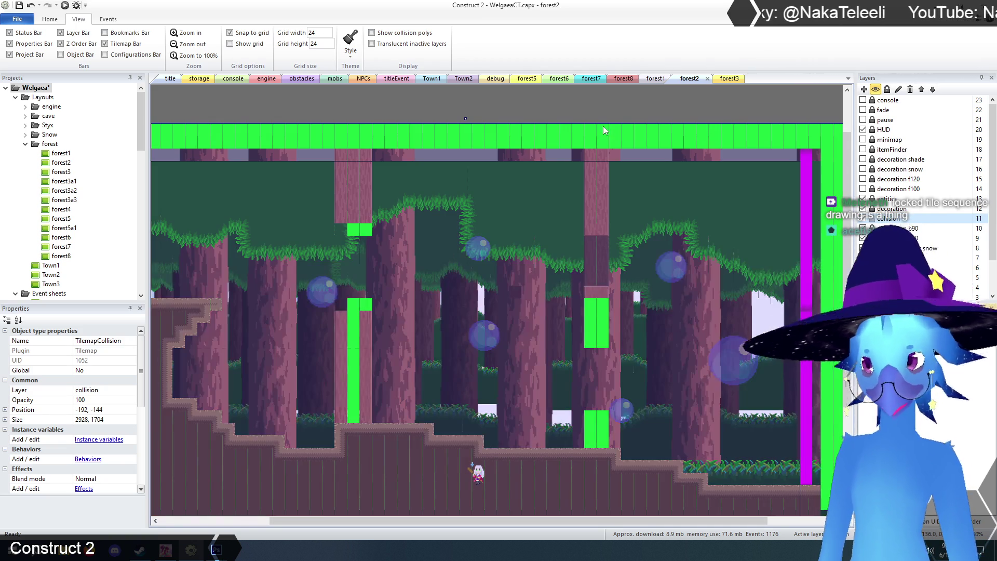
click(598, 98)
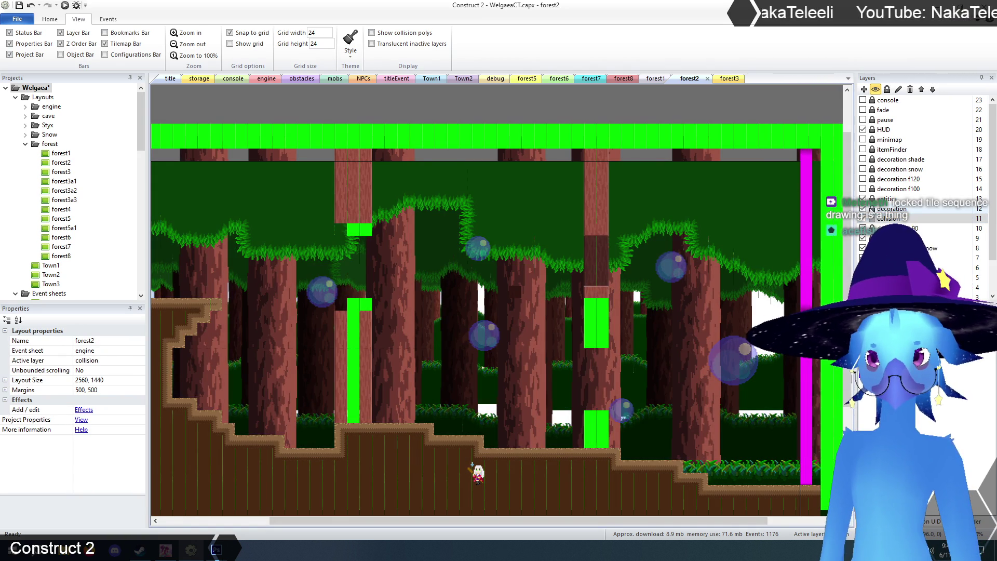
Select TilemapCave3 and paint green tiles along the top of the brick trunk column
click(387, 305)
scroll(359, 264, up, 3)
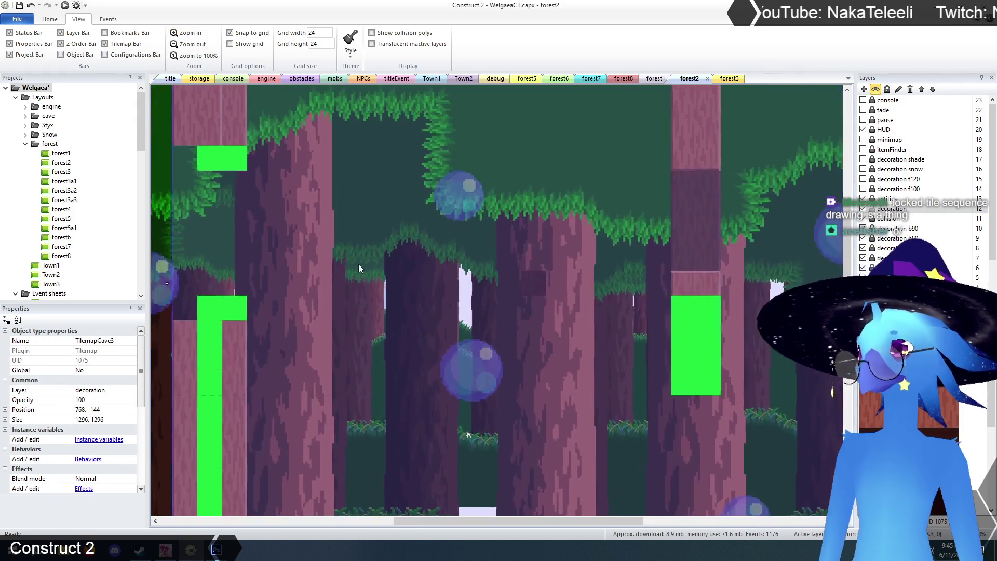
mouse_move(519, 527)
mouse_down()
mouse_move(427, 511)
mouse_move(416, 520)
mouse_up()
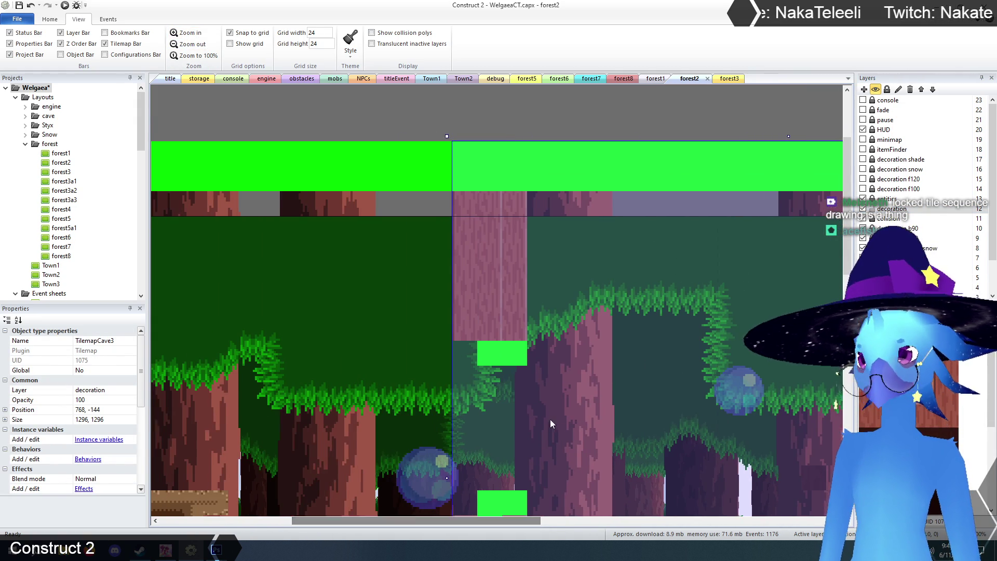
scroll(550, 419, up, 2)
mouse_move(463, 125)
mouse_down()
mouse_move(473, 270)
mouse_move(493, 130)
mouse_up()
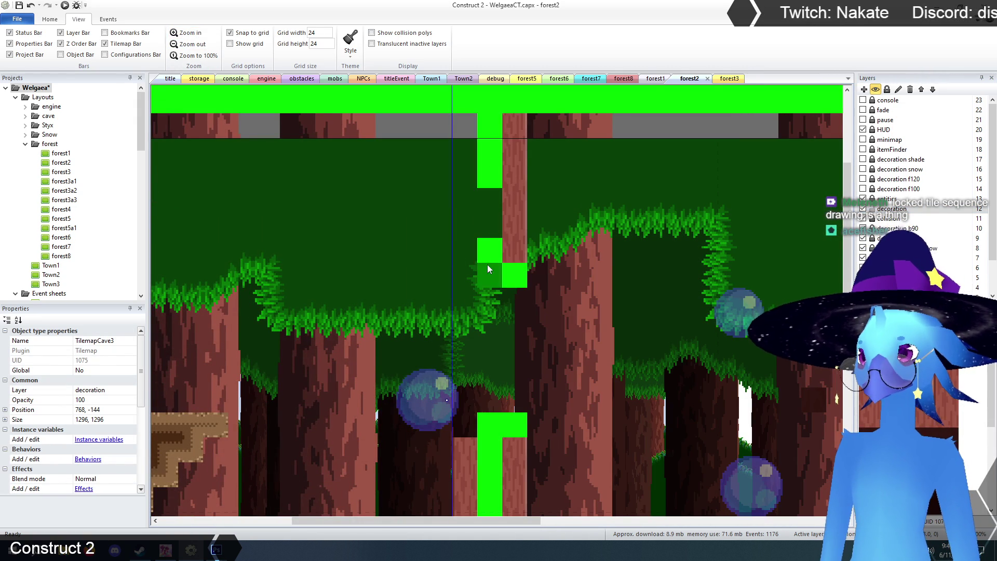
scroll(643, 237, down, 3)
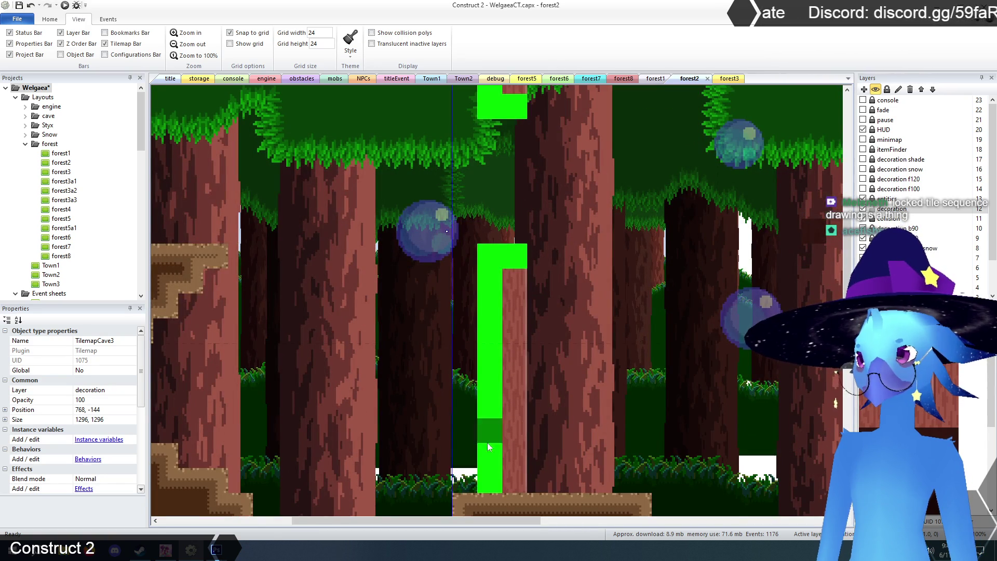
scroll(505, 467, down, 2)
Continue painting green tiles down over the remaining brown trunk tiles
drag(522, 524, 678, 528)
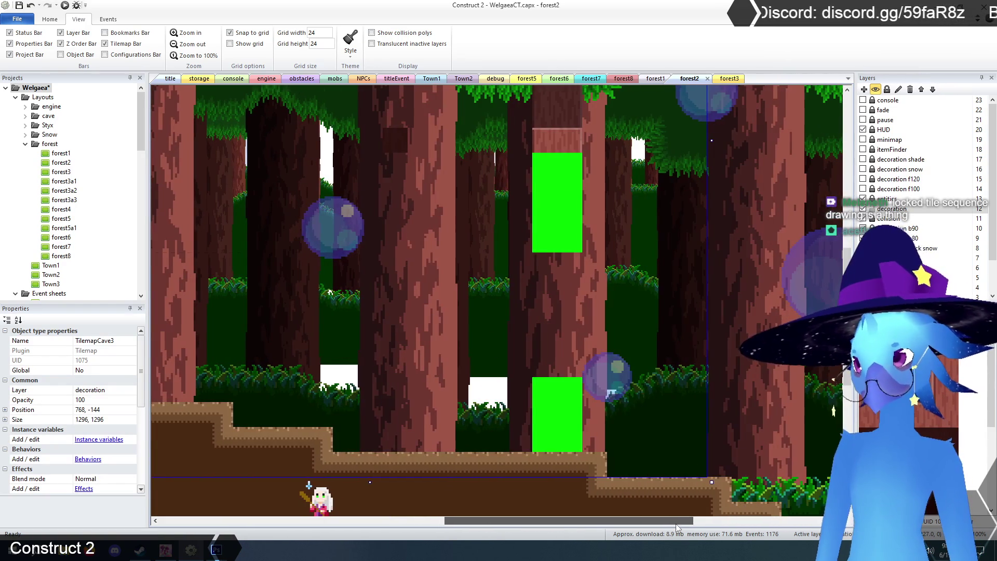
scroll(667, 452, up, 6)
scroll(663, 455, down, 1)
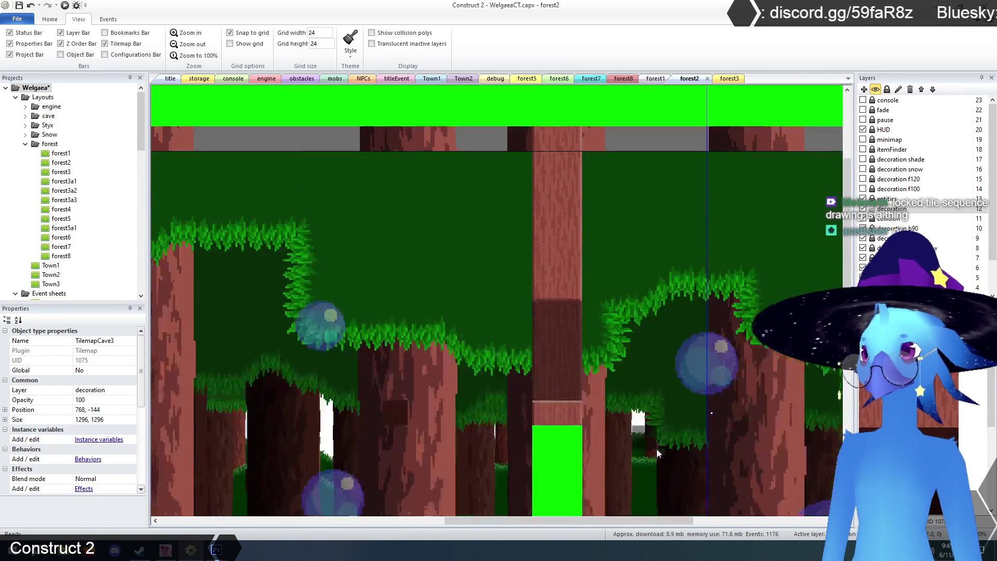
mouse_move(547, 151)
mouse_down()
mouse_move(543, 271)
mouse_move(564, 429)
mouse_move(575, 149)
mouse_up()
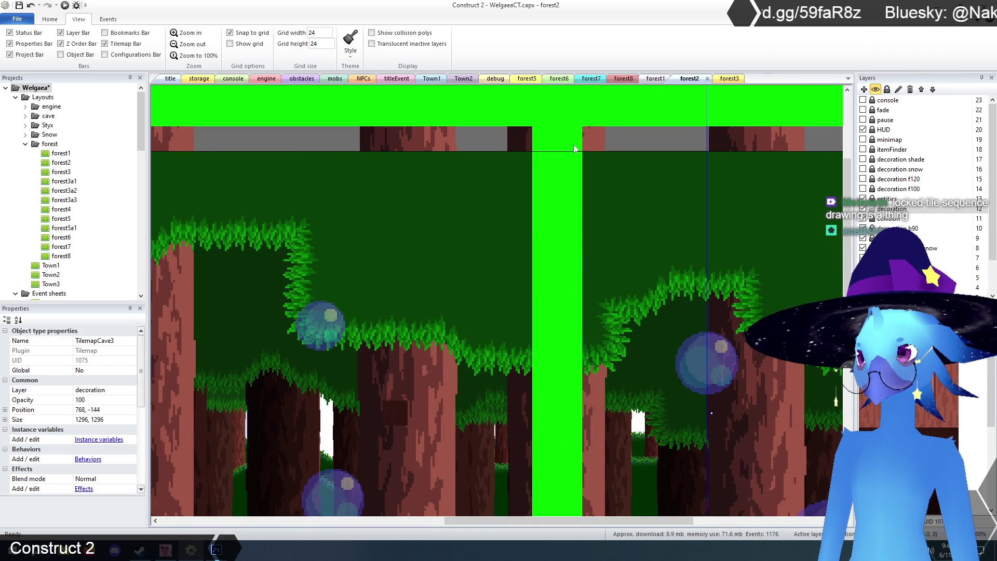
scroll(576, 379, down, 5)
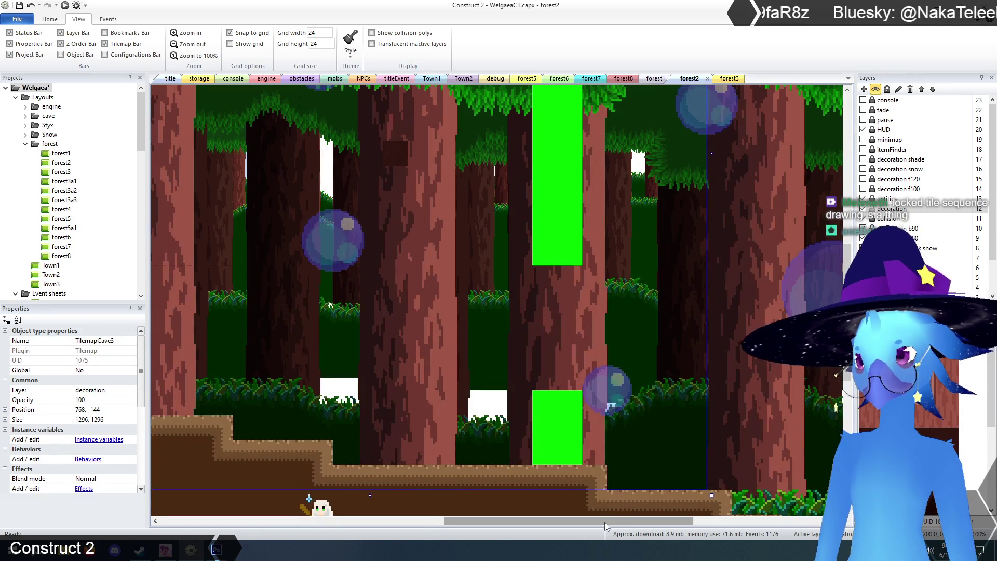
drag(605, 522, 488, 521)
scroll(442, 361, up, 2)
drag(430, 291, 429, 463)
scroll(482, 334, down, 2)
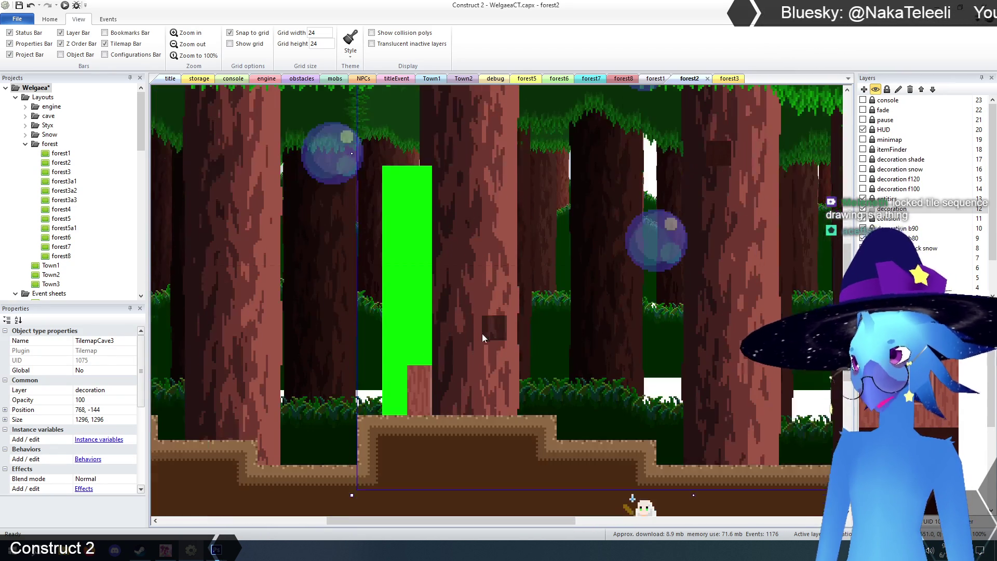
scroll(485, 379, up, 5)
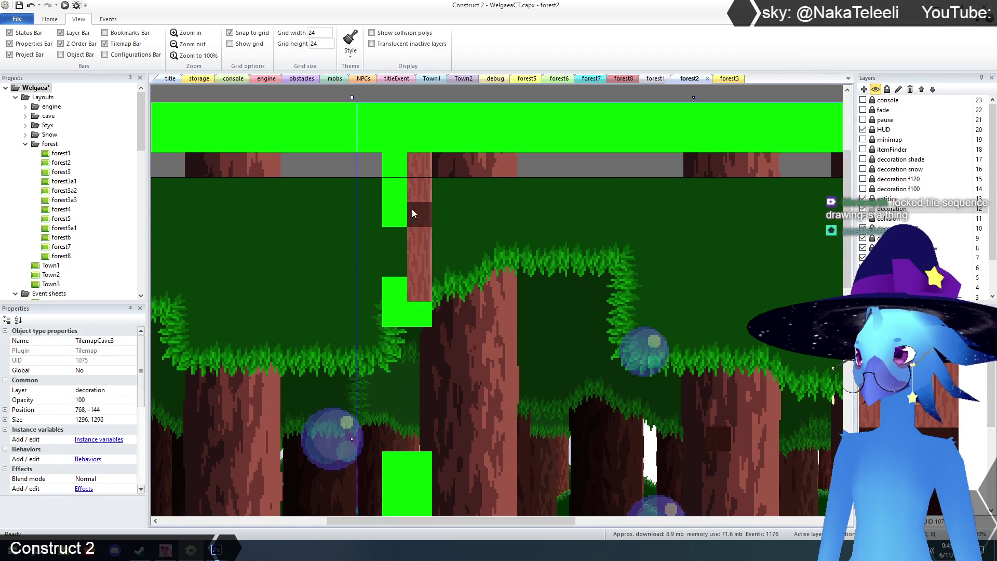
drag(416, 240, 418, 295)
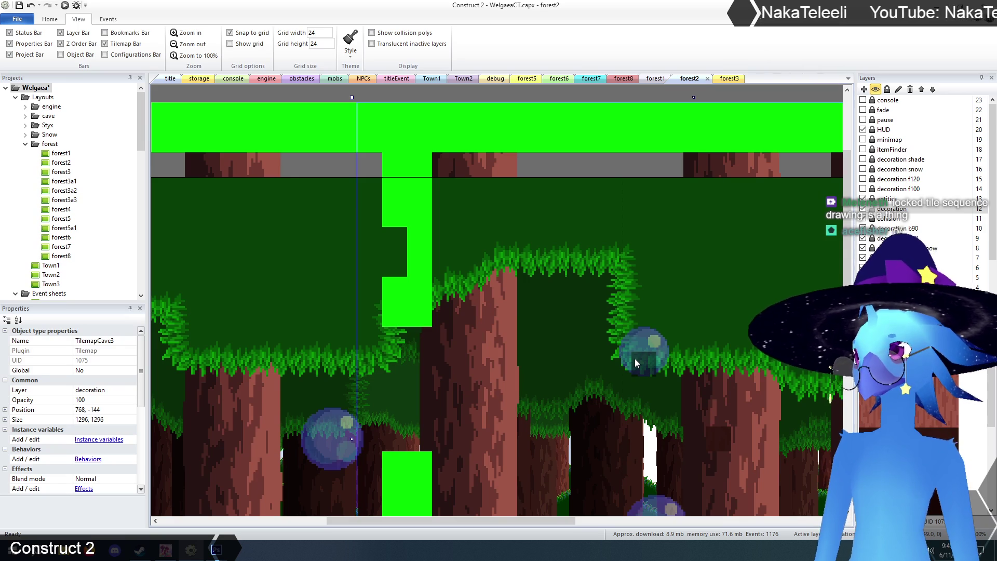
click(863, 237)
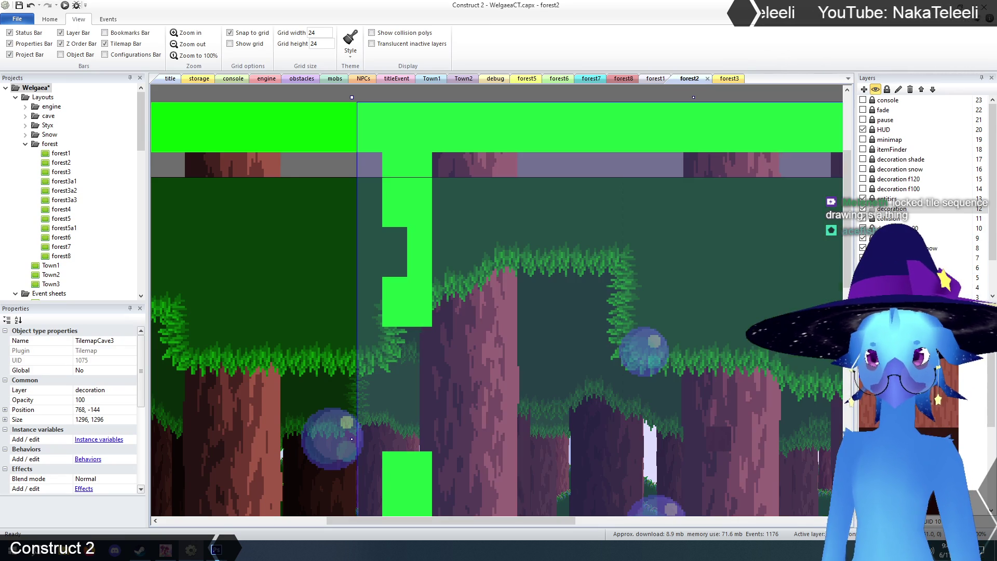
Check the collision layer's visibility, then select the TilemapCave3 decoration tilemap
click(490, 316)
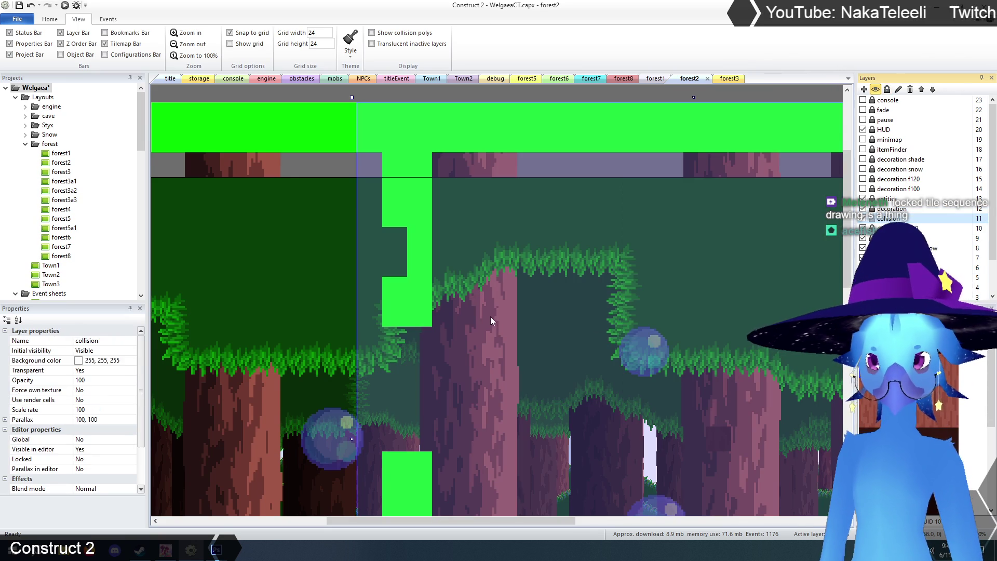
click(863, 249)
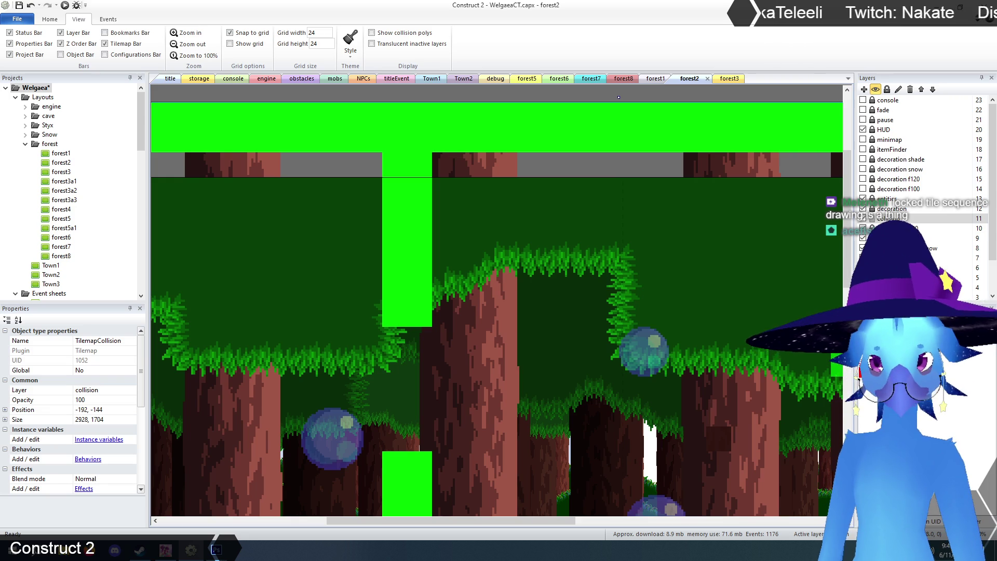
click(863, 248)
click(520, 99)
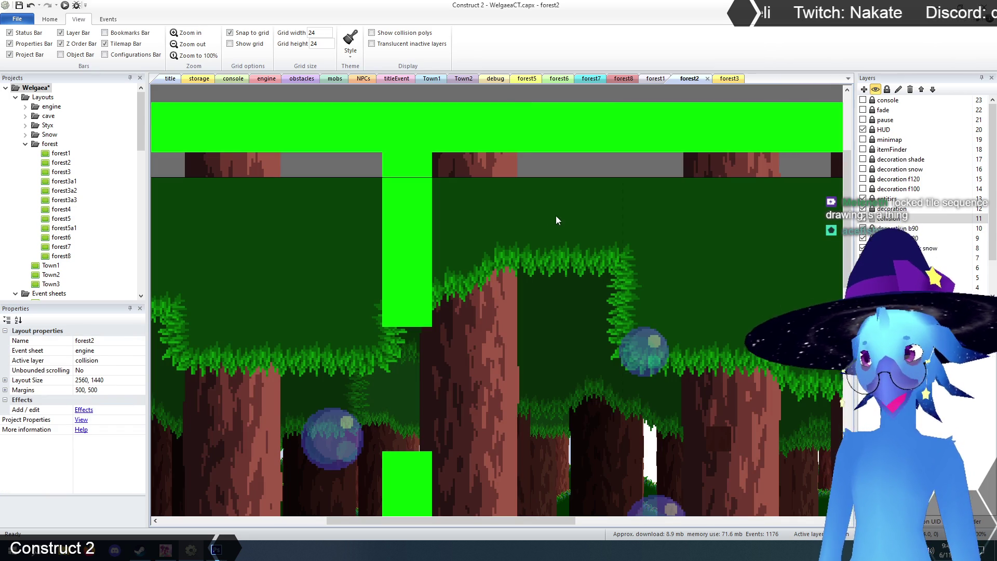
click(889, 218)
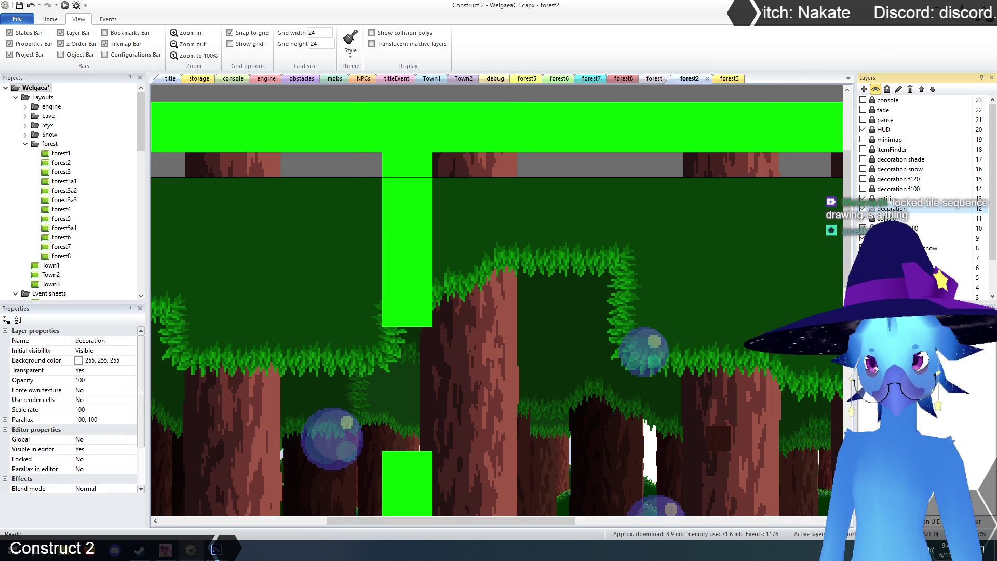
click(668, 268)
scroll(581, 284, down, 2)
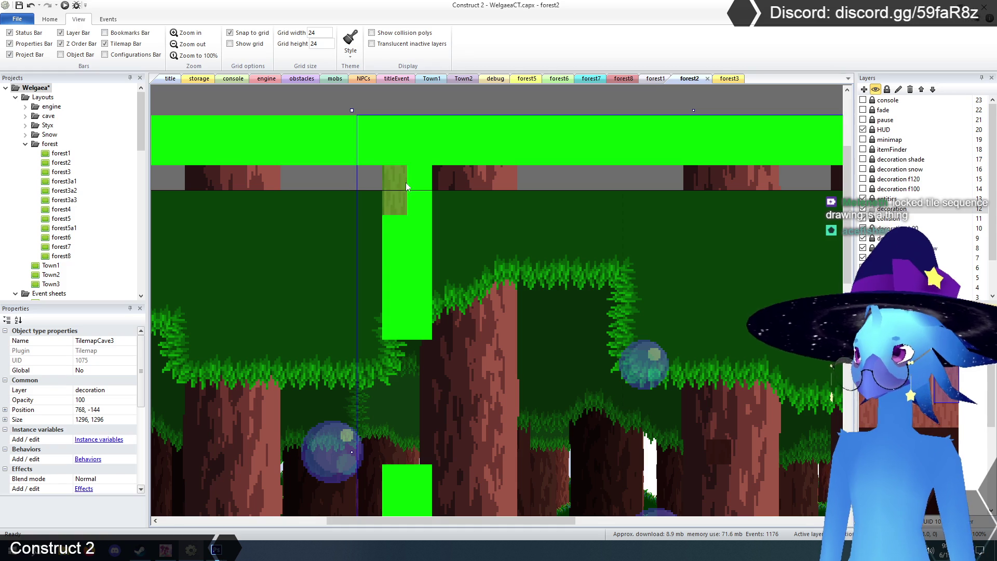
Paint tree-trunk tiles down the left and right halves of the column
click(400, 184)
click(395, 224)
click(396, 284)
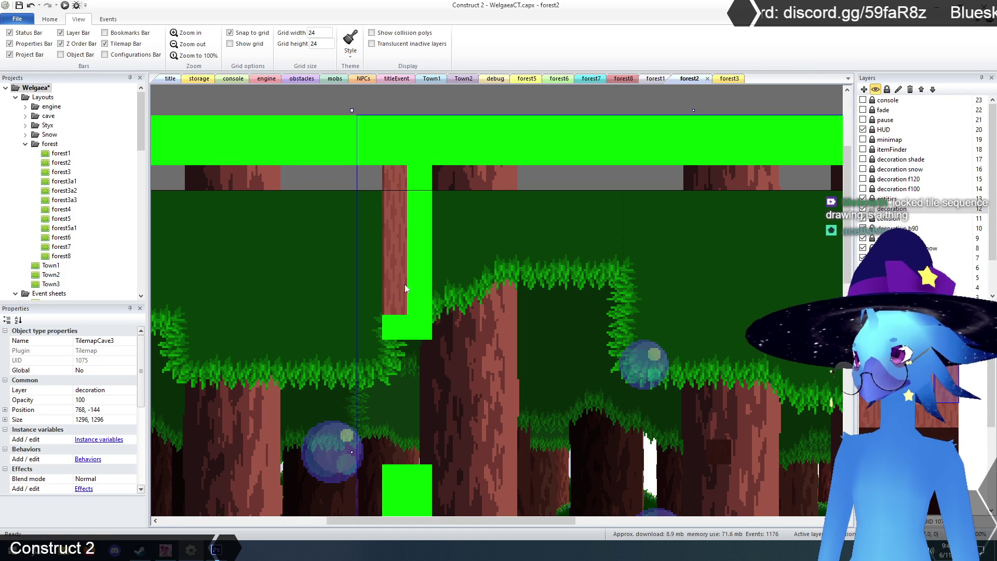
click(416, 175)
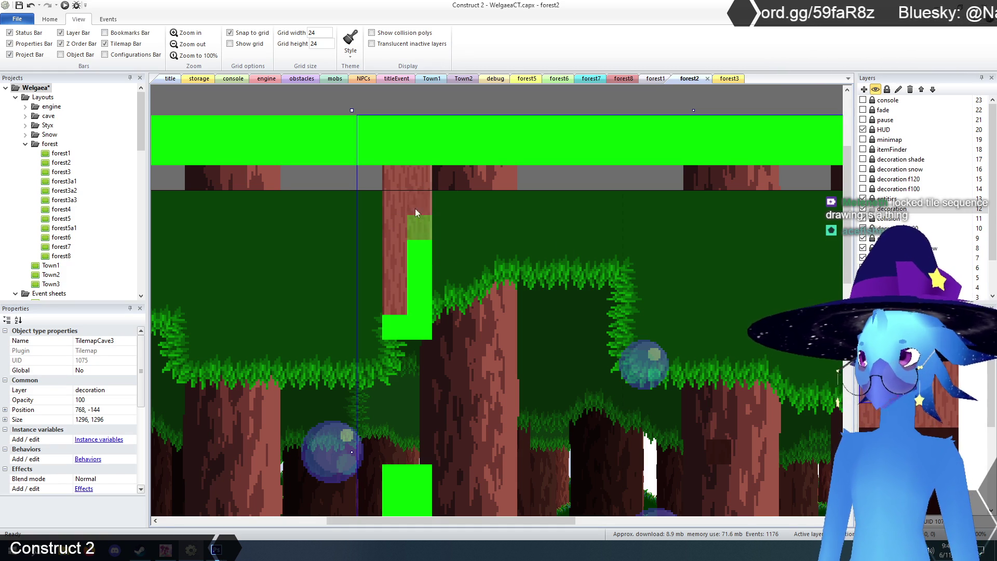
click(419, 234)
click(418, 278)
scroll(544, 215, down, 3)
scroll(541, 211, down, 4)
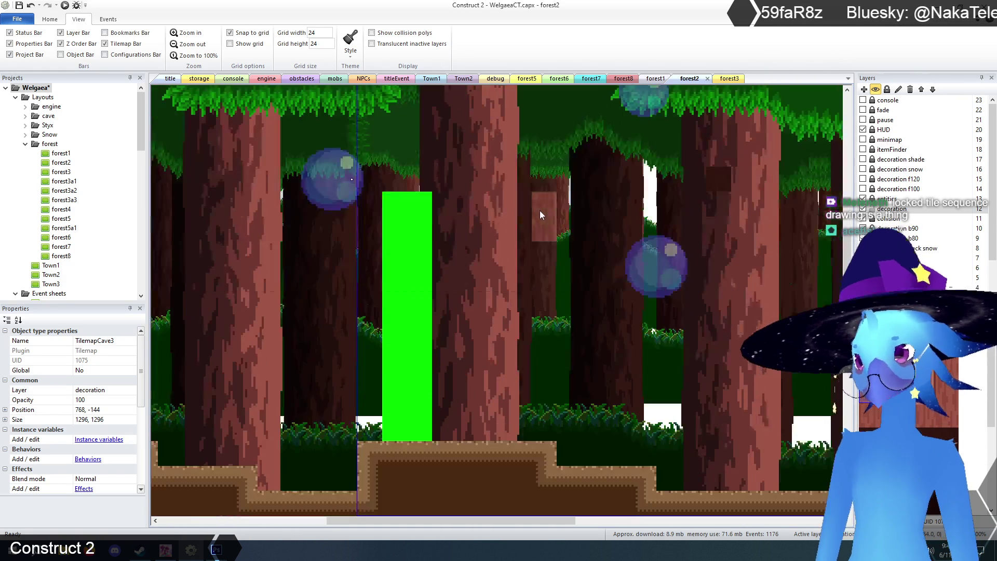
Fill the lower green column and strip with trunk tiles
click(415, 228)
click(416, 265)
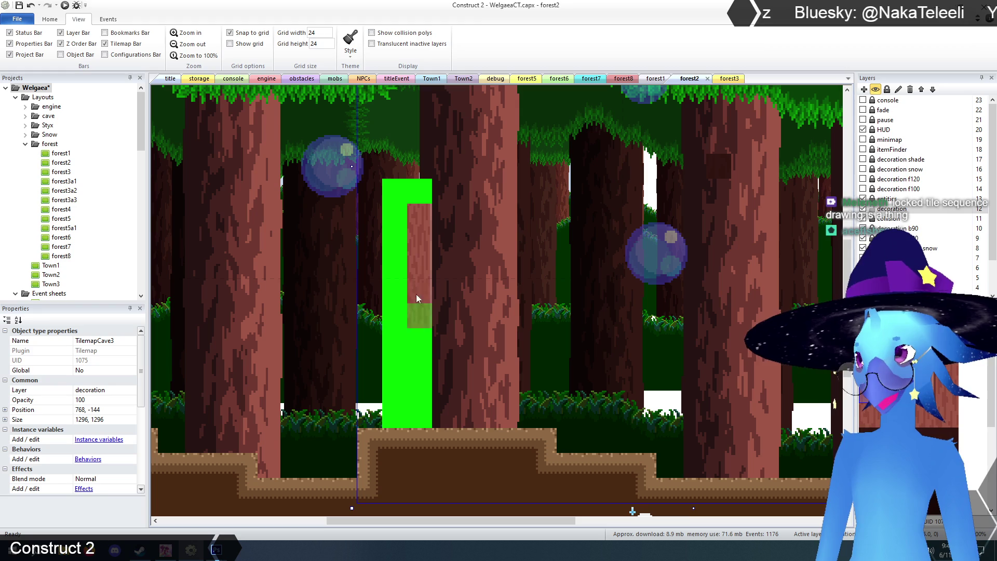
click(412, 318)
click(415, 366)
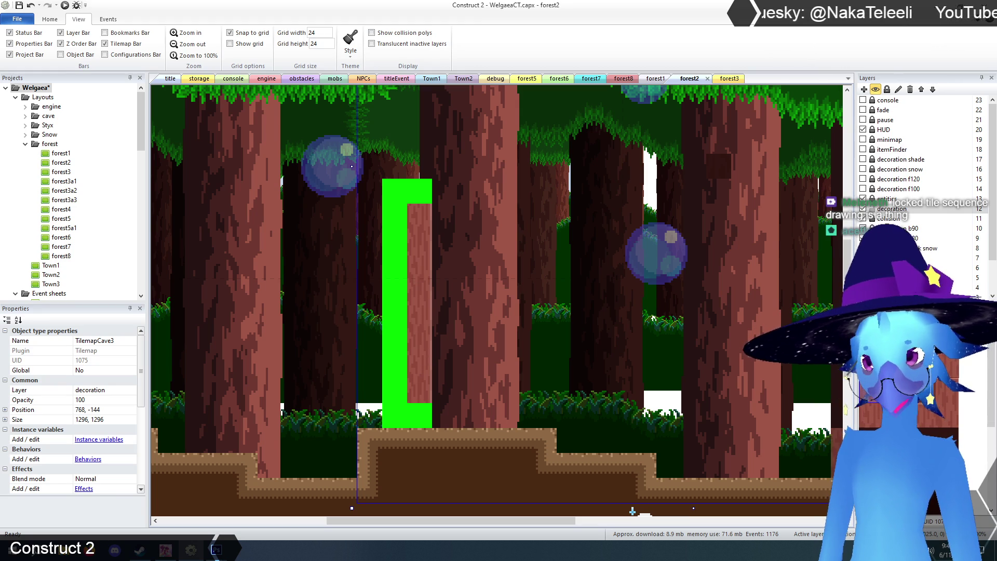
click(400, 228)
drag(393, 267, 391, 371)
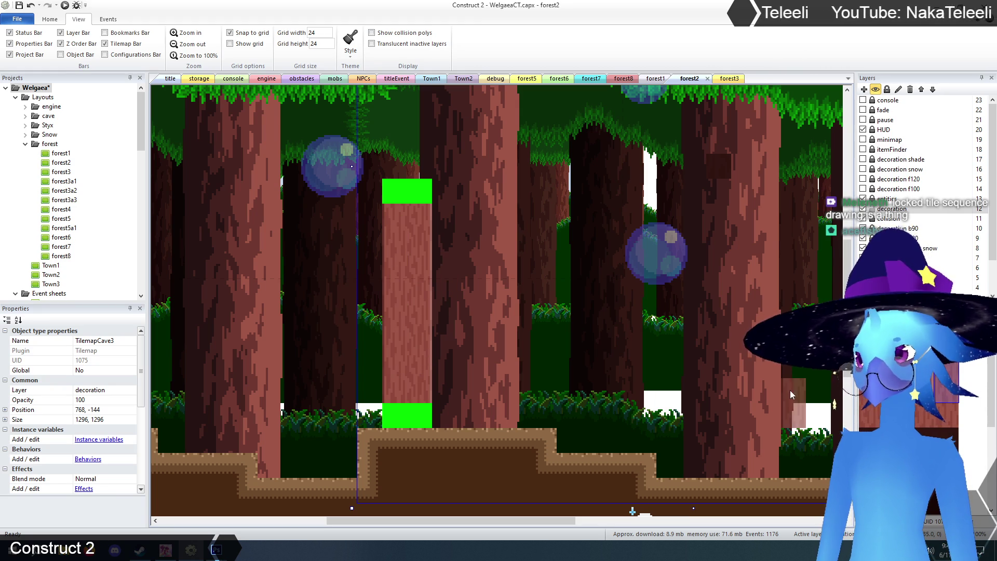
Cover both halves of the lower green block and the upper green block with bark
click(405, 413)
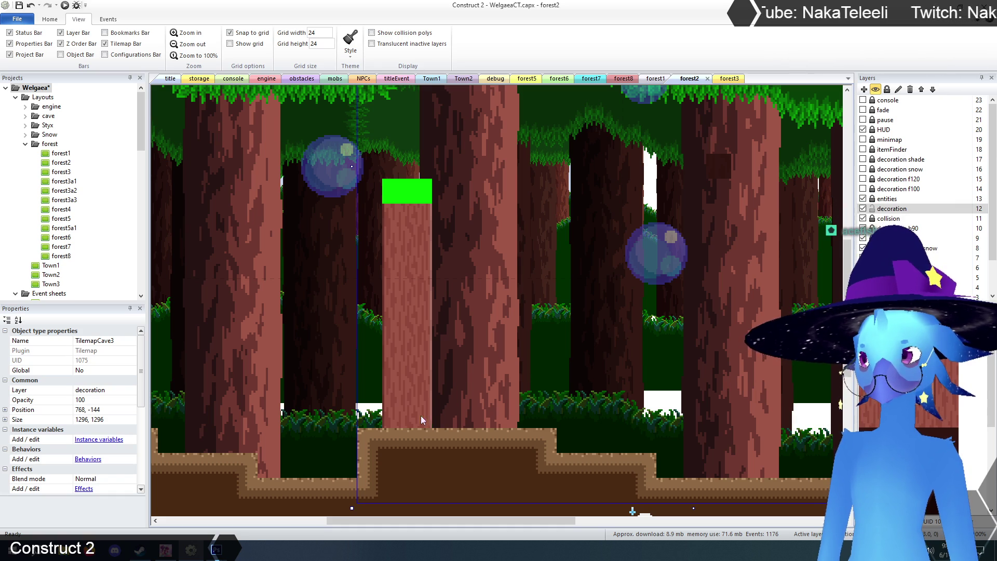
scroll(590, 374, up, 5)
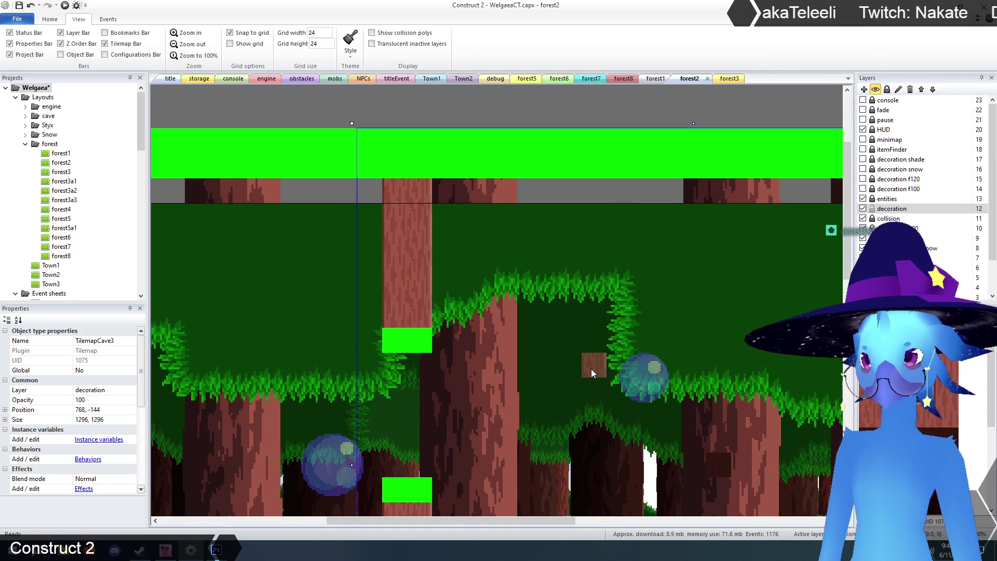
scroll(391, 413, down, 3)
click(412, 405)
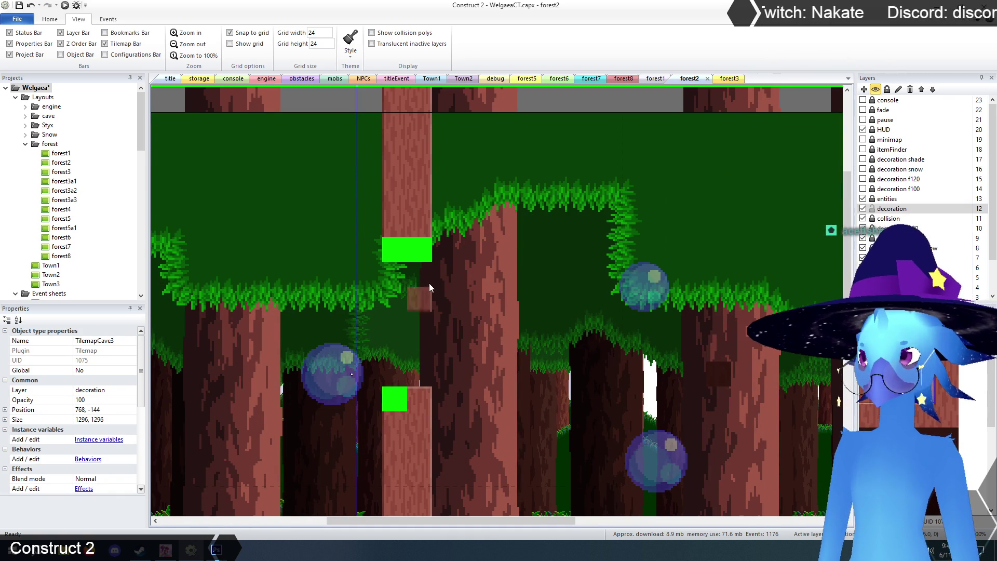
click(425, 255)
click(396, 242)
Paint bark over the lower green square and down the first green column
click(395, 395)
mouse_move(496, 522)
mouse_down()
mouse_move(635, 526)
mouse_move(617, 455)
mouse_up()
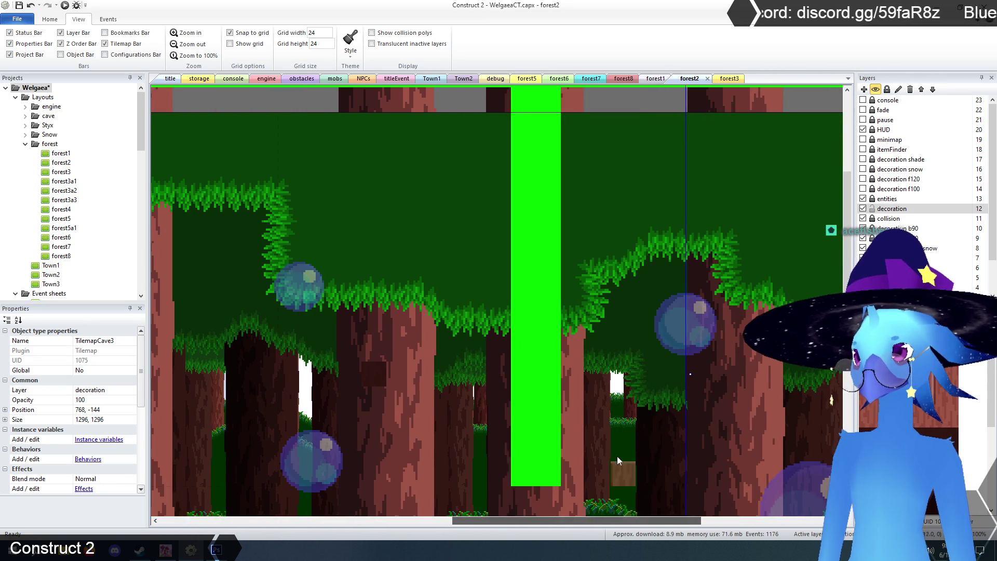
scroll(617, 456, up, 1)
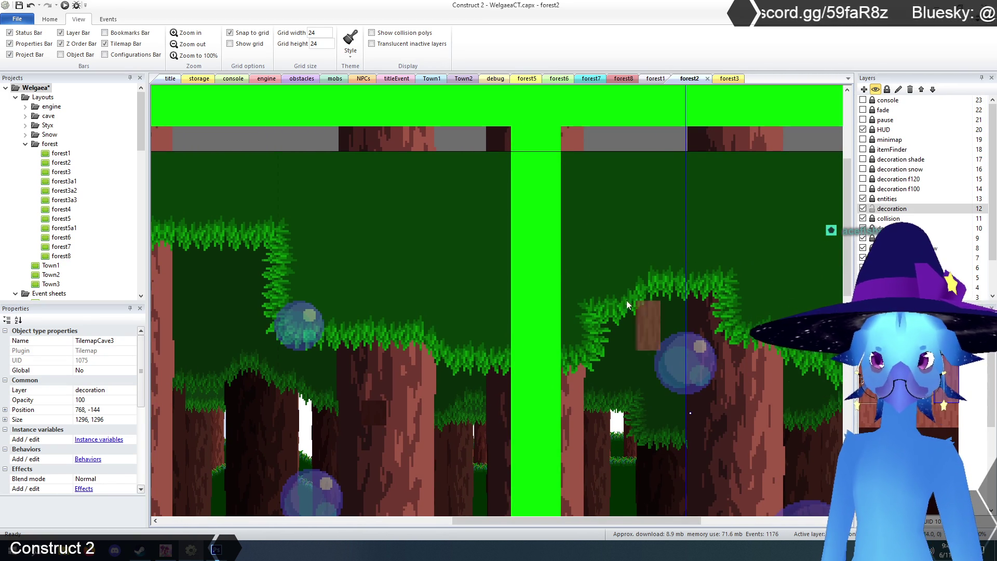
click(524, 137)
drag(525, 192, 530, 298)
scroll(591, 224, down, 3)
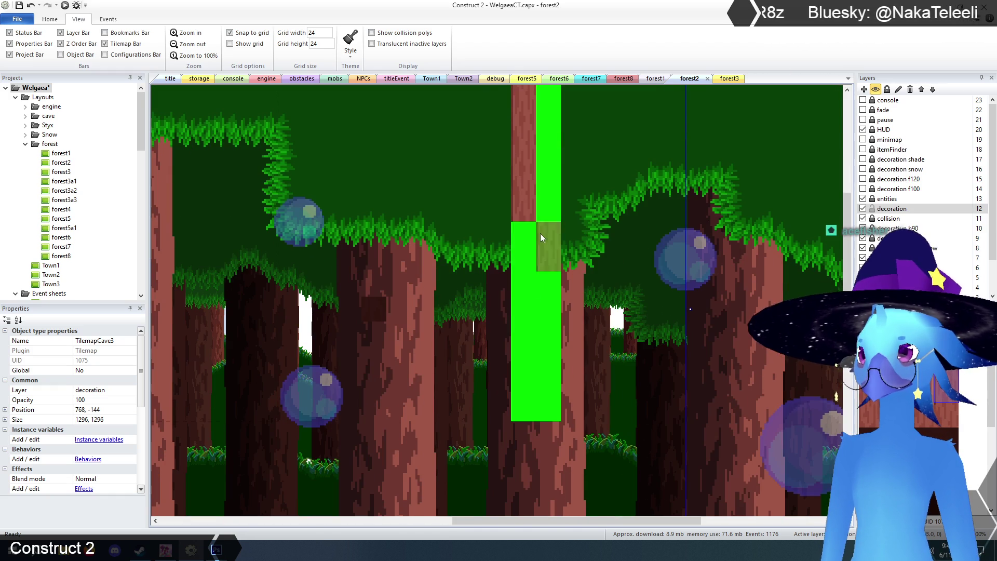
drag(526, 234, 526, 391)
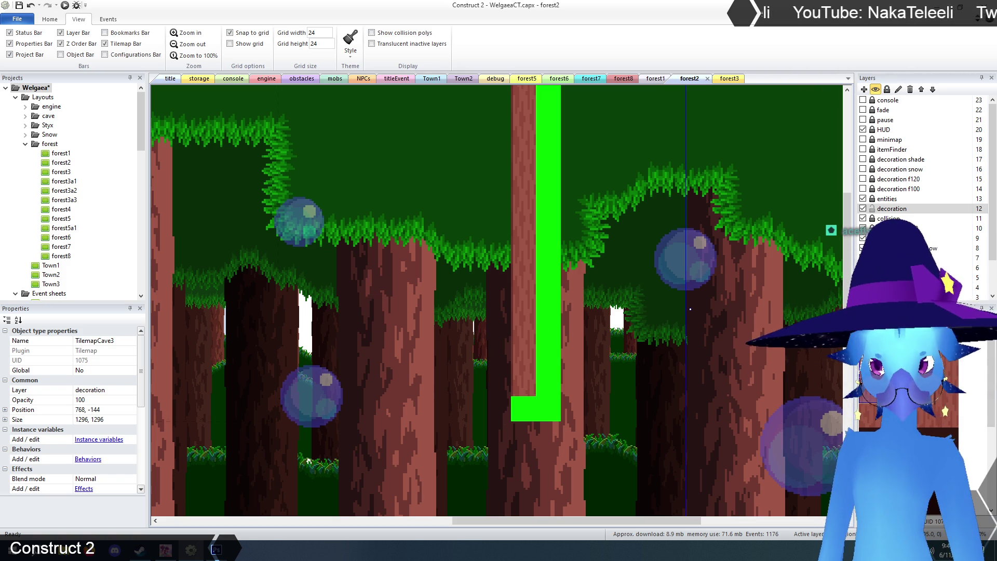
Paint trunk tiles down the next green column to the top of the L-shaped block
scroll(605, 320, up, 3)
drag(557, 165, 550, 316)
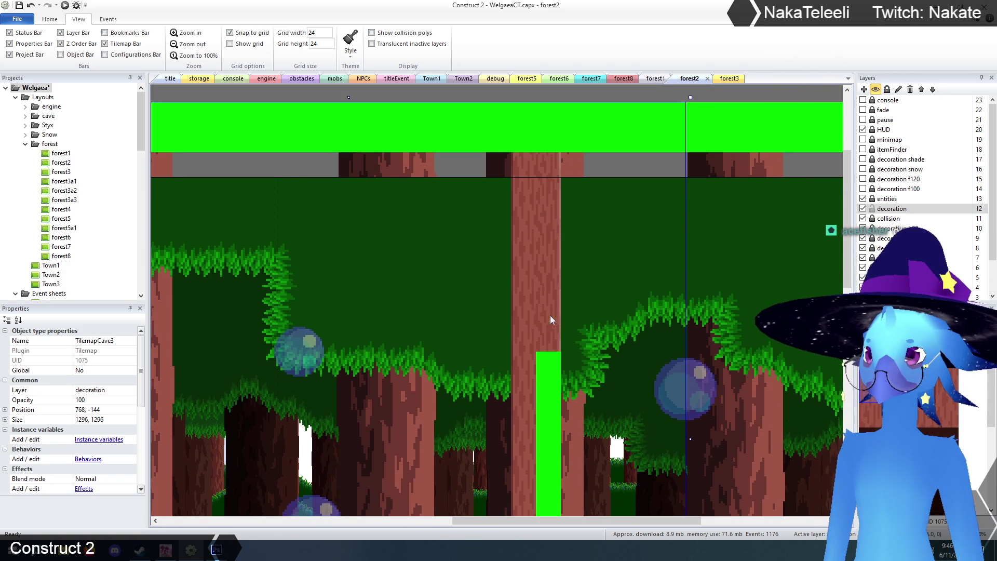
scroll(550, 316, down, 3)
drag(555, 225, 548, 328)
scroll(547, 329, down, 2)
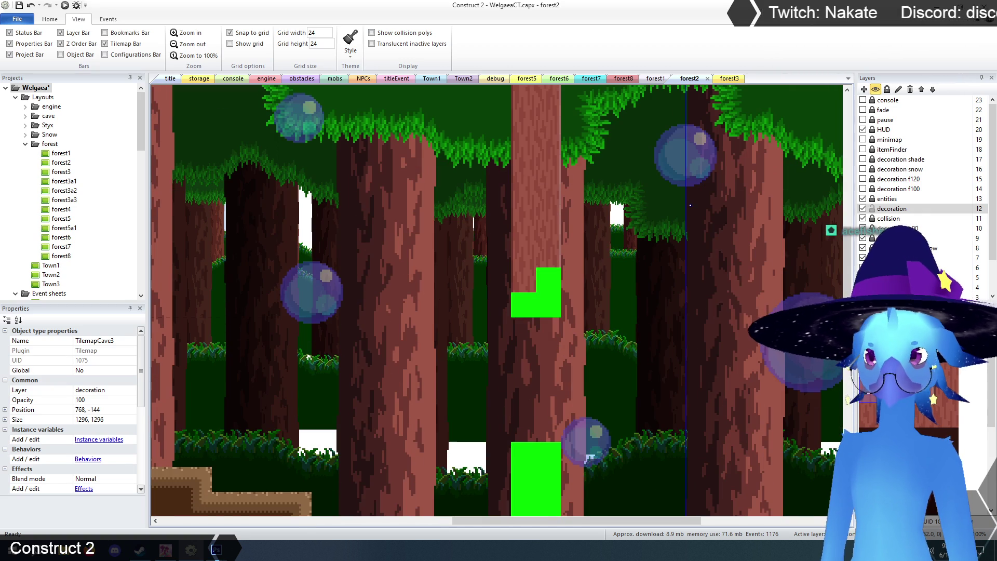
click(549, 280)
scroll(550, 281, down, 1)
scroll(631, 278, down, 1)
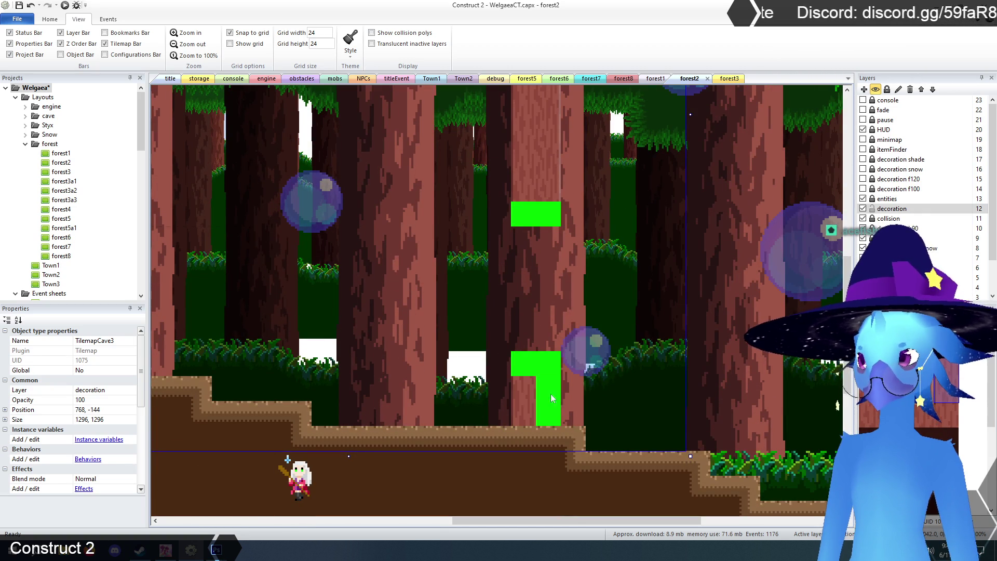
Cover the lower L-block, lower green block and last green squares with bark
drag(551, 394, 539, 395)
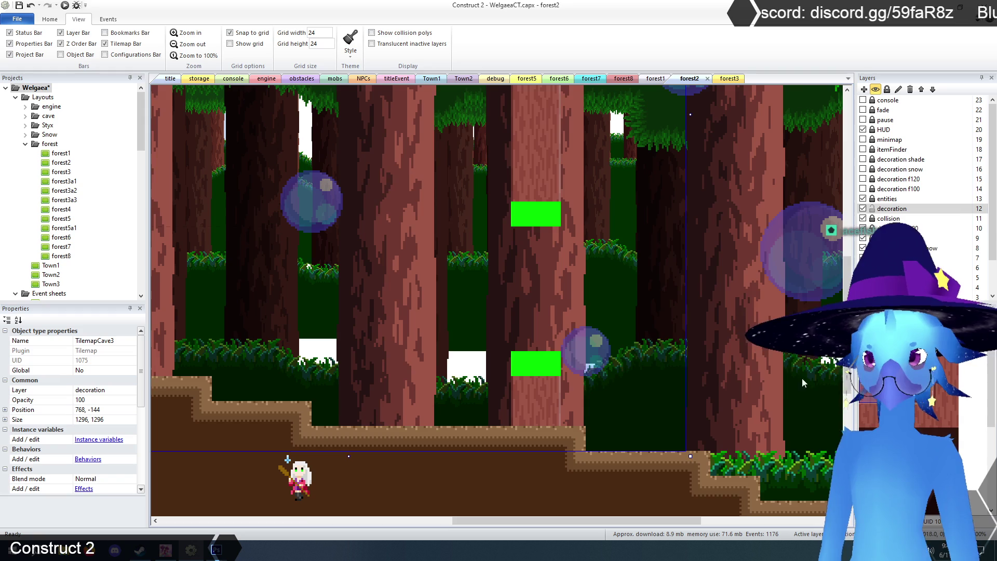
scroll(594, 432, up, 2)
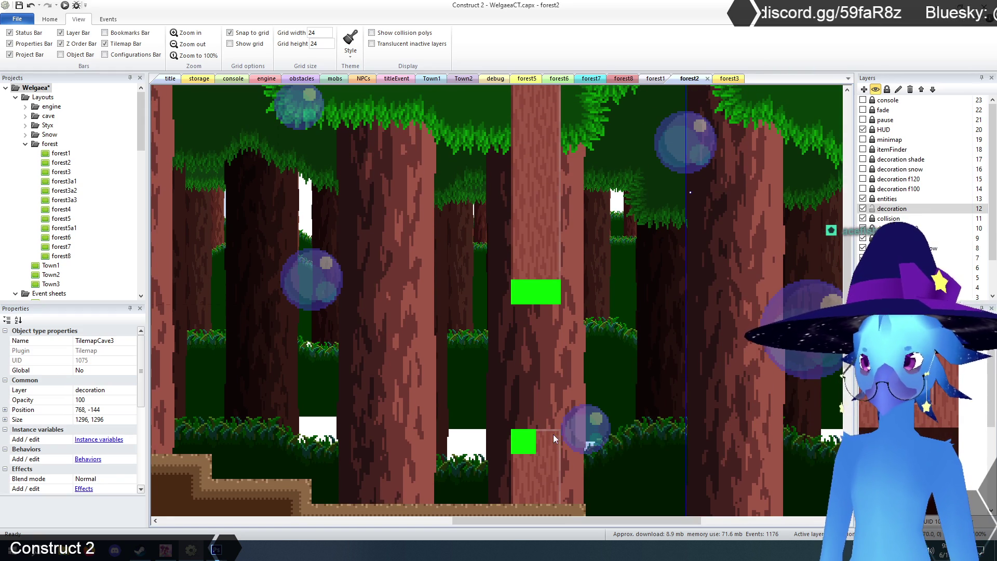
drag(549, 441, 525, 444)
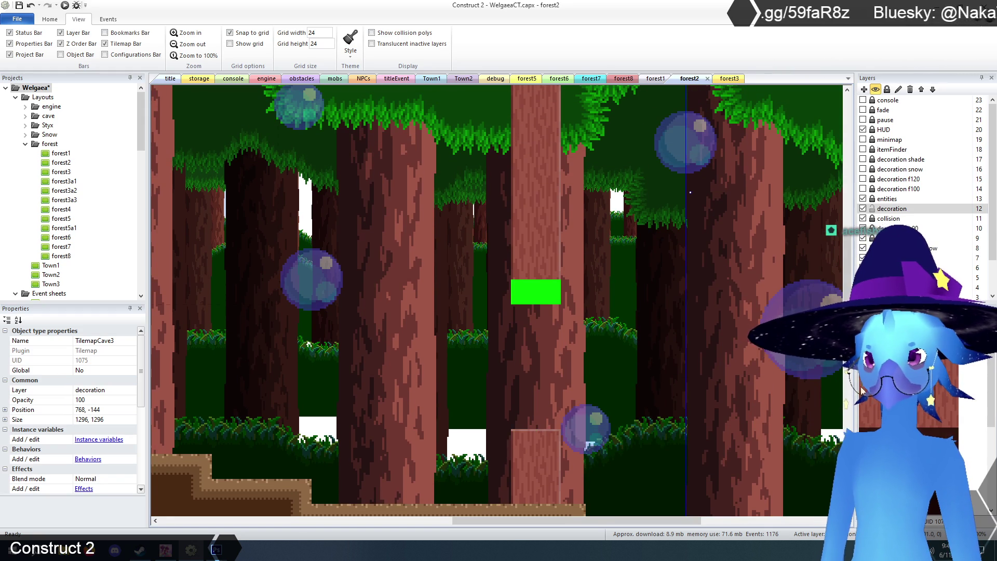
click(555, 296)
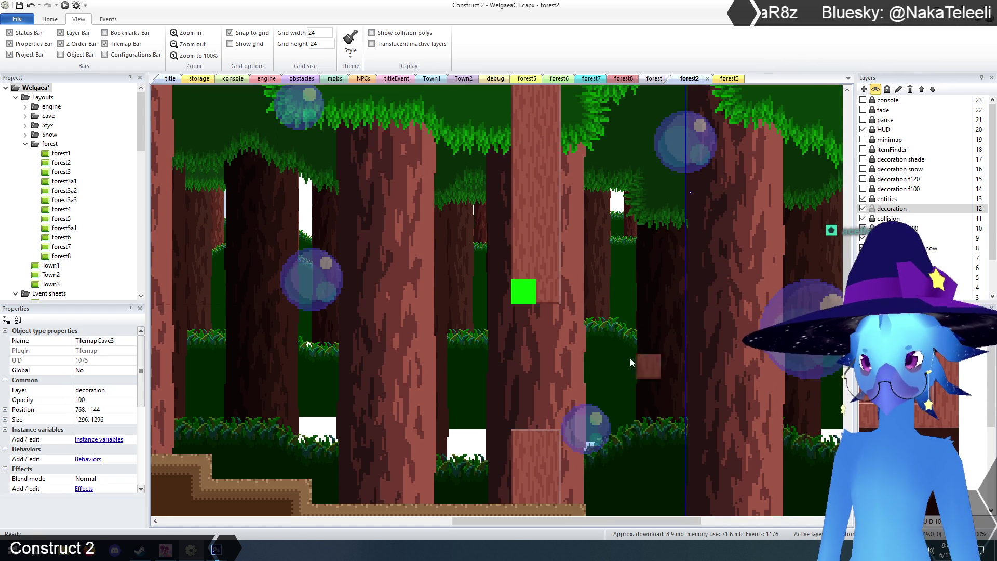
click(524, 297)
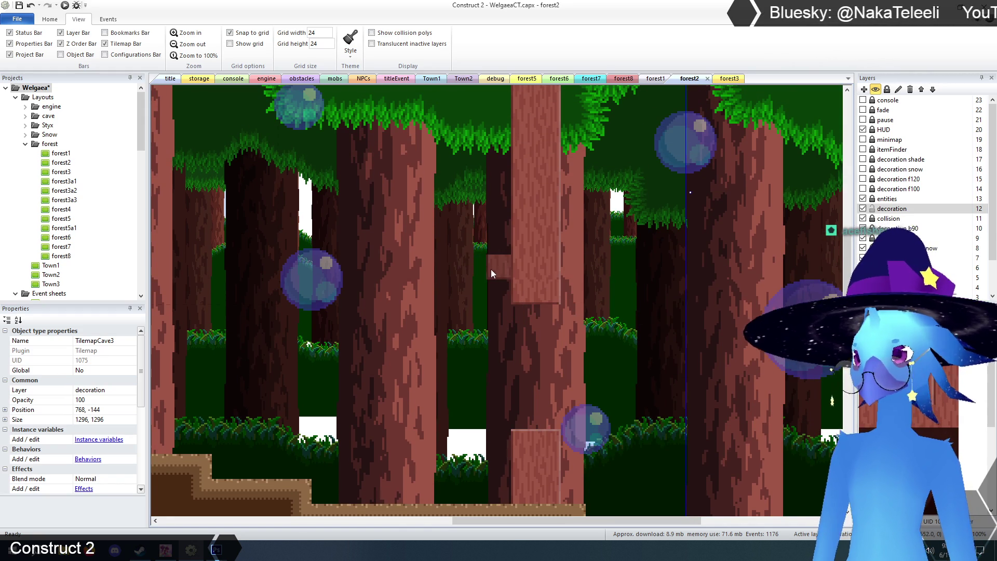
scroll(492, 270, up, 3)
scroll(494, 267, down, 4)
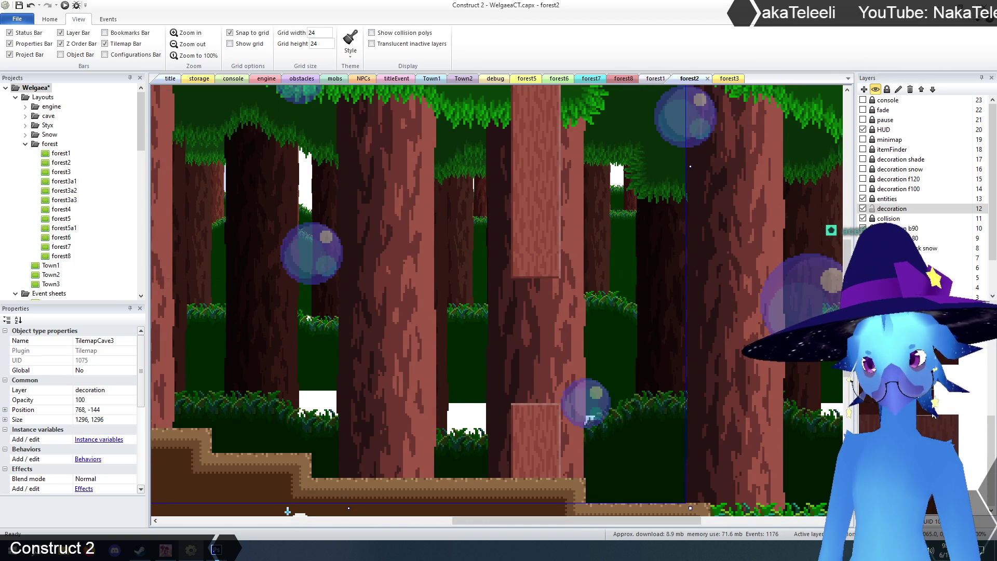
Extend dark trunk tiles below the light trunk and swap the bottom tile for lighter bark
mouse_move(525, 253)
mouse_down()
mouse_move(511, 283)
mouse_move(533, 294)
mouse_move(525, 340)
mouse_up()
right_click(524, 341)
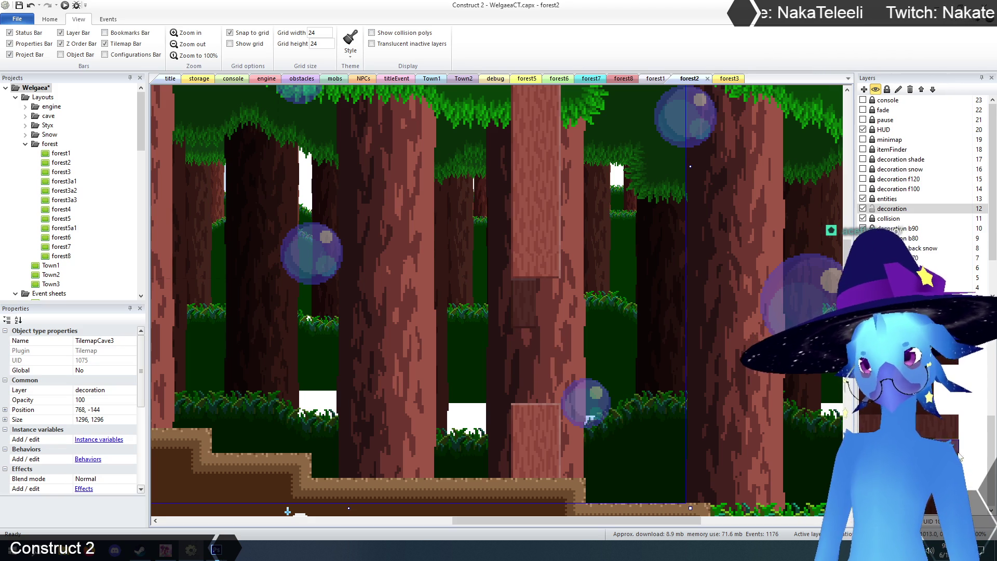
click(523, 347)
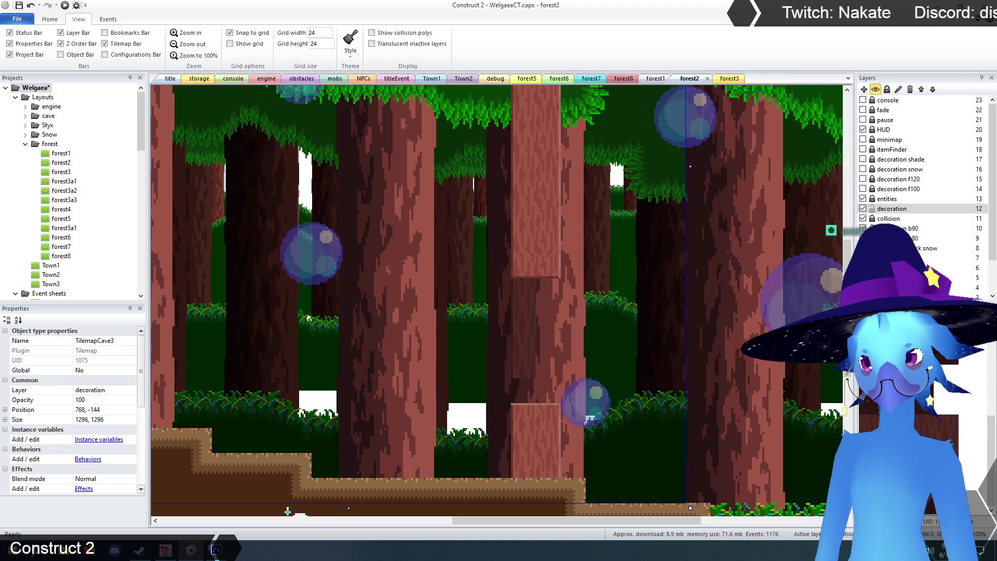
click(551, 387)
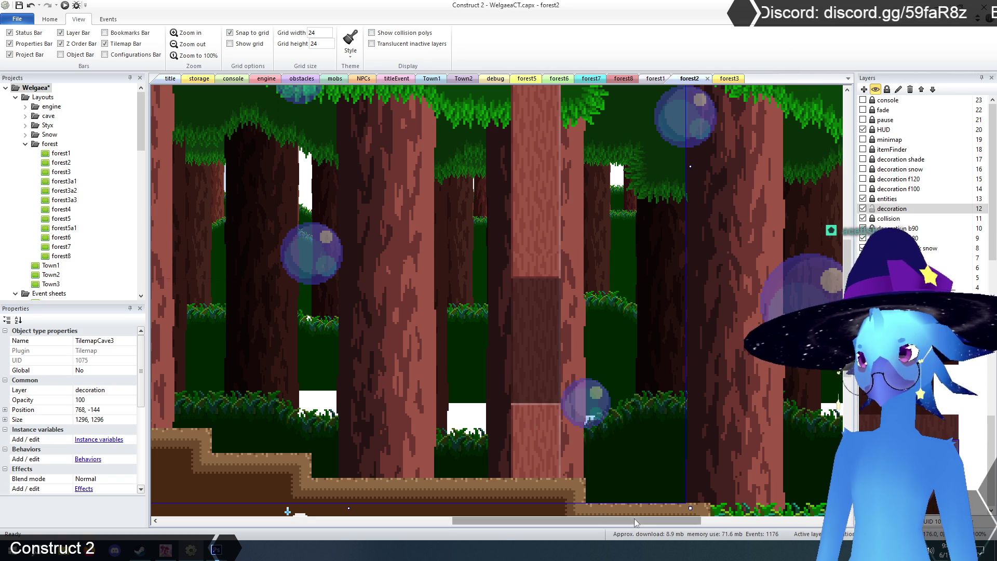
Fill the empty trunk column with bark, shade it with darker bark, and zoom out
drag(651, 522, 535, 522)
scroll(493, 442, up, 5)
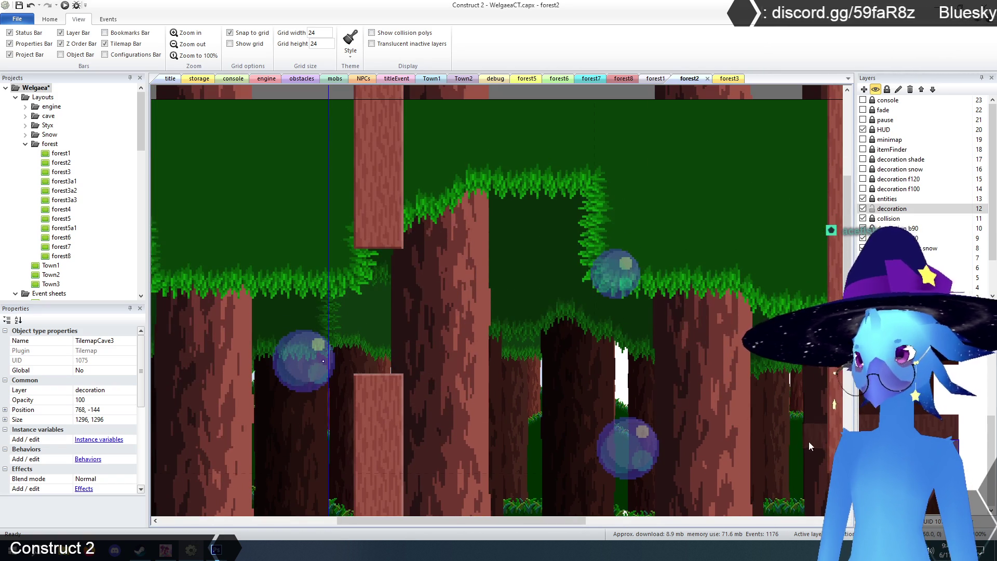
drag(367, 268, 365, 319)
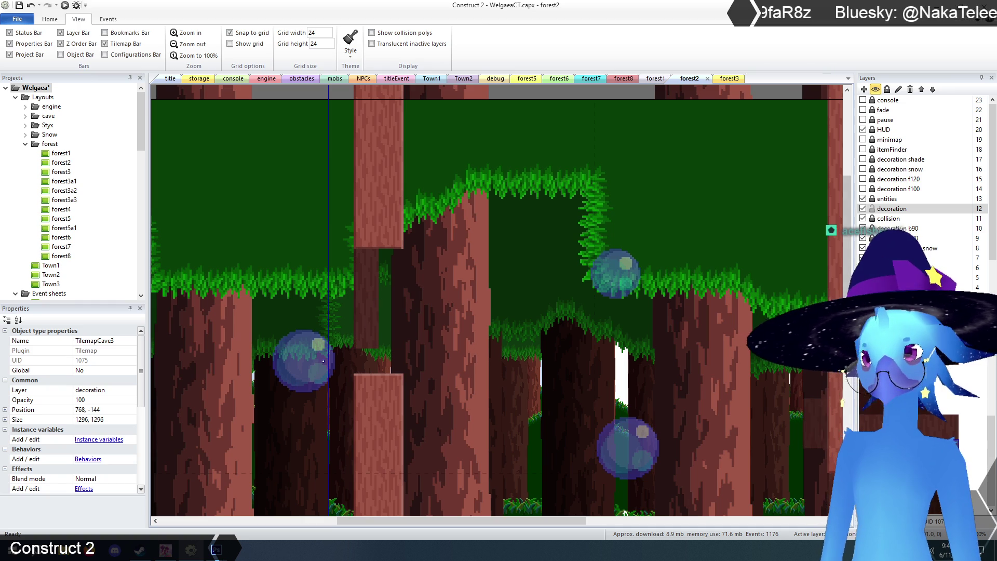
drag(383, 265, 390, 306)
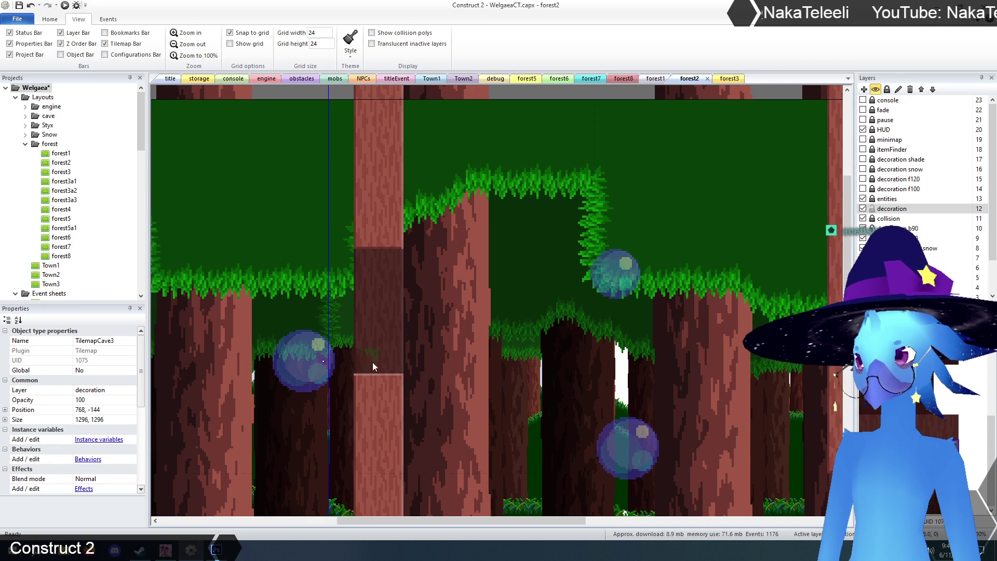
click(189, 45)
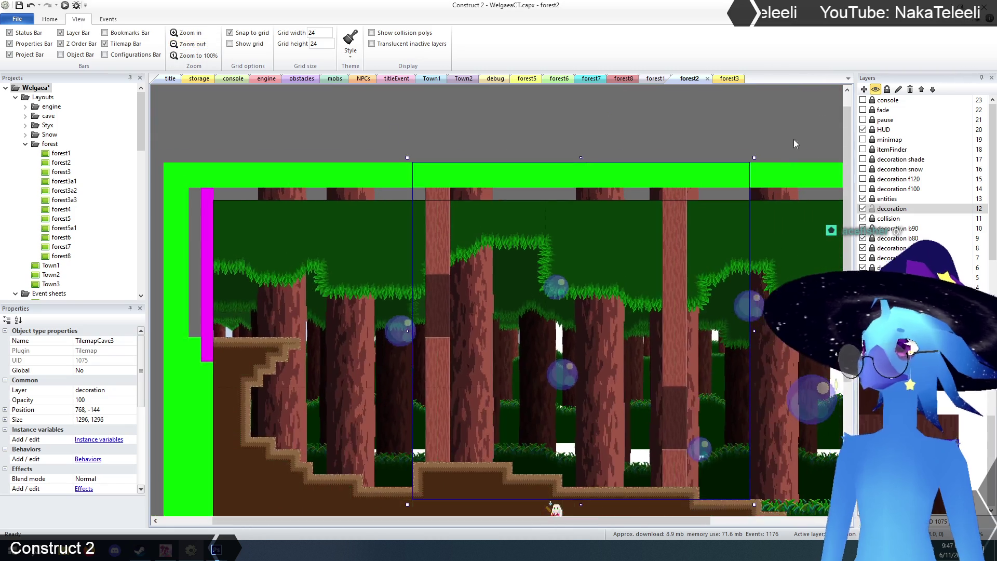
Unlock the entities layer and move the GenericNPC up onto the higher dirt ledge
scroll(675, 166, down, 3)
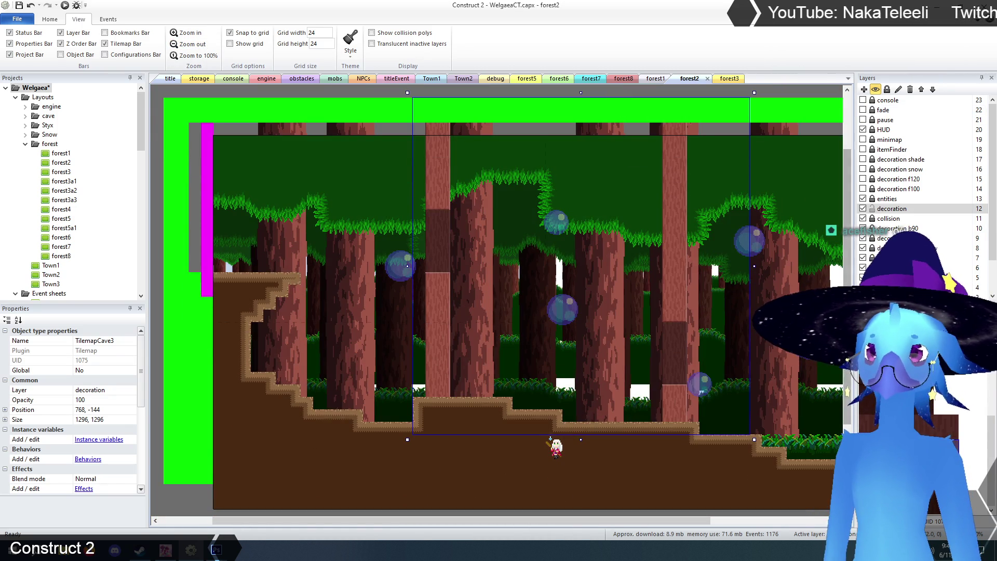
scroll(565, 226, up, 4)
click(515, 131)
scroll(514, 135, down, 3)
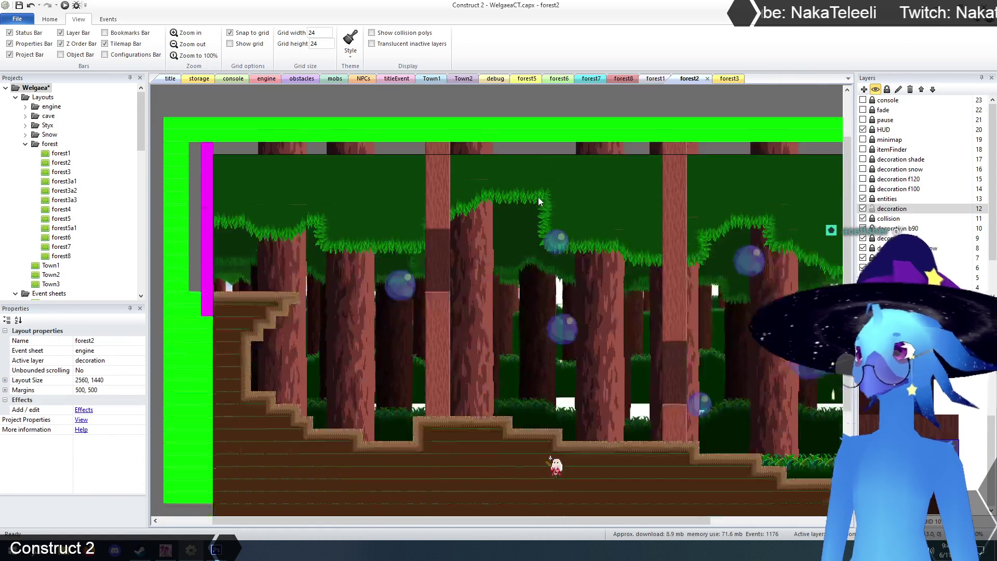
drag(555, 519, 578, 519)
click(874, 199)
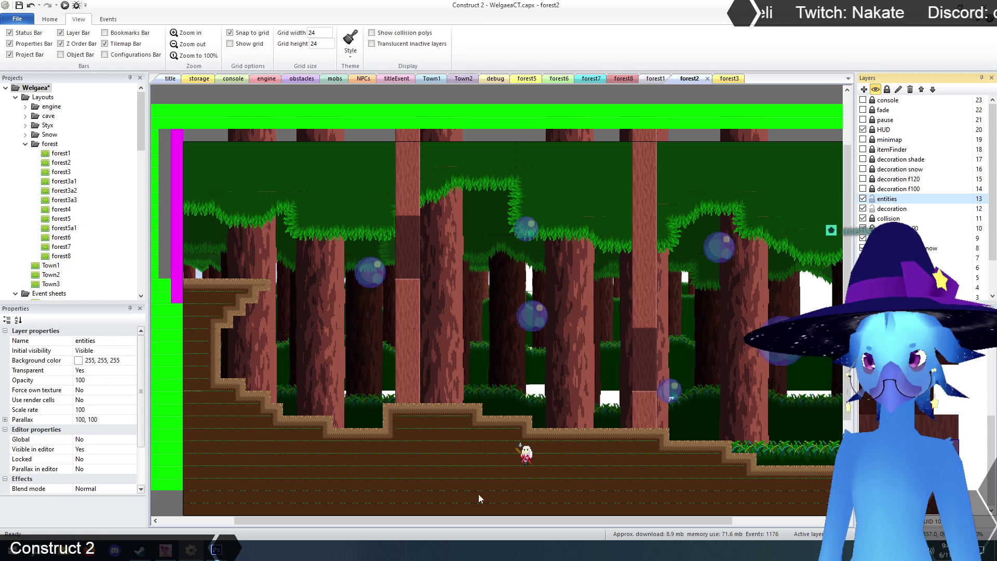
click(526, 461)
mouse_move(526, 462)
mouse_down()
mouse_move(531, 411)
mouse_move(519, 413)
mouse_up()
scroll(522, 201, up, 2)
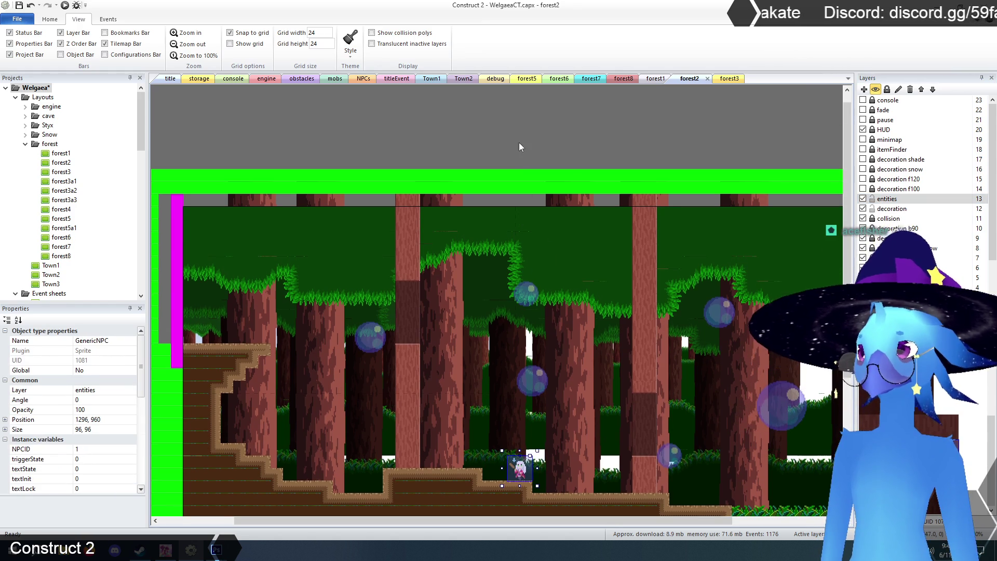
click(519, 144)
scroll(521, 181, down, 2)
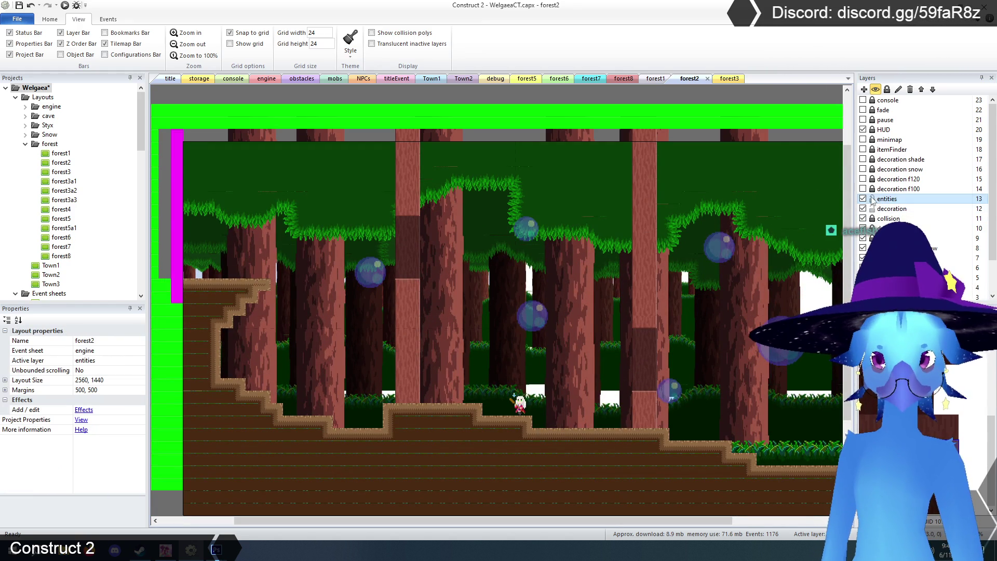
Switch to the forest1 layout and select its collision tilemap
click(883, 210)
click(380, 94)
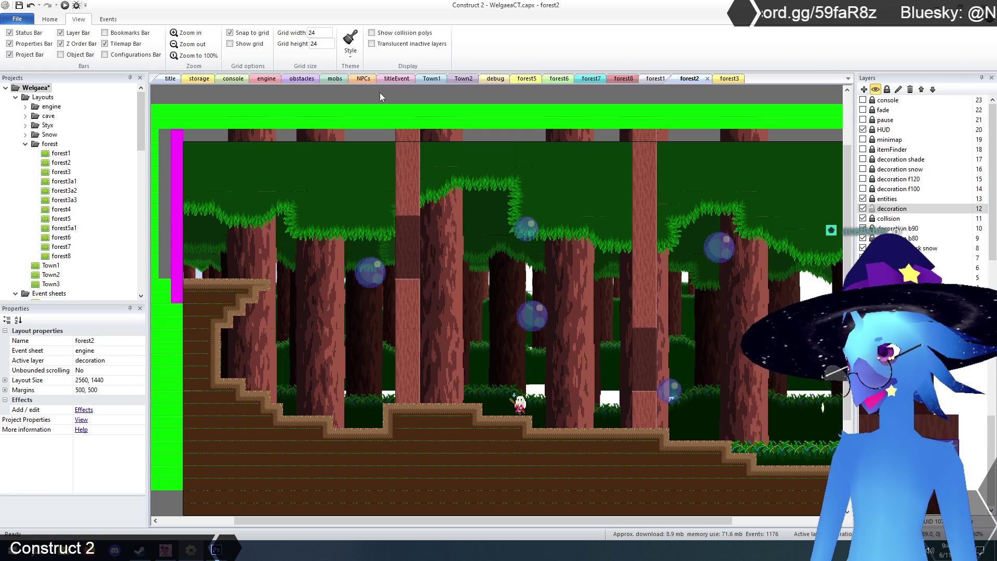
click(655, 80)
click(471, 344)
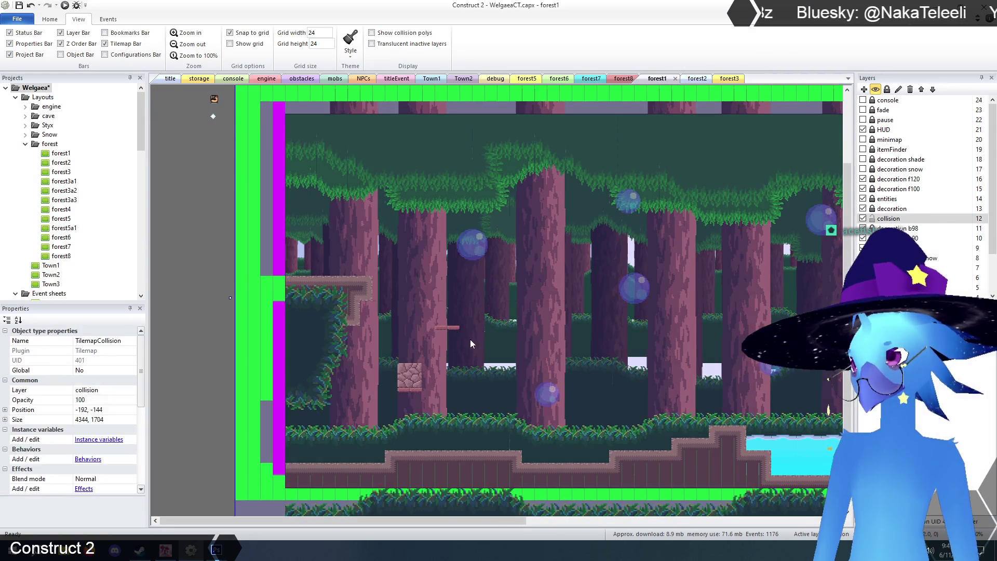
In the forest2 layout, place a copy of the one-way wooden platform low among the trees
click(889, 209)
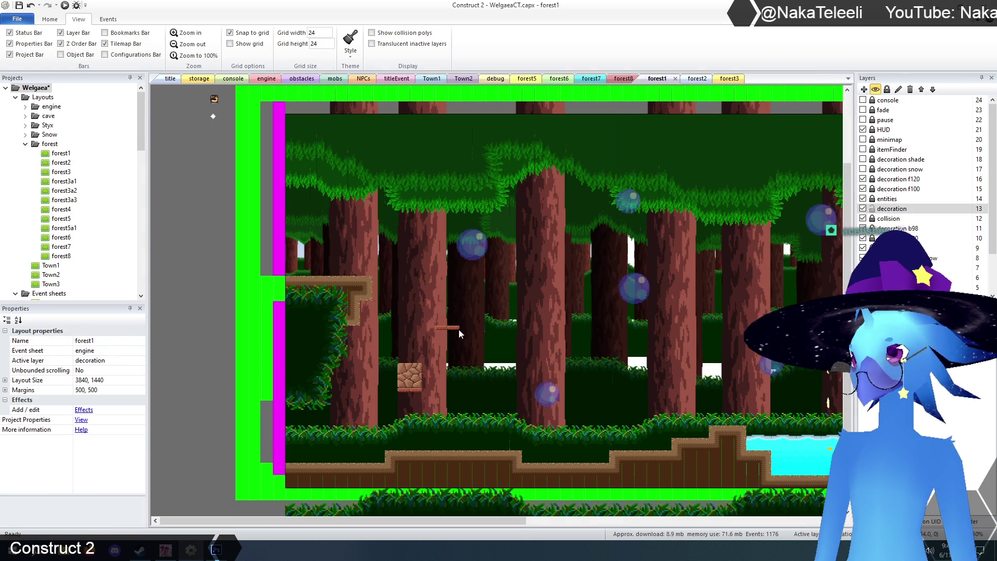
click(459, 330)
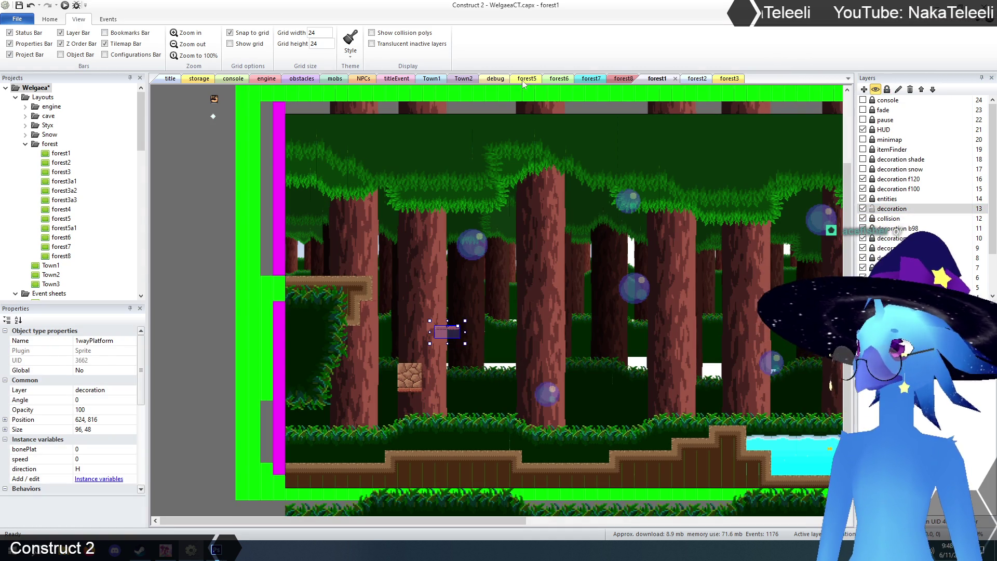
click(695, 79)
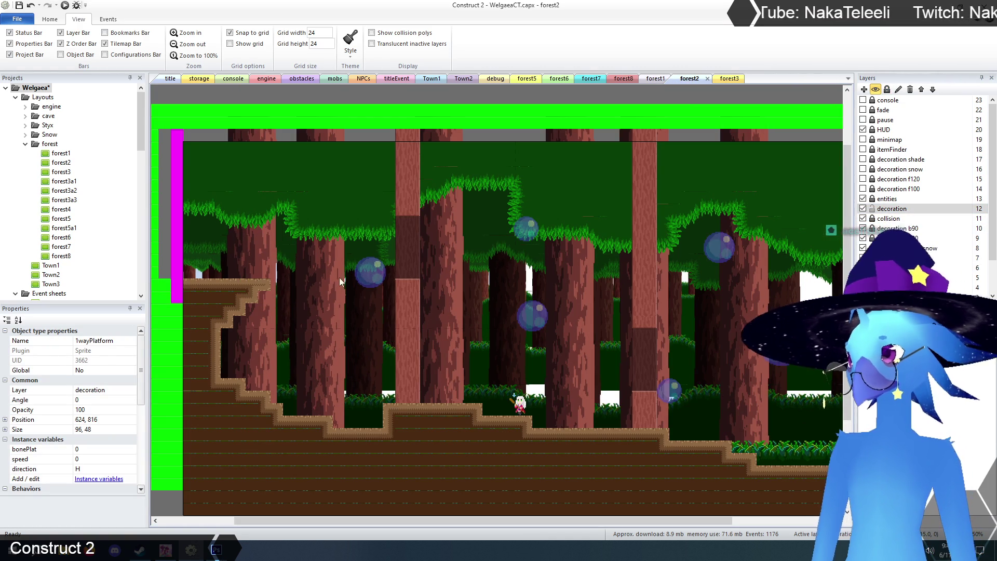
click(316, 297)
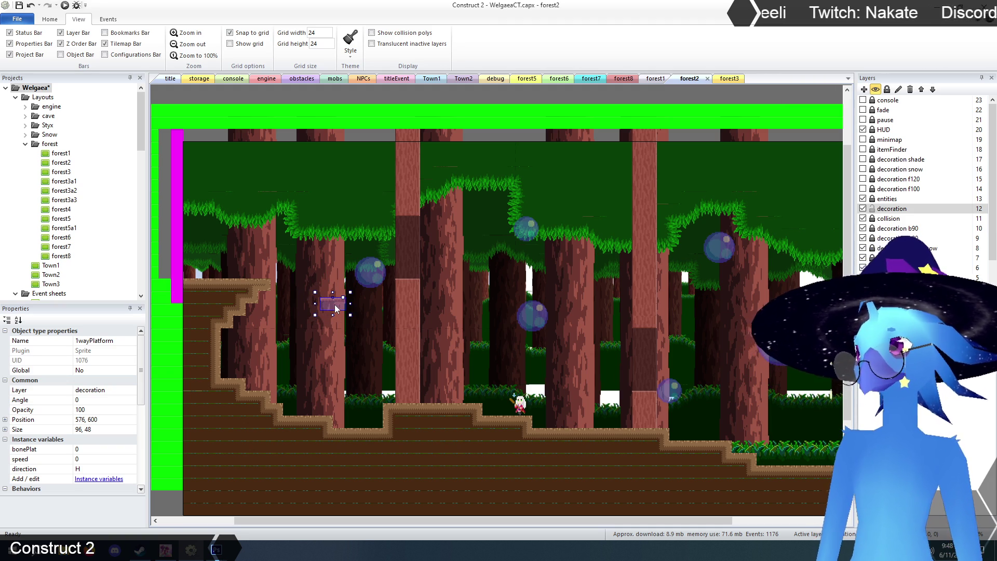
click(291, 356)
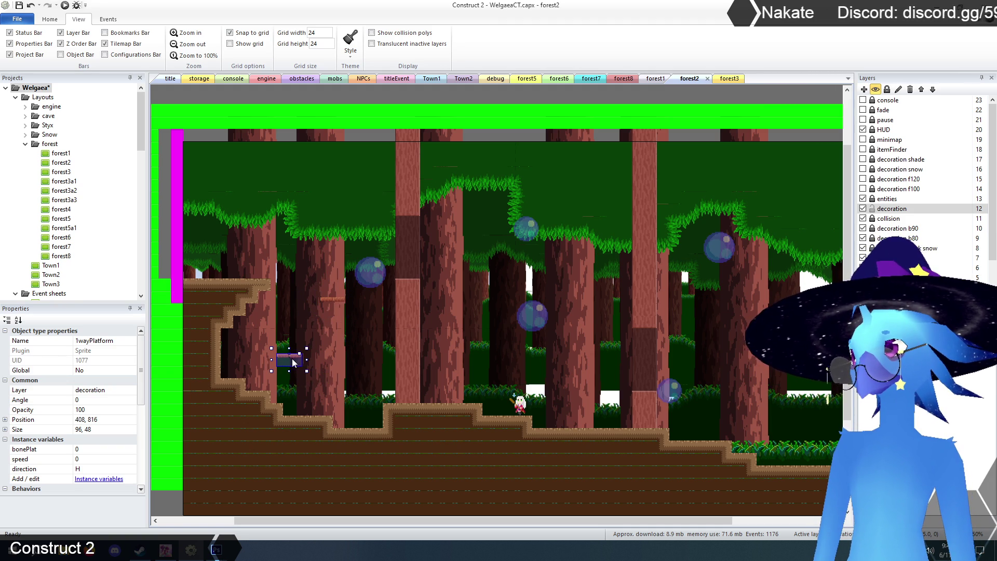
Paste two more platform copies and drag them into spots between the tree trunks
key(ctrl+v)
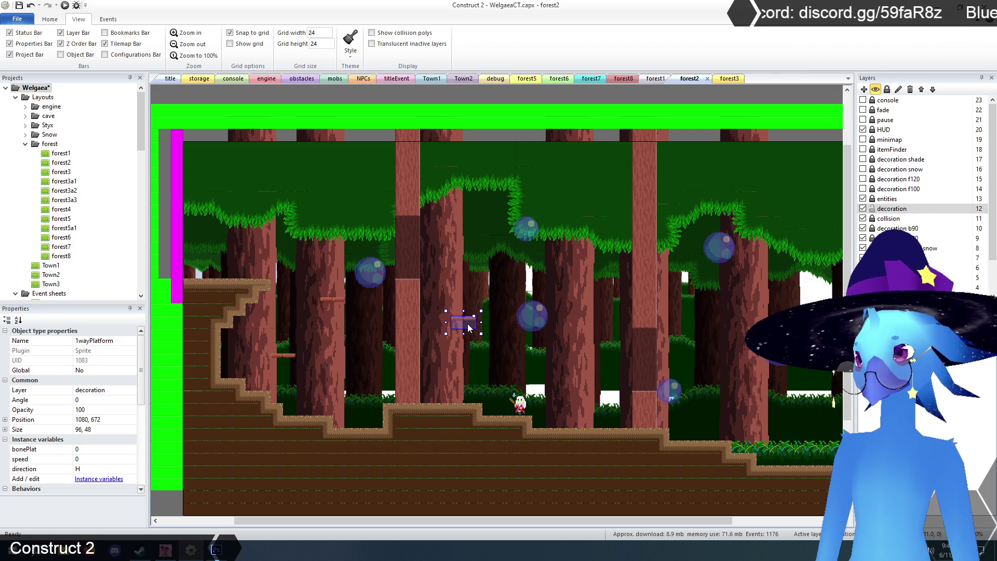
key(ctrl+v)
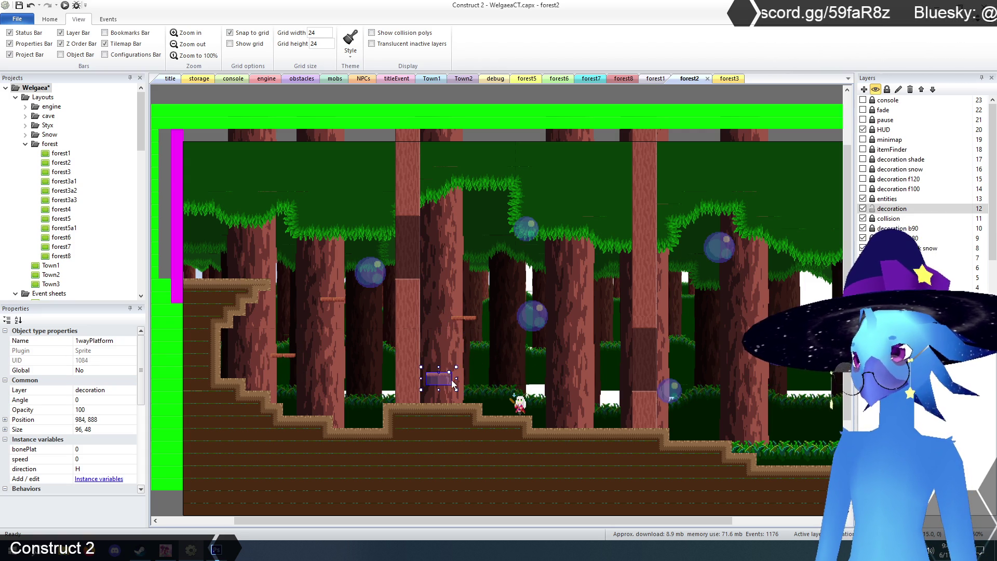
mouse_move(552, 521)
mouse_down()
mouse_move(647, 528)
mouse_move(539, 523)
mouse_up()
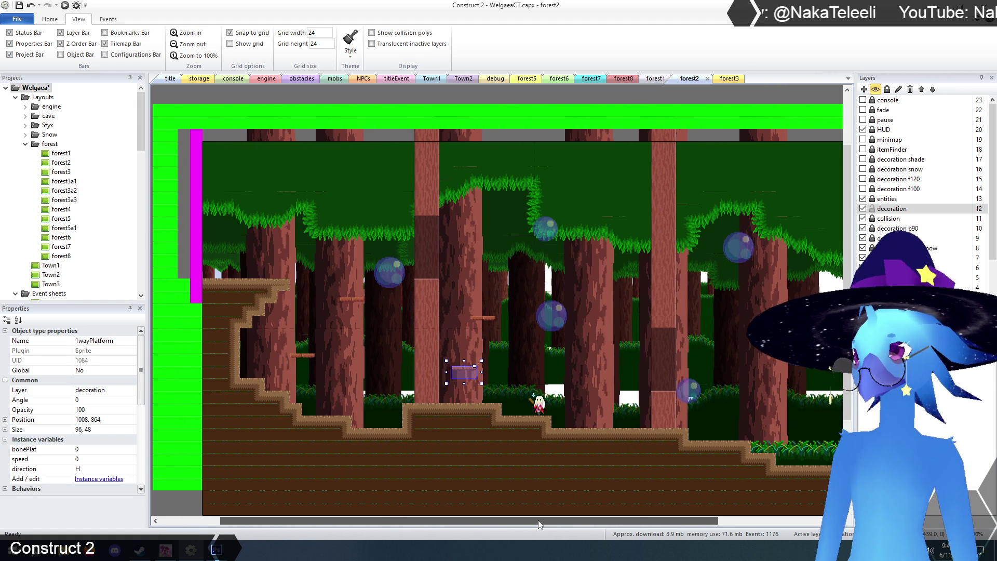
click(187, 35)
scroll(371, 353, down, 2)
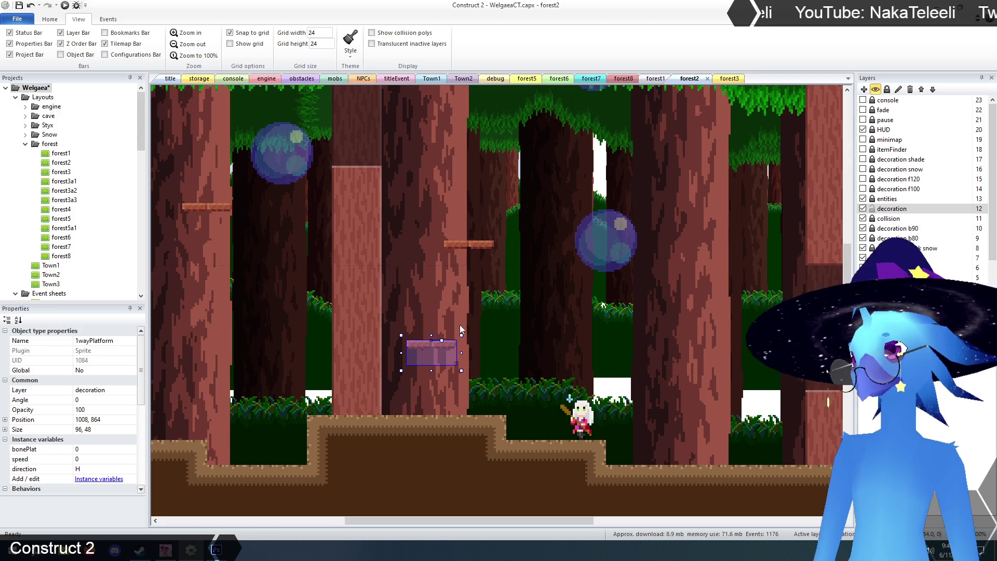
click(474, 251)
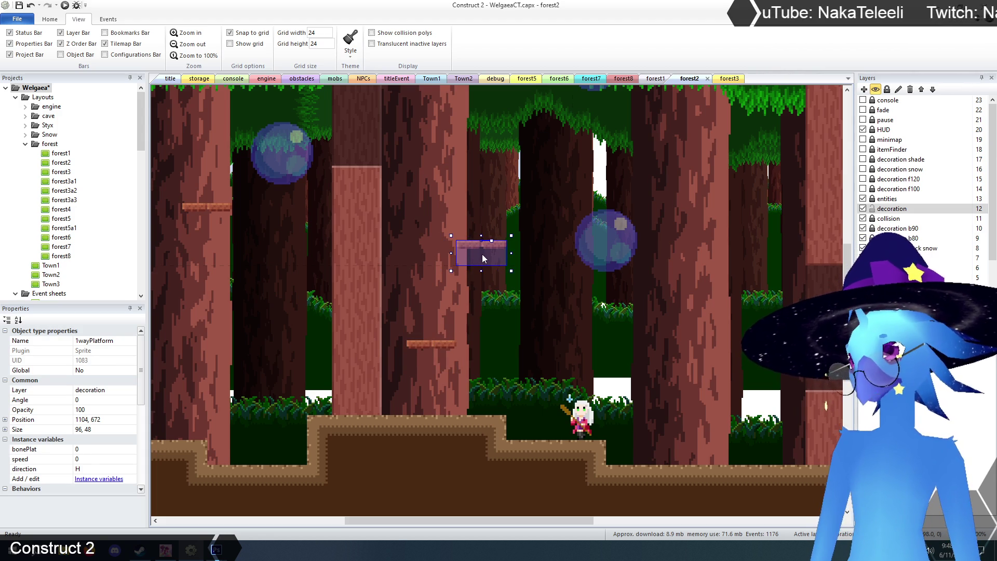
drag(502, 521, 435, 523)
click(614, 363)
drag(598, 354, 612, 355)
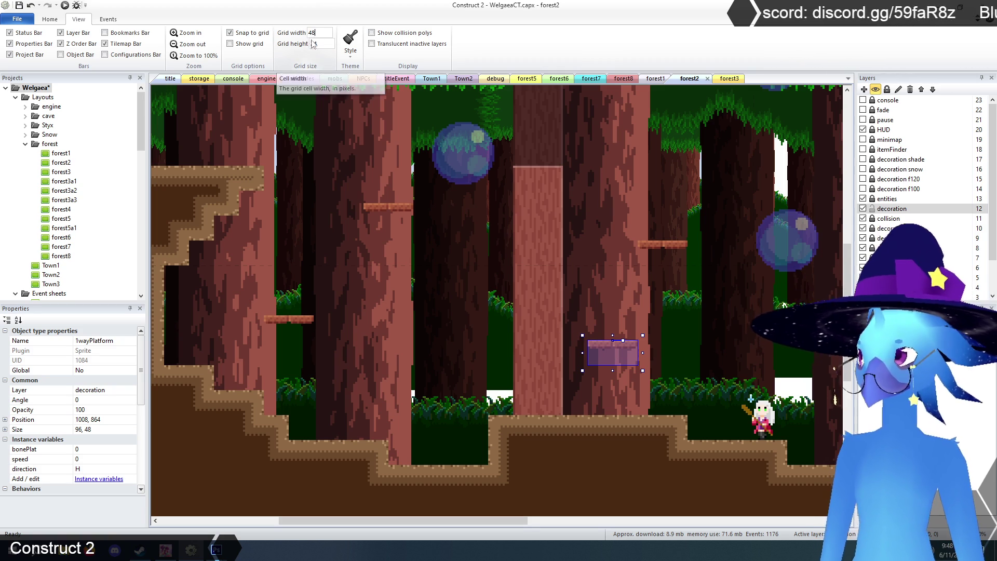
Set the grid width and height to 48 and re-snap each platform to it
text(48)
key(Tab)
text(48)
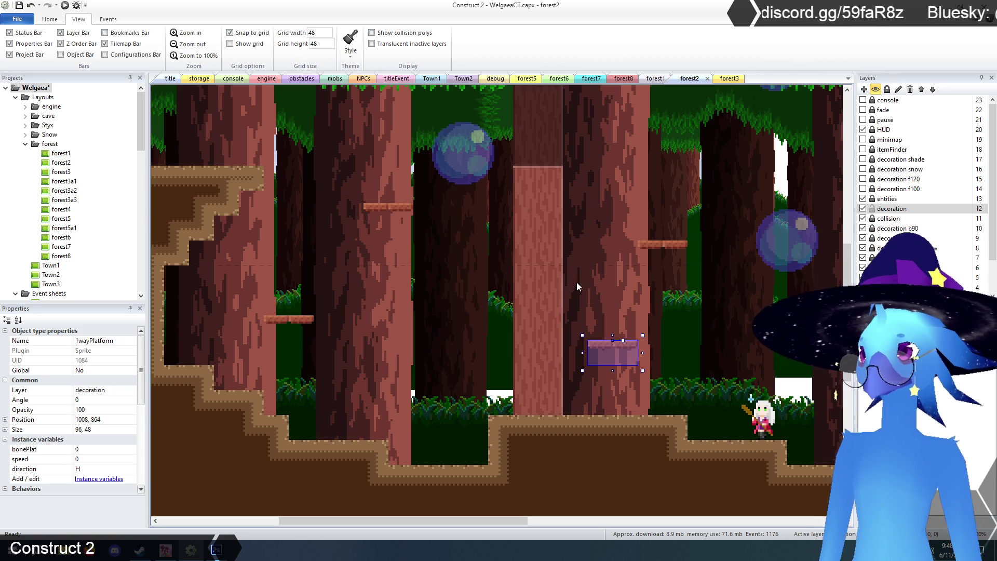
click(660, 249)
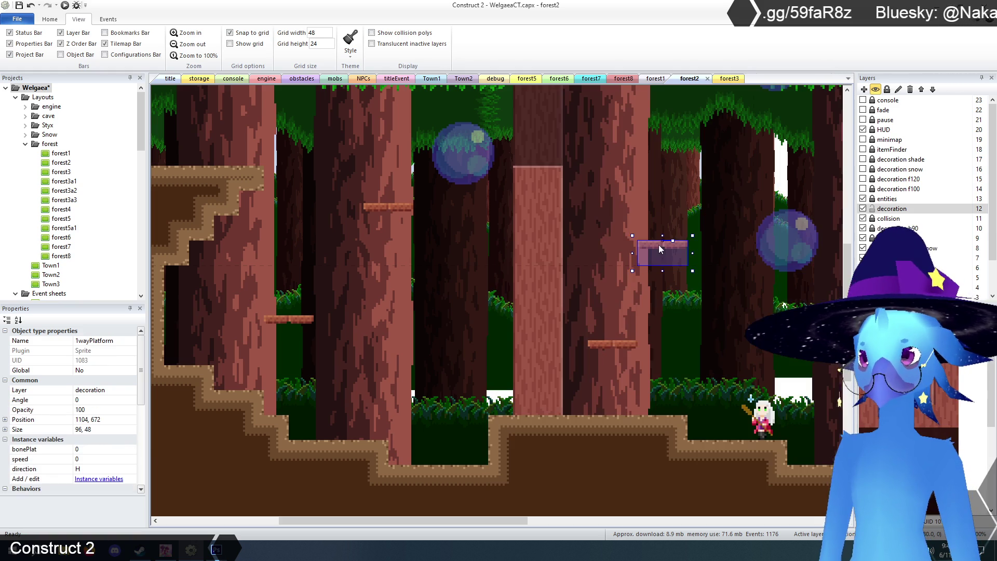
click(614, 347)
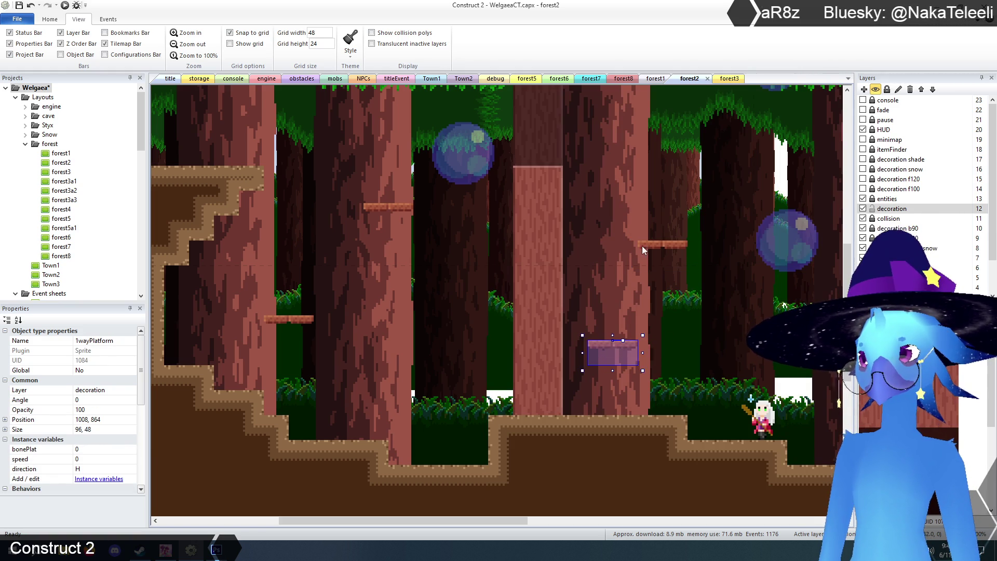
click(667, 249)
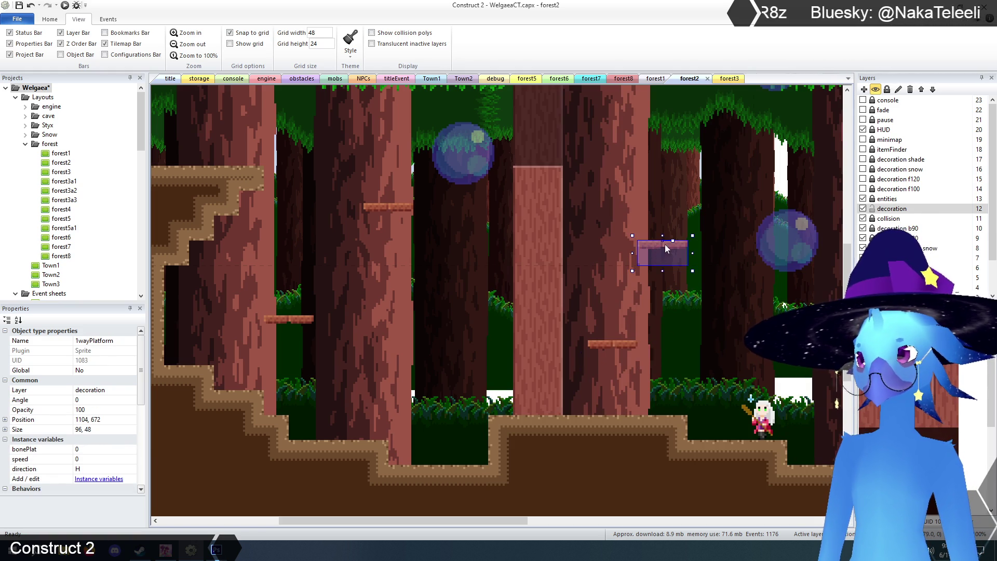
click(287, 322)
click(394, 206)
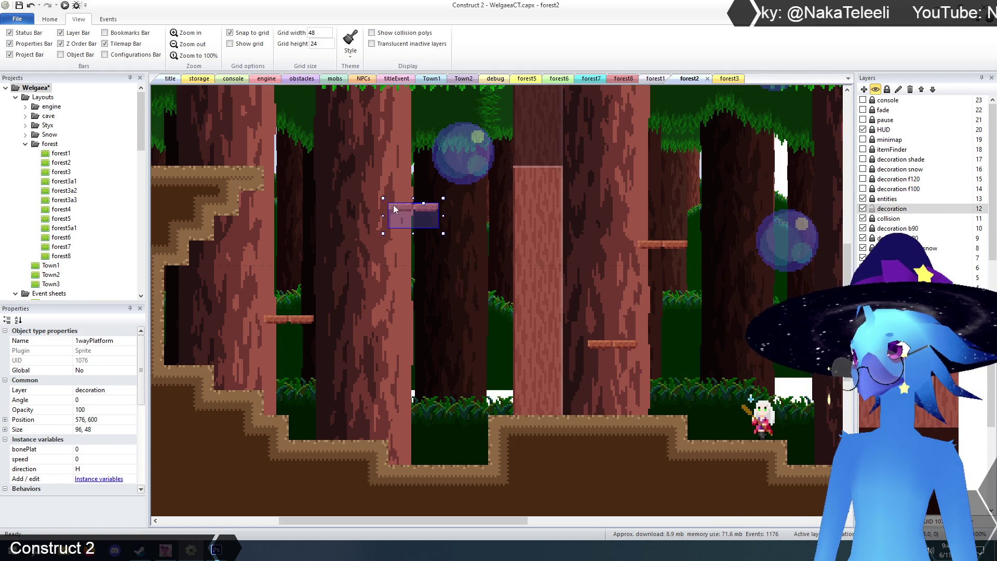
Zoom out and check the upper, low-left and middle platforms among the trees
click(187, 45)
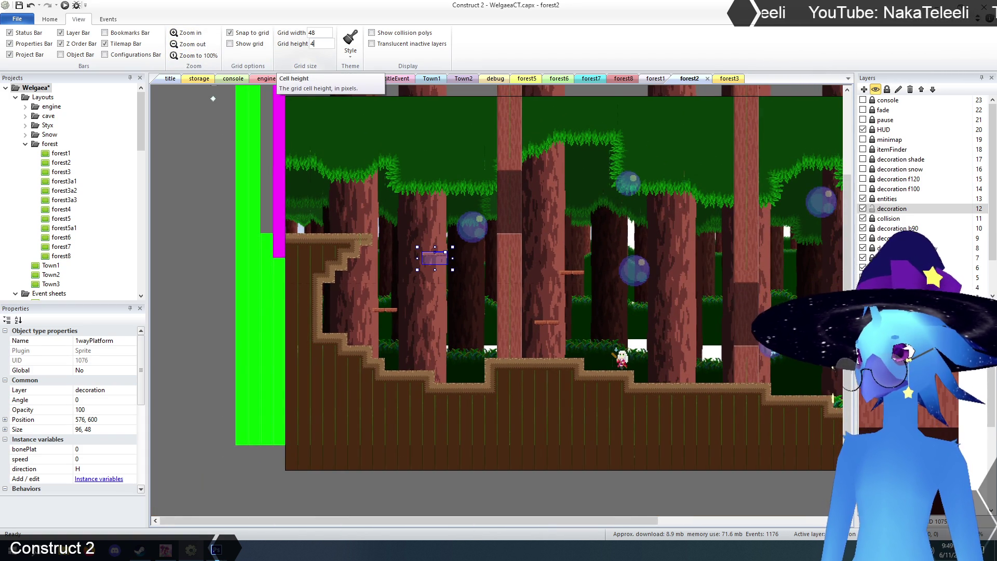
text(8)
click(196, 240)
click(430, 259)
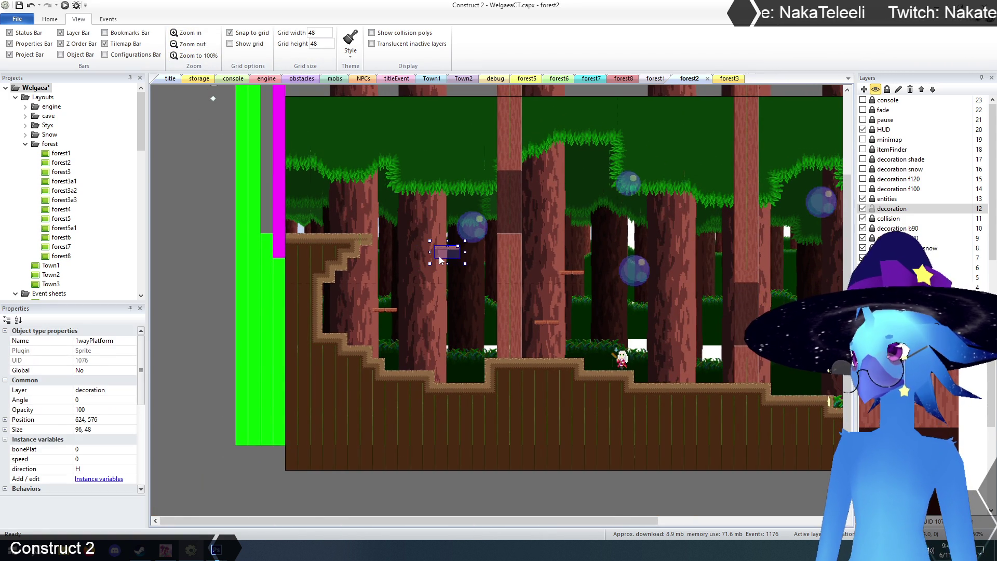
click(384, 316)
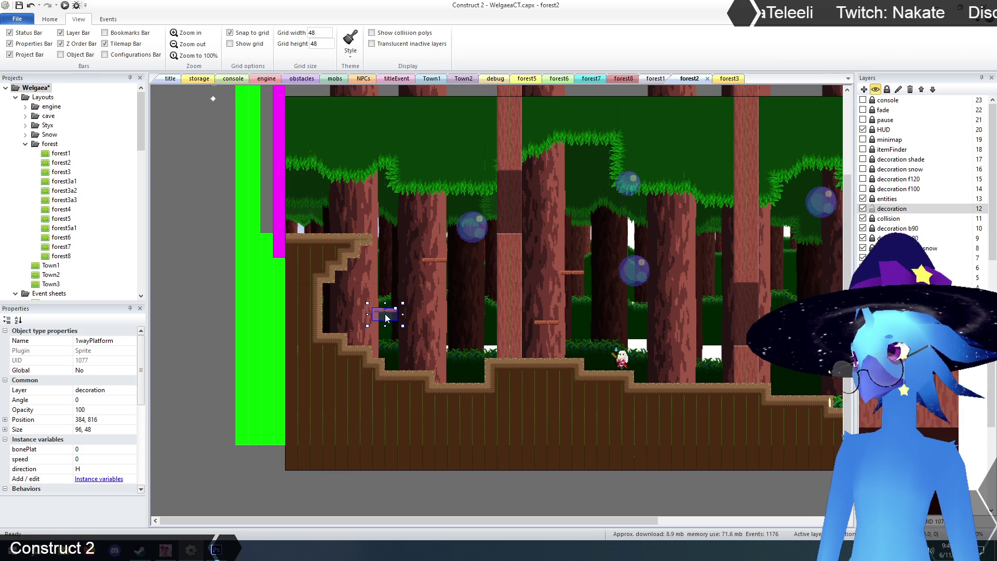
click(547, 327)
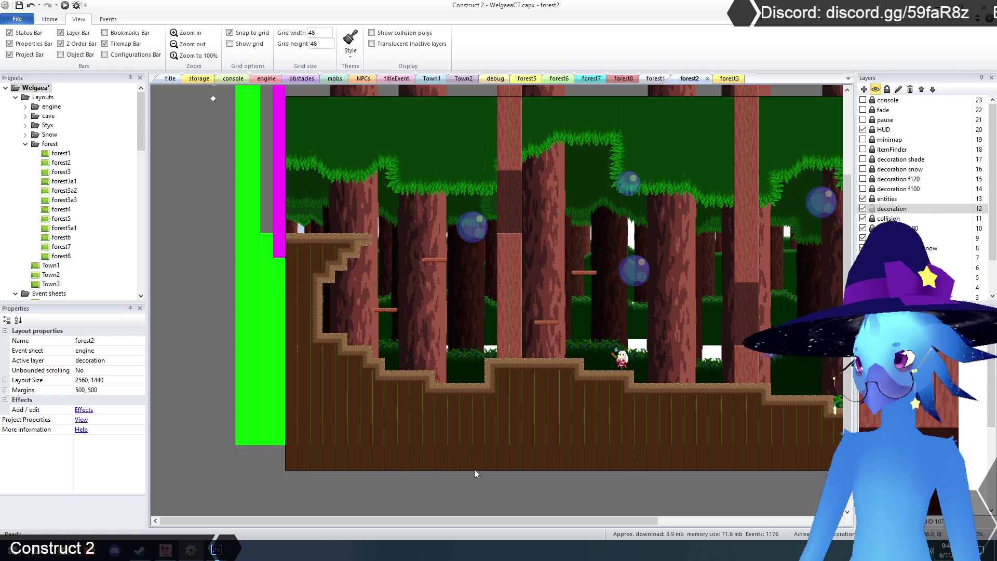
click(168, 79)
Launch the browser preview, load the first save slot, and test walking and attacking
click(65, 5)
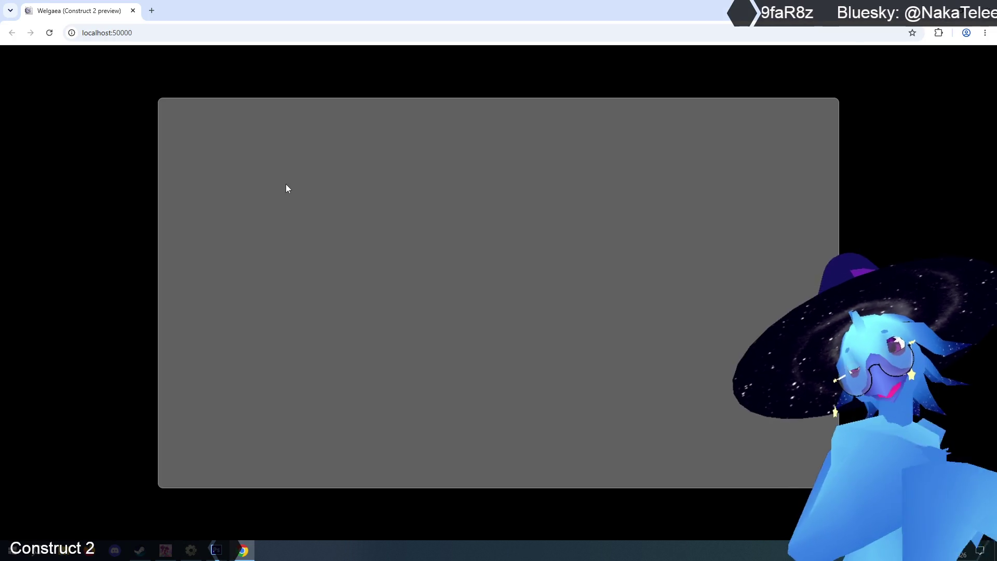
key(Return)
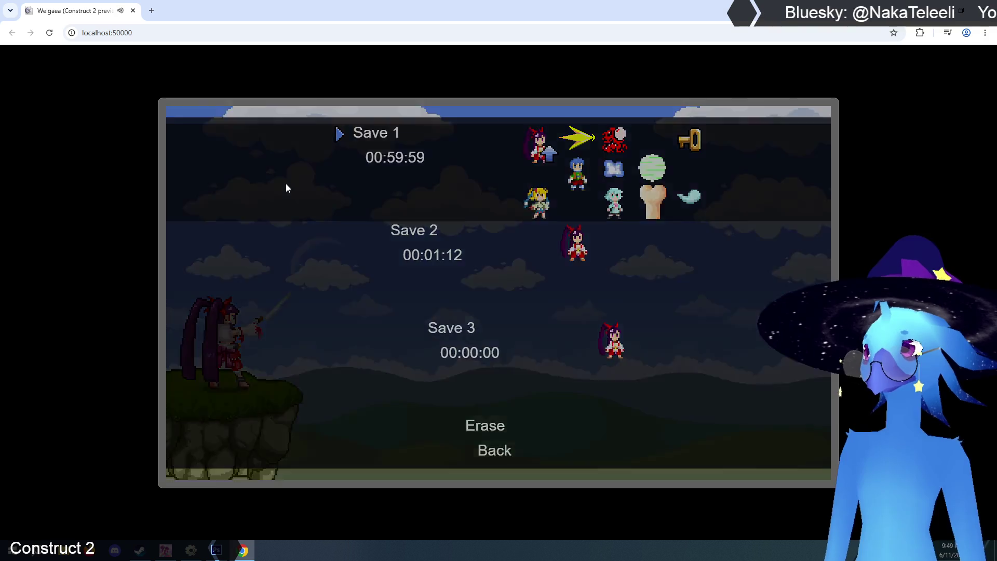
key(Return)
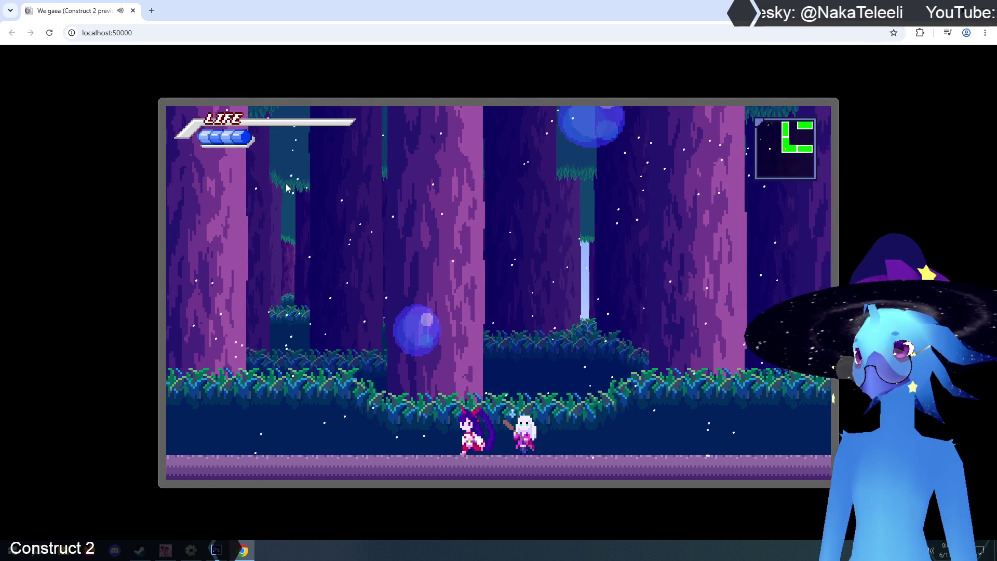
key(Right)
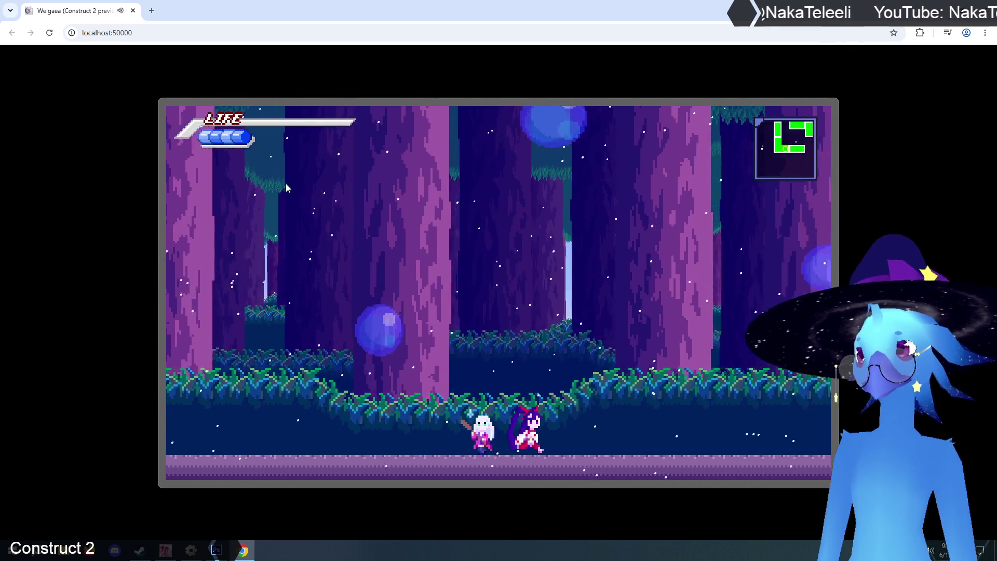
key(x)
key(Left)
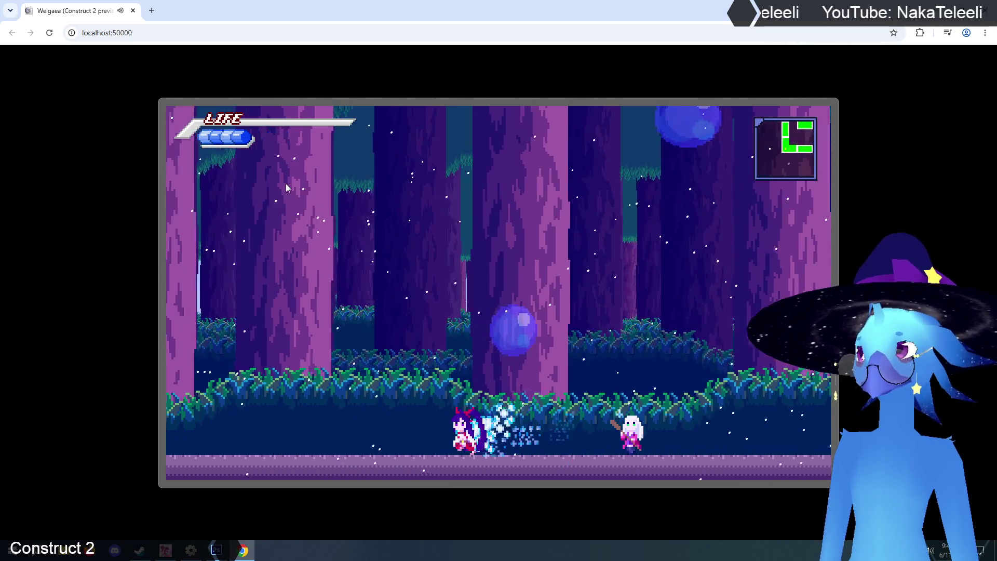
Wall-jump up the trees, then drop to the forest floor and onto the mossy ledge
key(z)
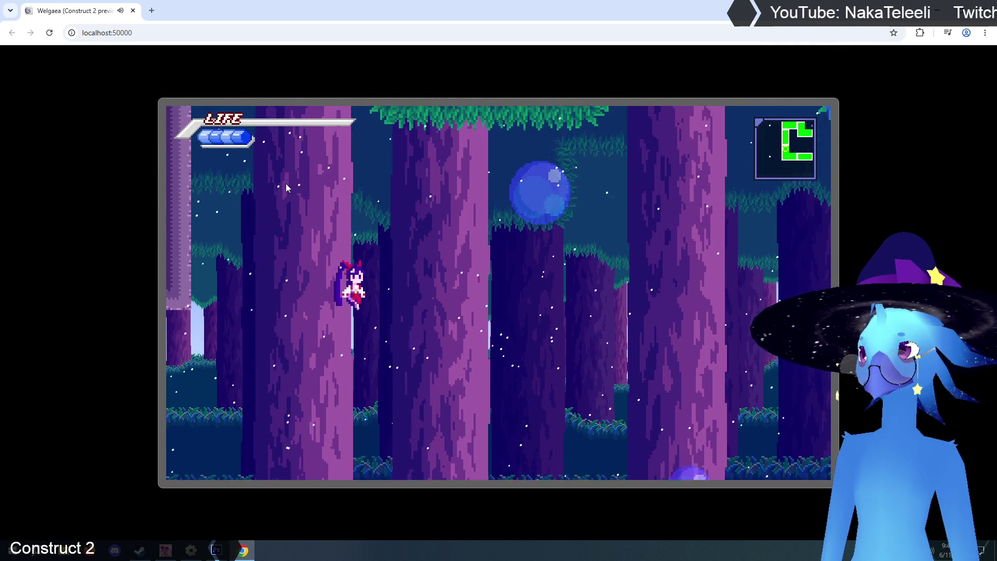
key(z)
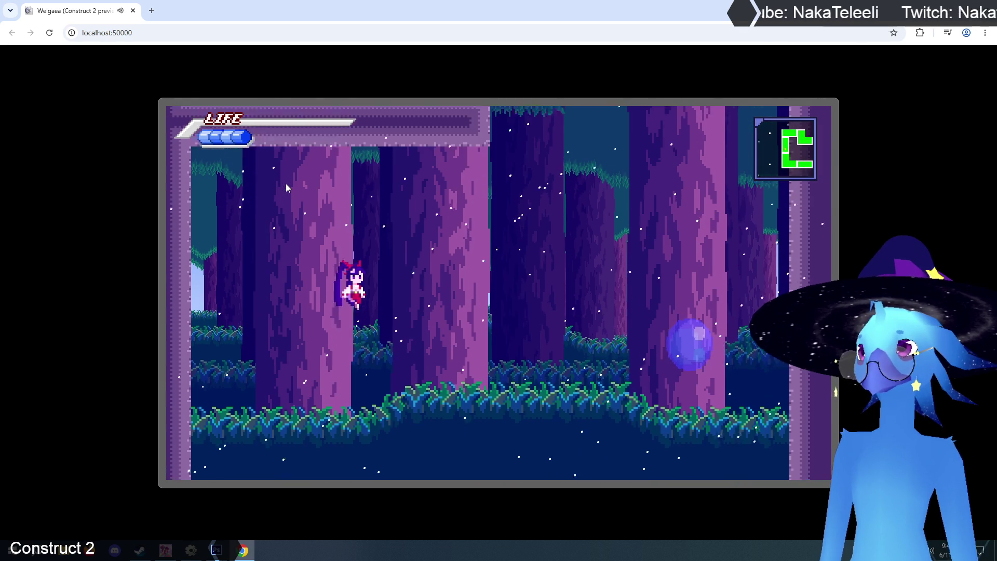
key(z)
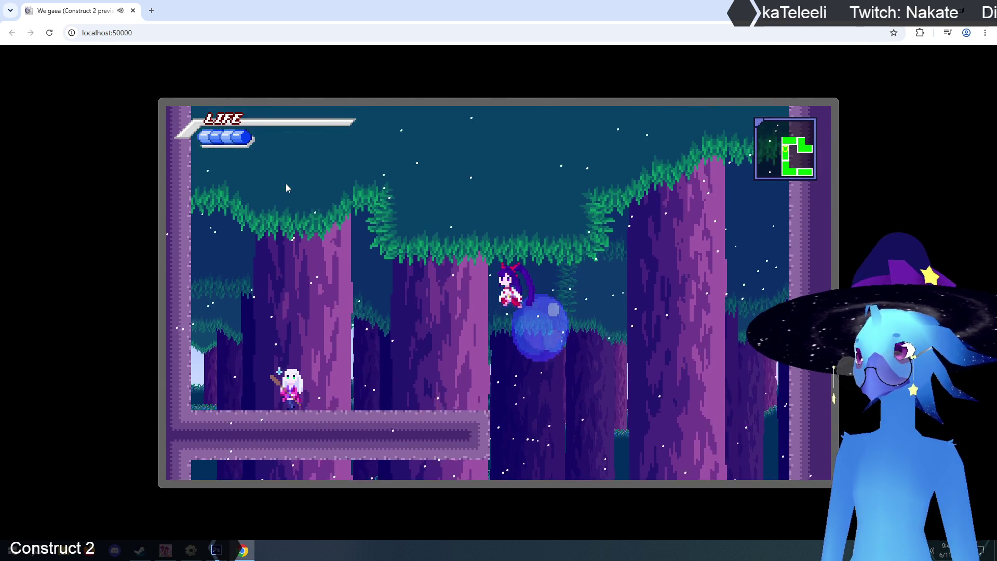
key(Right)
key(z)
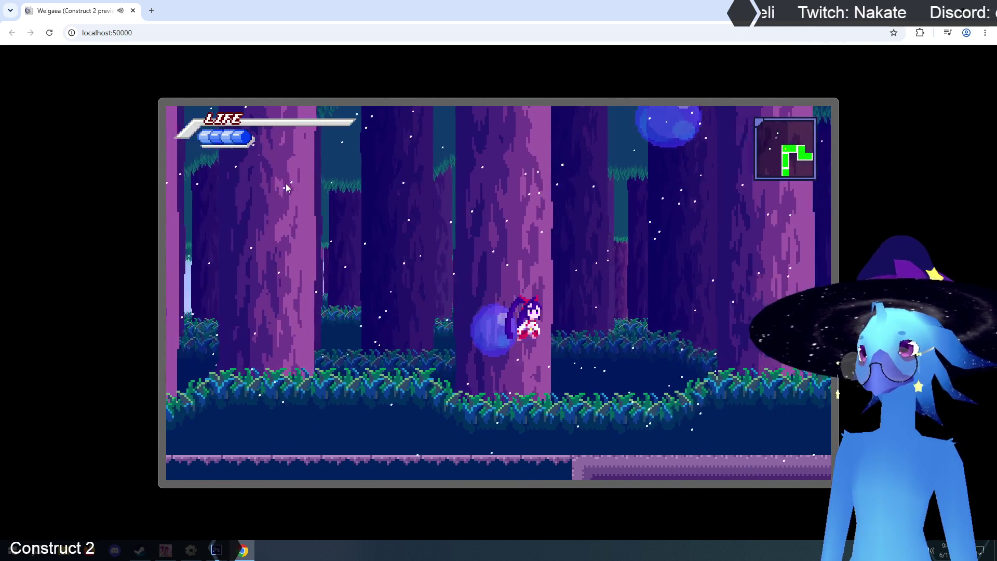
key(Right)
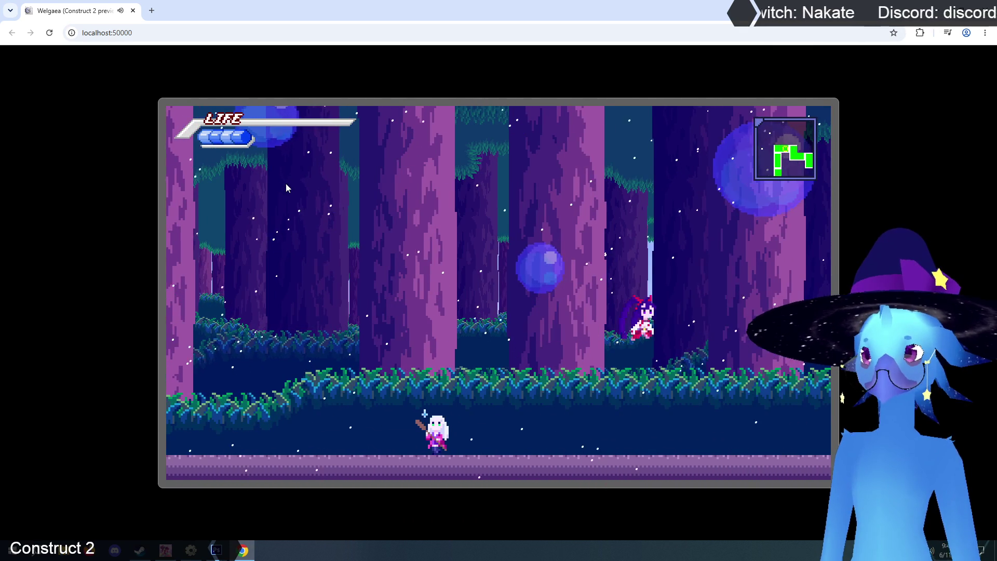
Run the heroine right through several forest rooms toward the save point
key(Right)
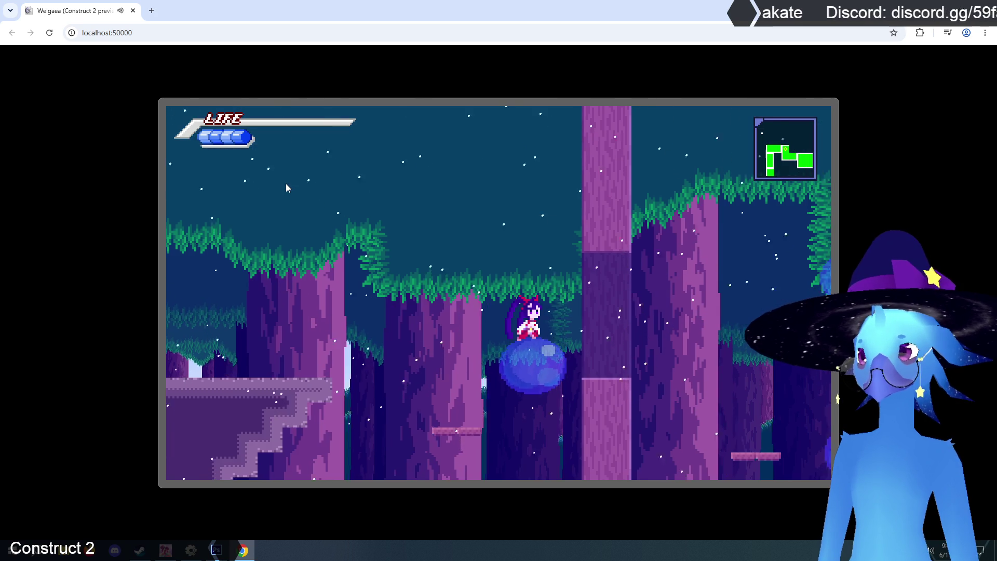
key(Right)
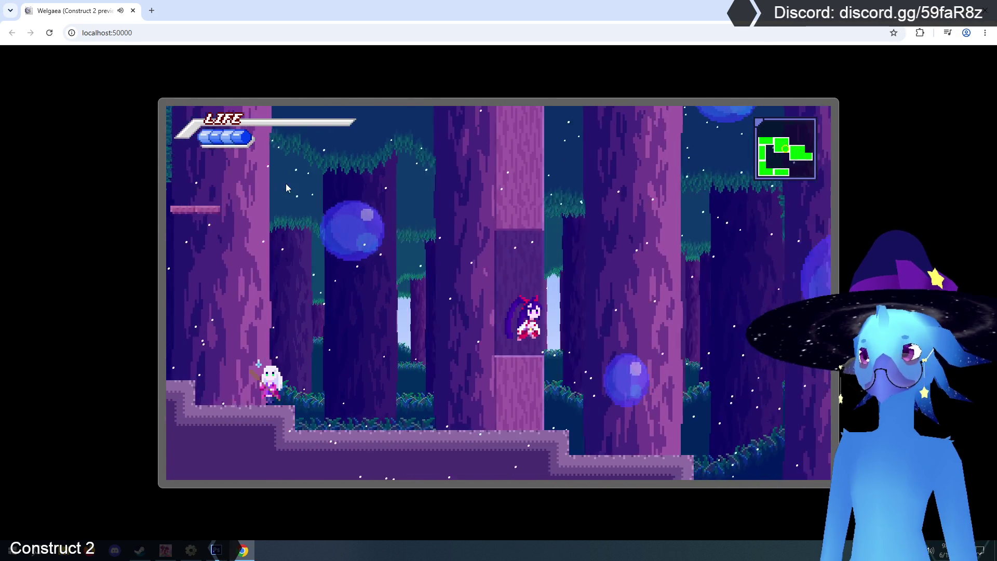
key(Right)
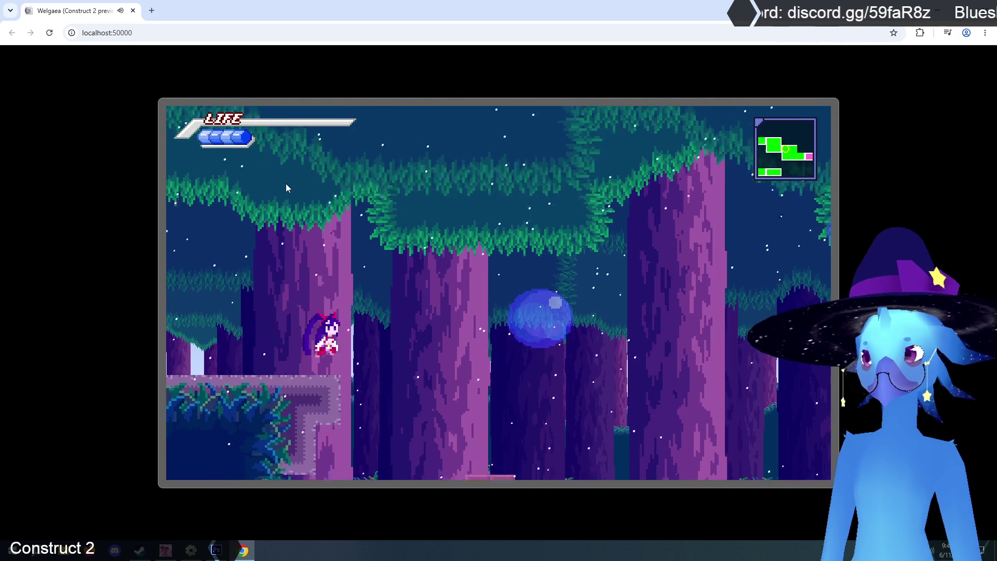
key(Right)
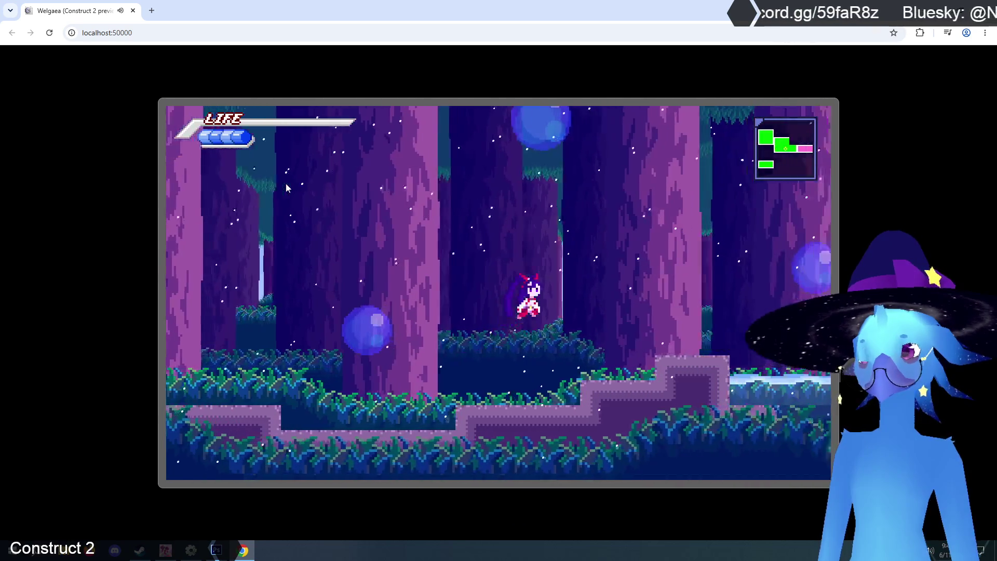
key(Right)
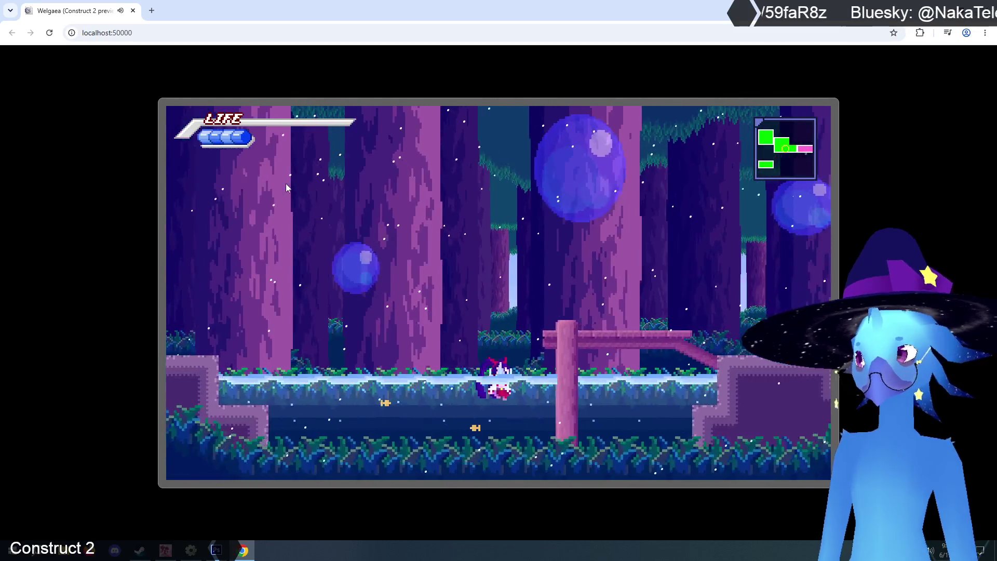
key(Right)
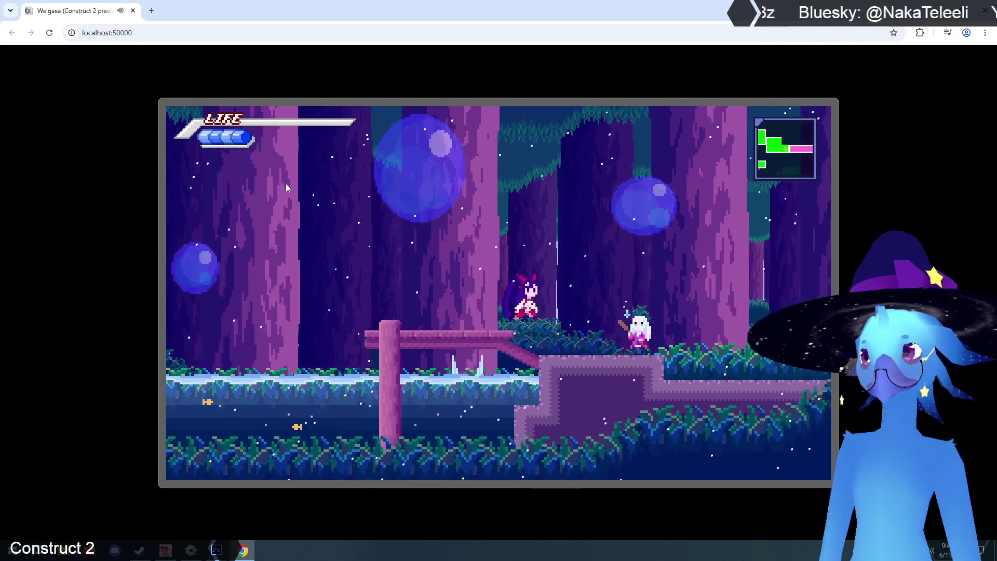
Step into the magic circle and save the game
key(Up)
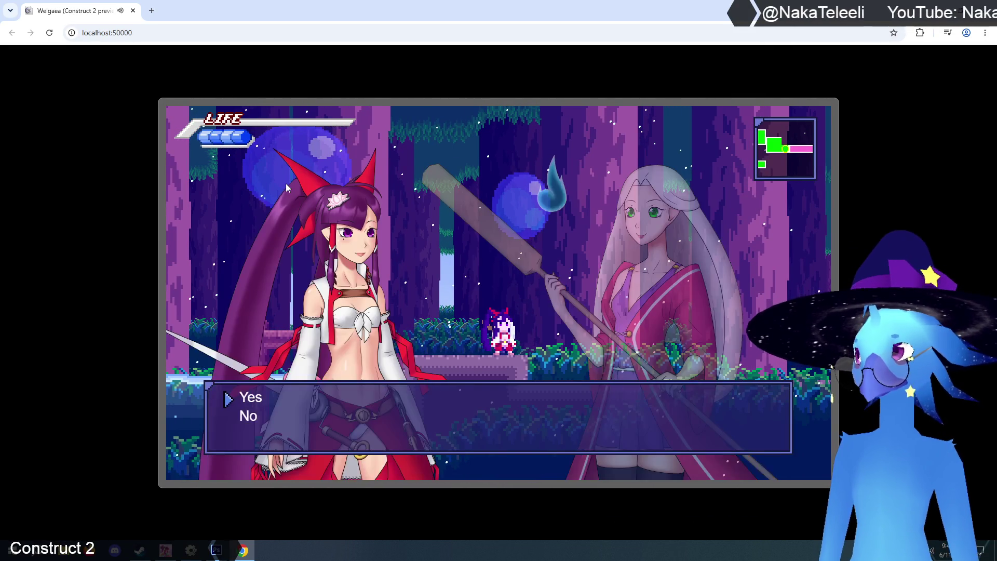
key(z)
key(z)
key(z)
key(Left)
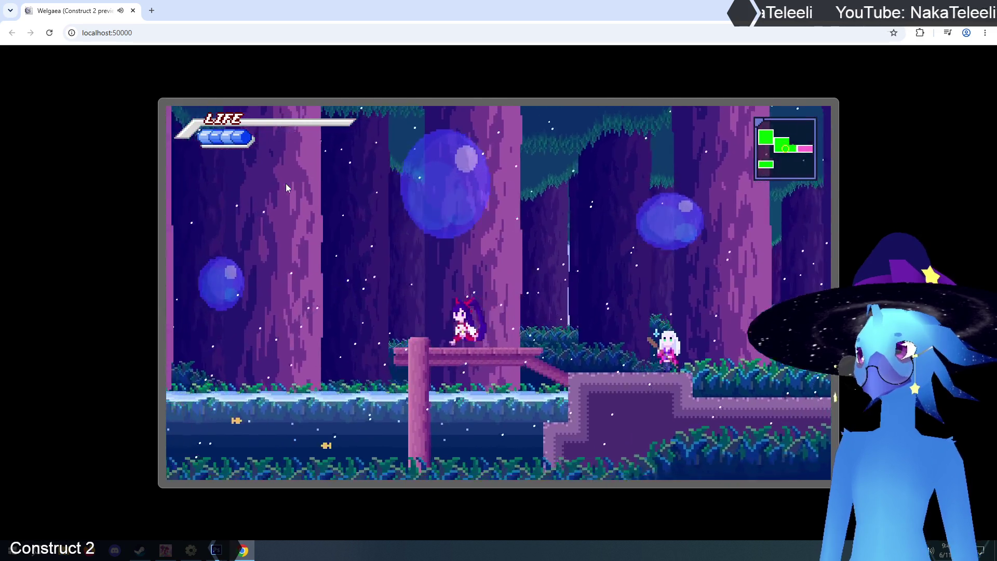
key(z)
Run back left while switching the heroine's forms and climb upward
key(Left)
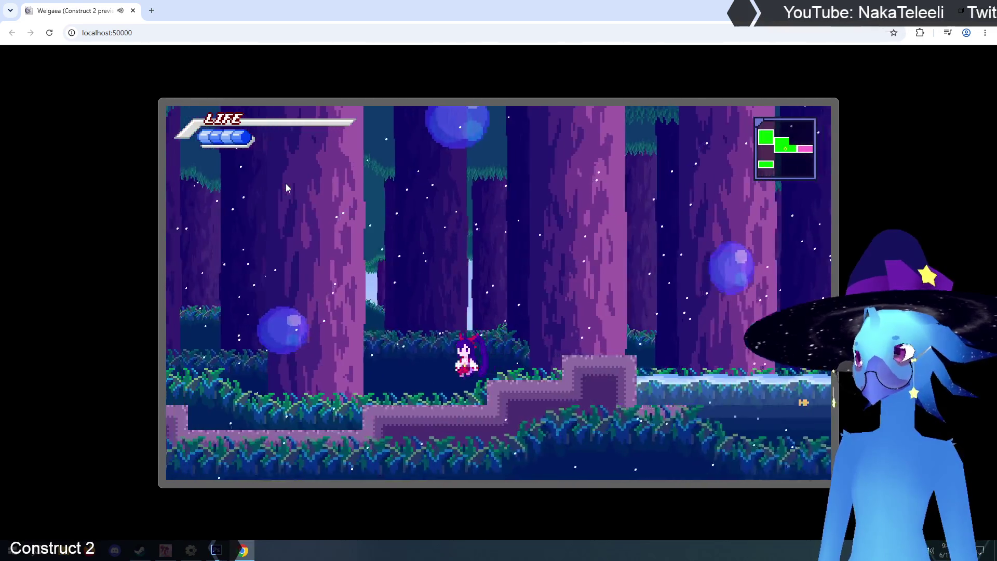
key(c)
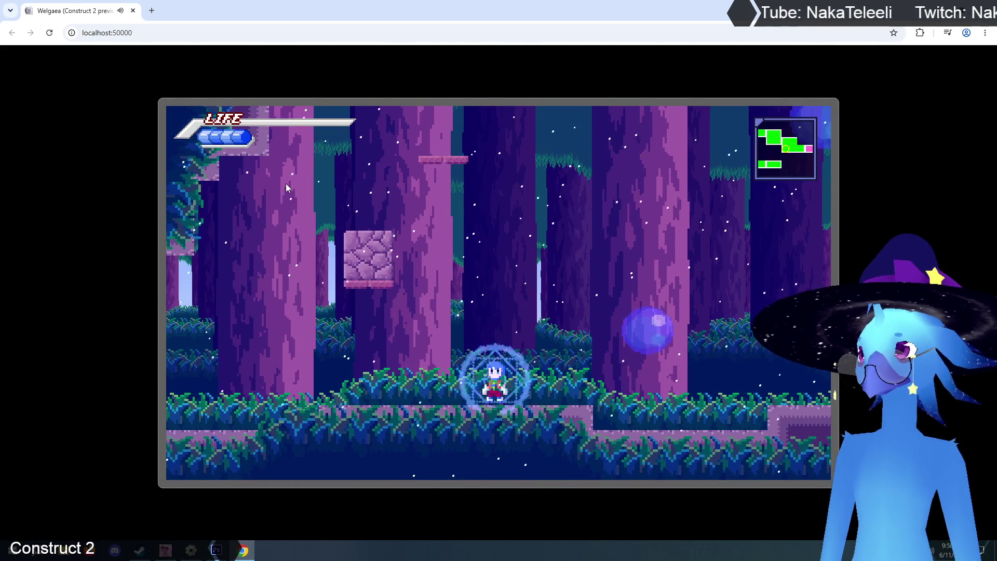
key(Left)
key(z)
key(c)
key(z)
key(c)
key(z)
Jump left across the ledges onto the tall stump and approach the white-haired character
key(Left)
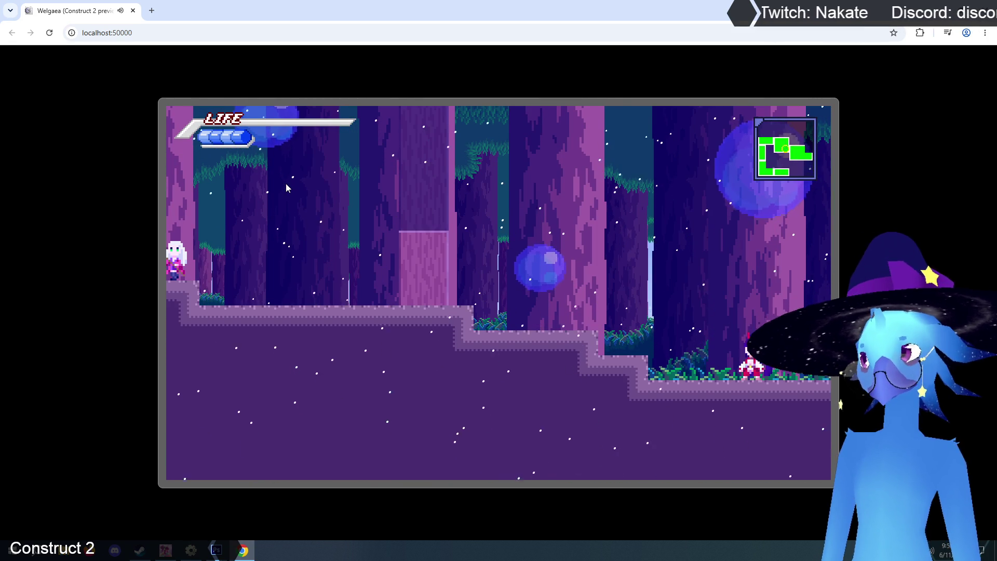
key(Left)
key(z)
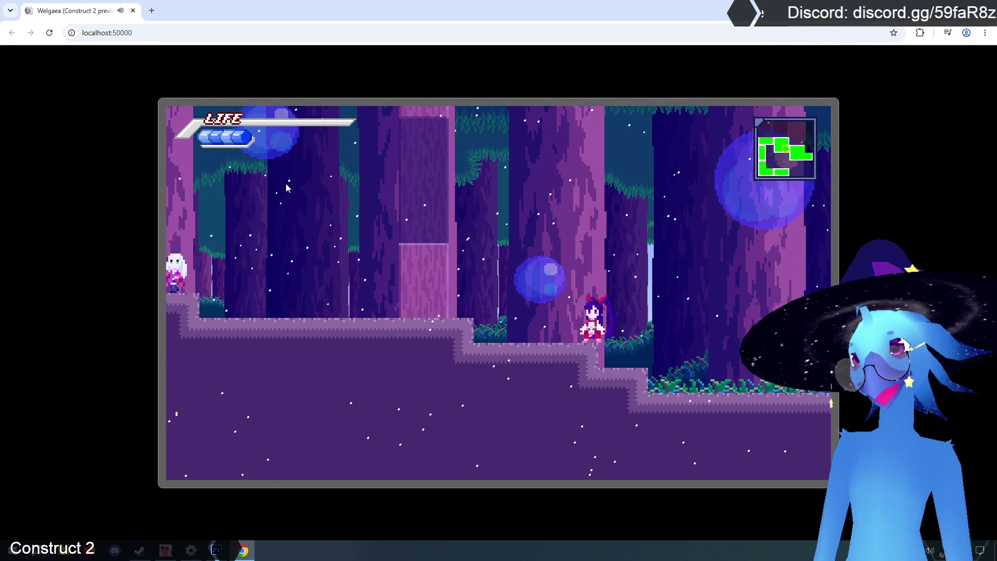
key(Left)
key(z)
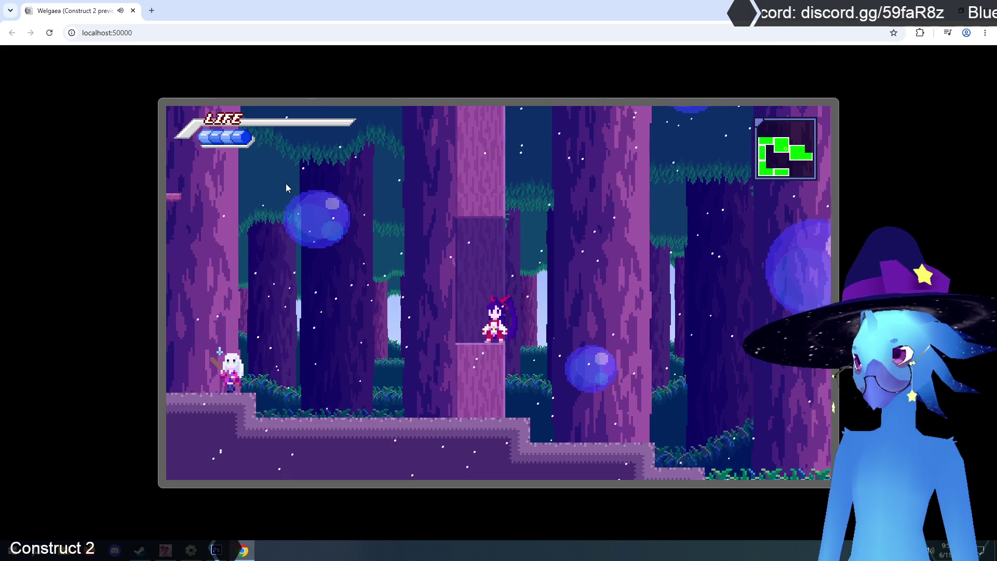
key(Right)
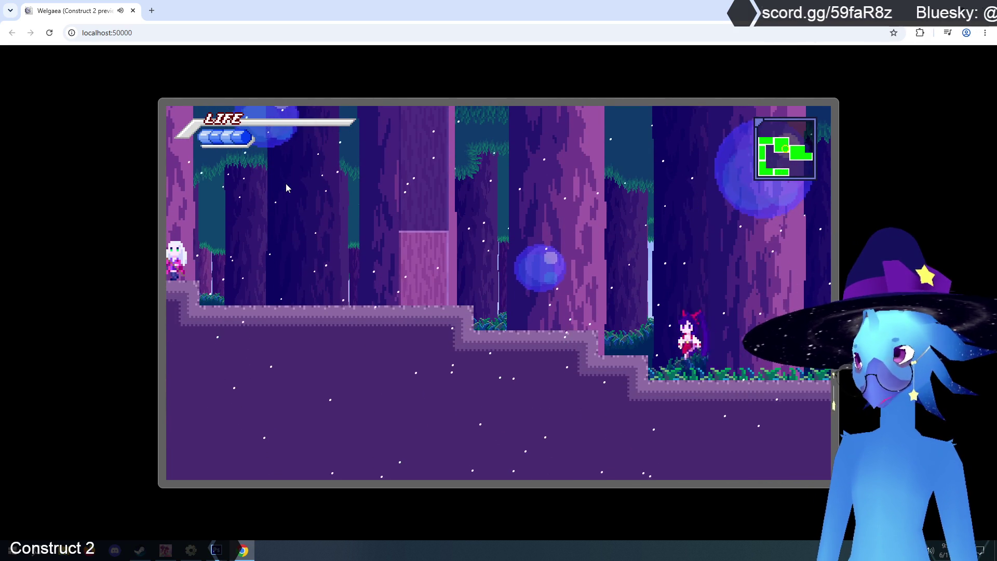
key(Left)
key(z)
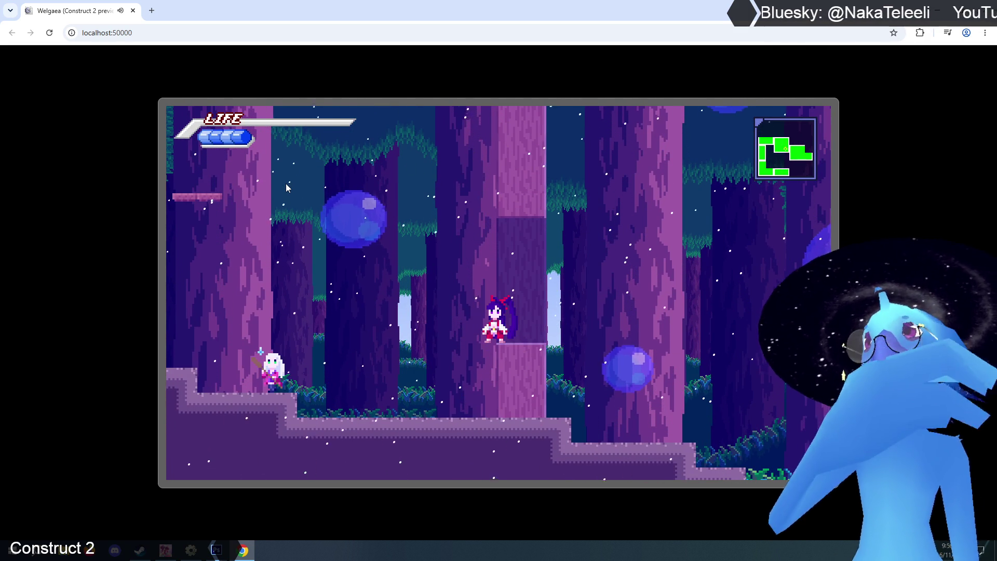
key(Left)
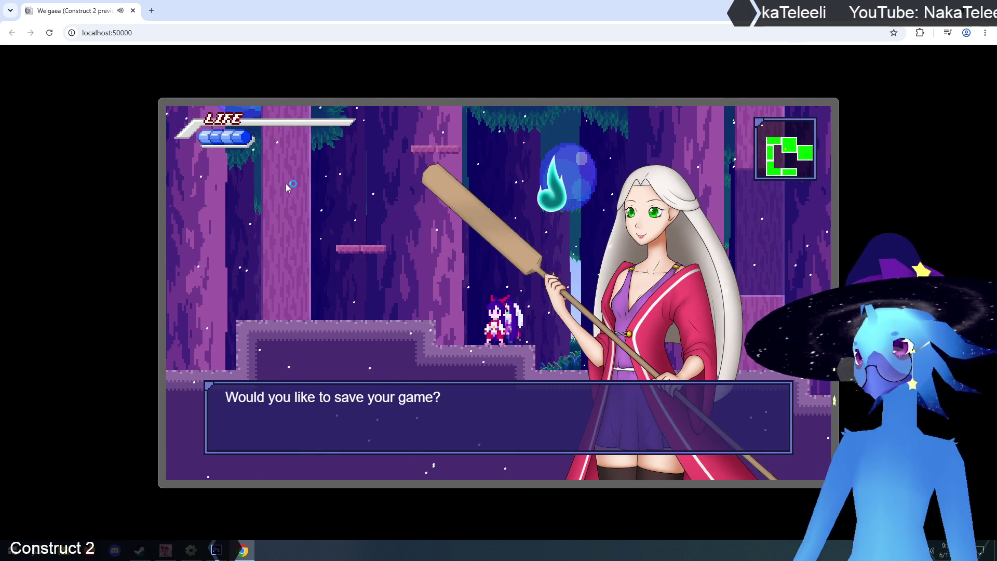
Accept the white-haired character's save prompt with Yes
key(z)
key(z)
key(z)
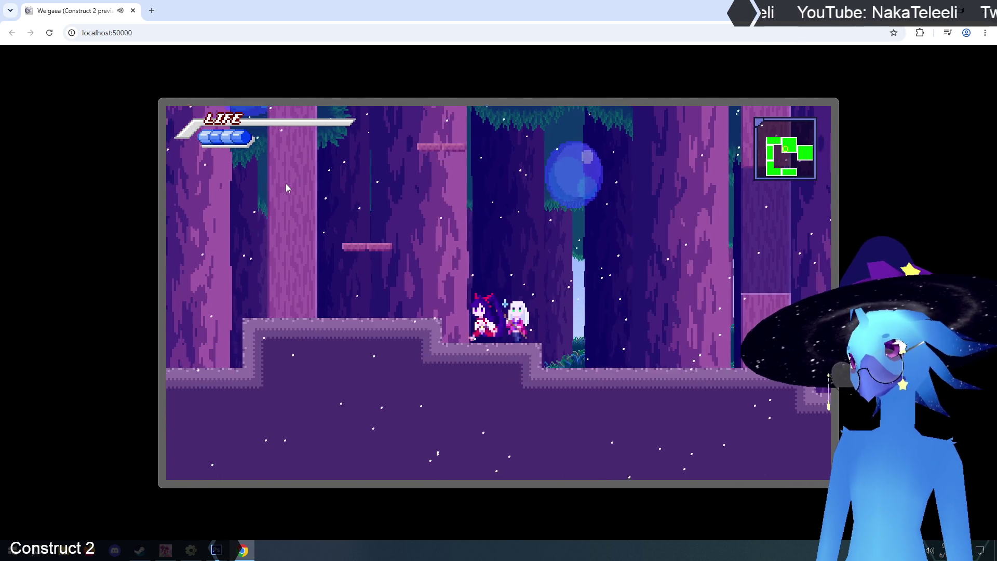
key(Left)
key(z)
key(z)
key(z)
key(z)
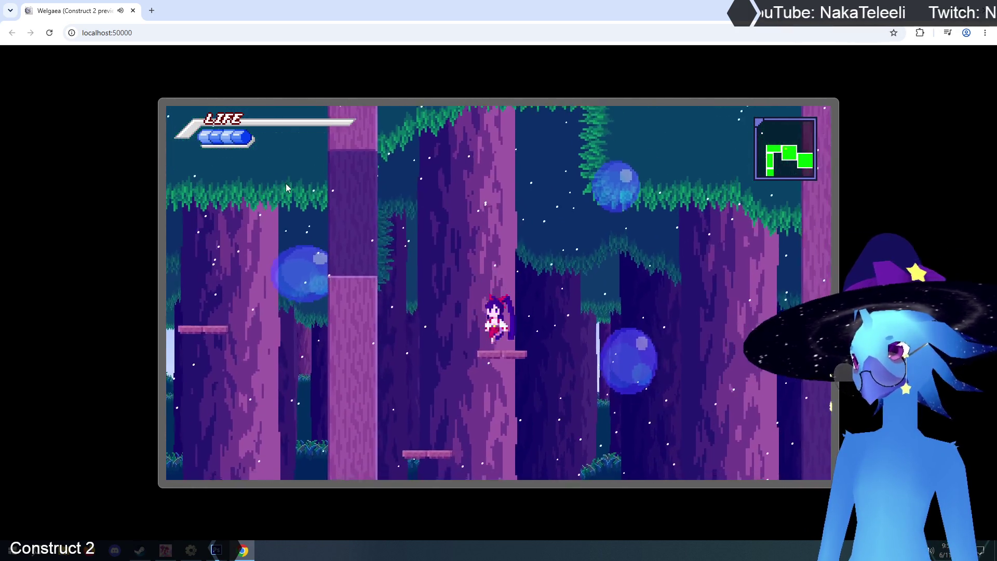
Drop down the tree shaft and land on a small wooden one-way ledge
key(Left)
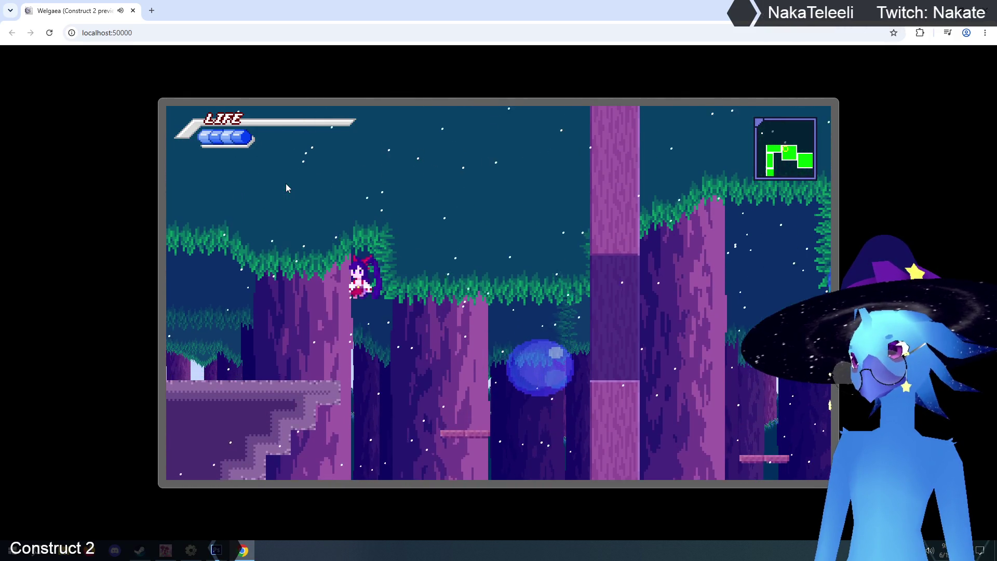
key(Right)
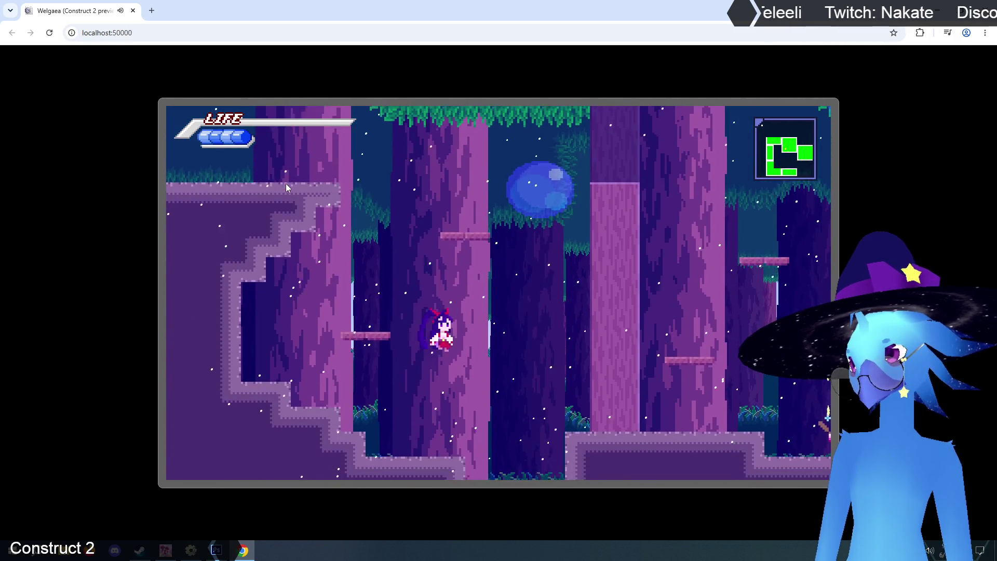
key(Left)
key(Right)
key(z)
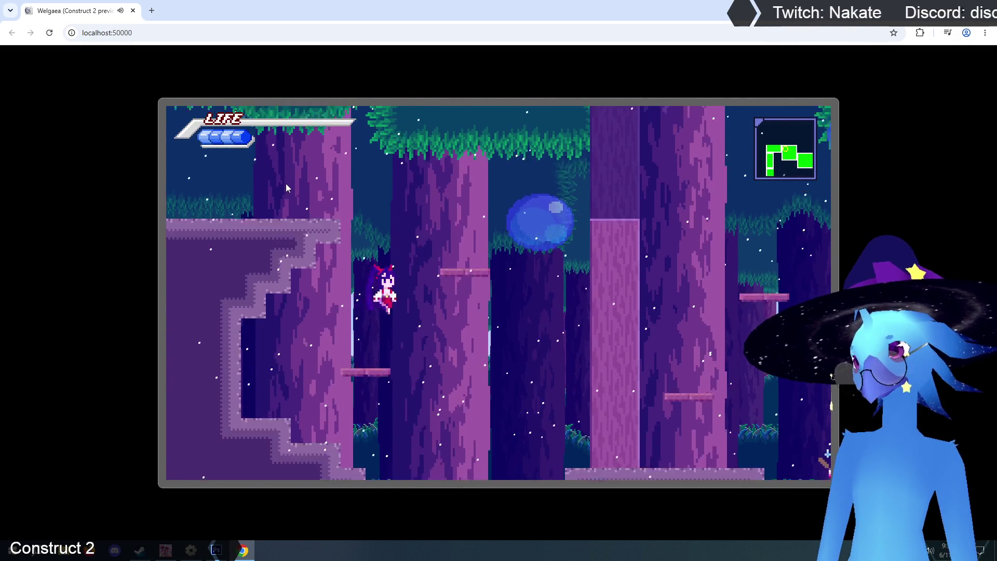
key(Right)
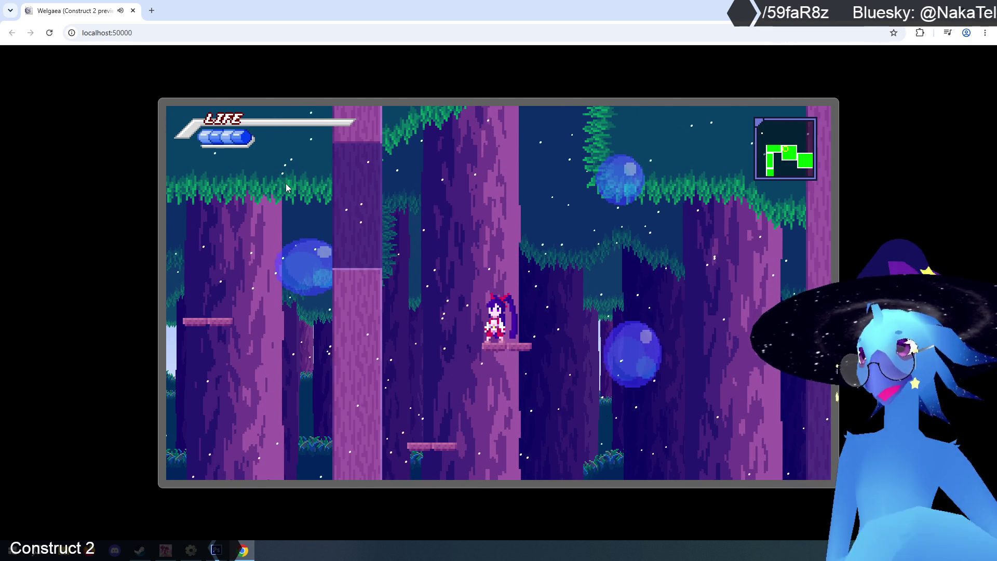
Step off the wooden platform, jump back up, and move left onto a platform in the next room
key(Left)
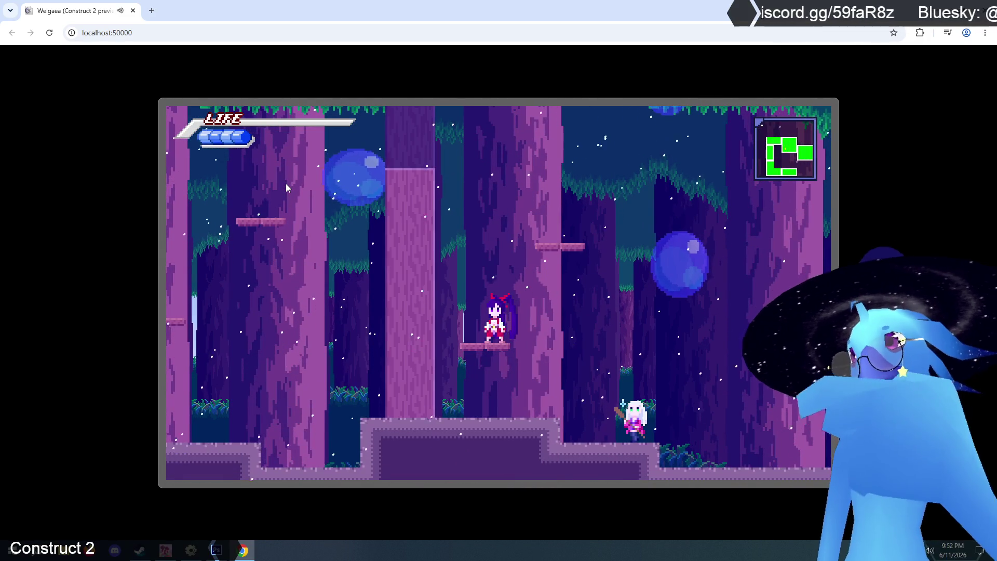
key(Up)
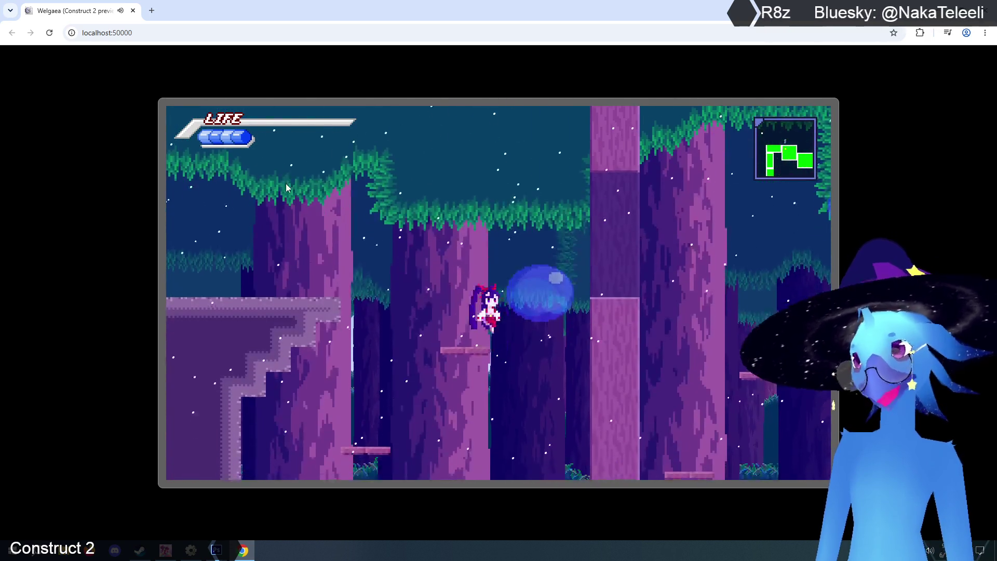
key(Left)
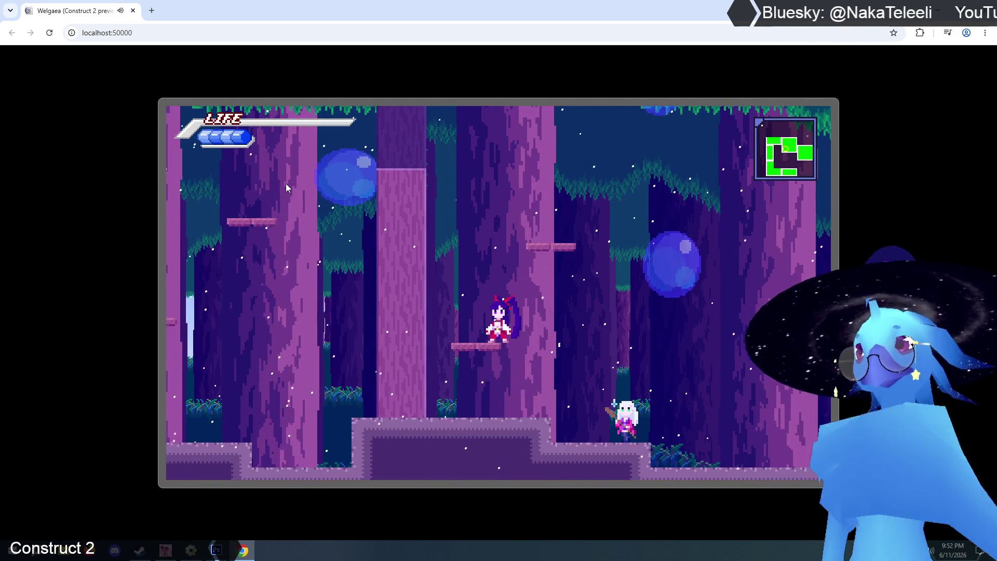
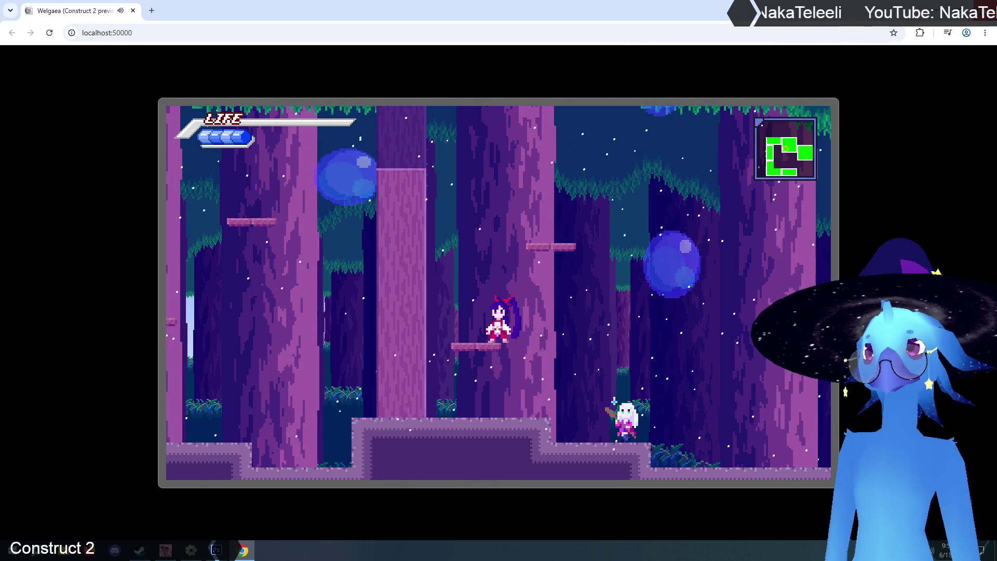
Close the Chrome game preview and return to the forest2 layout in Construct 2
key(ctrl+w)
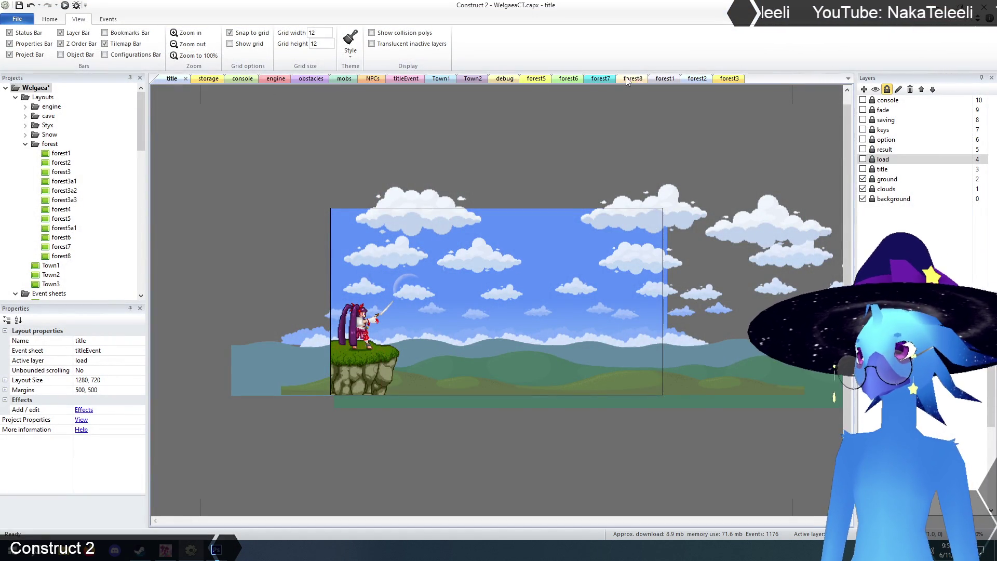
click(699, 79)
Inspect the one-way platform's animation frames, then cancel its external edit and close the image editor
scroll(334, 363, up, 1)
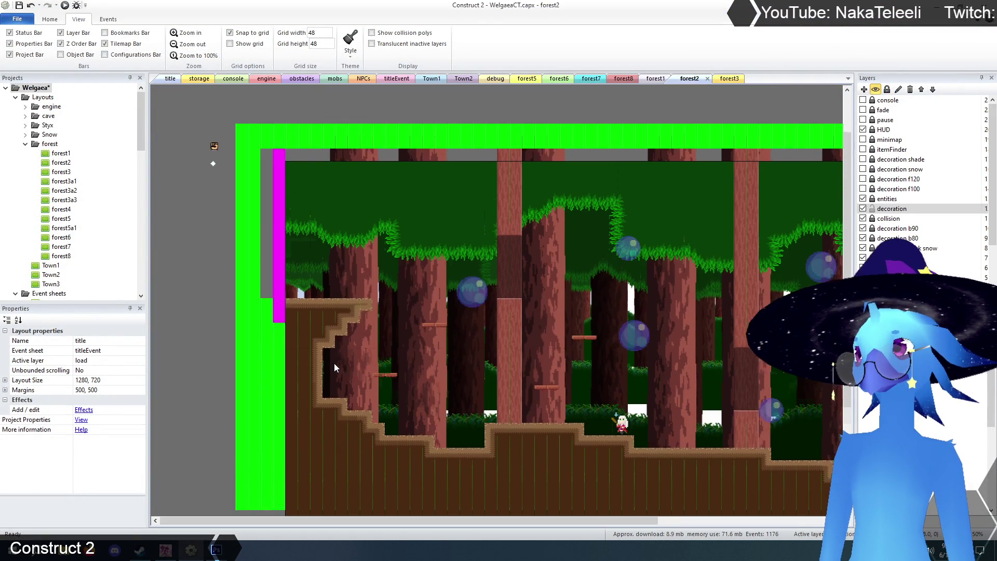
click(580, 291)
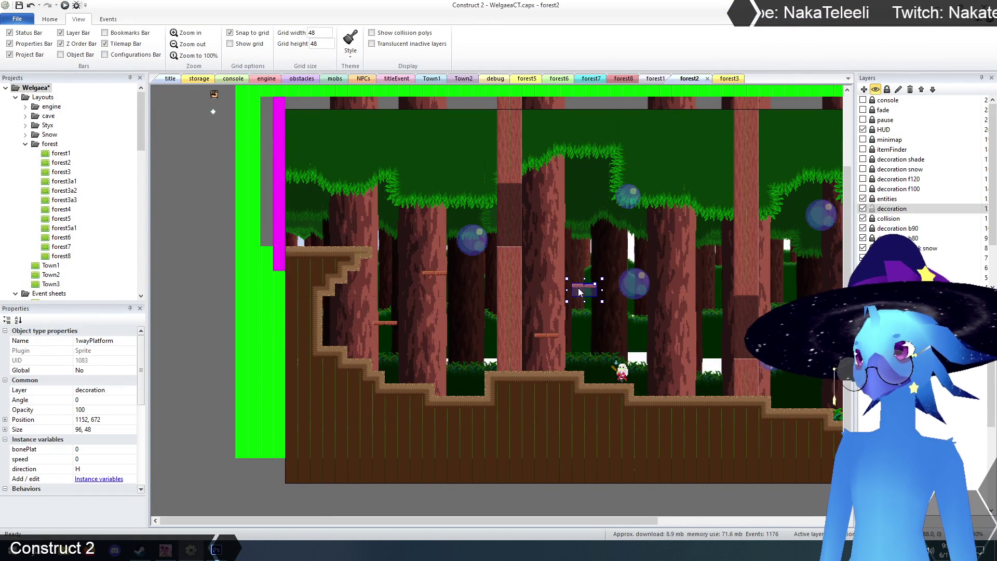
right_click(579, 288)
click(601, 307)
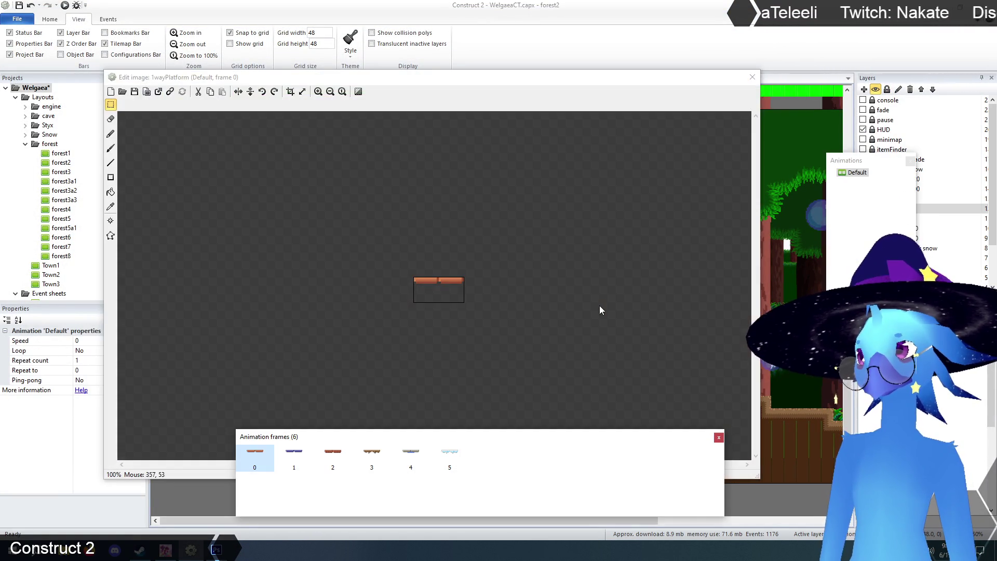
click(296, 455)
click(333, 454)
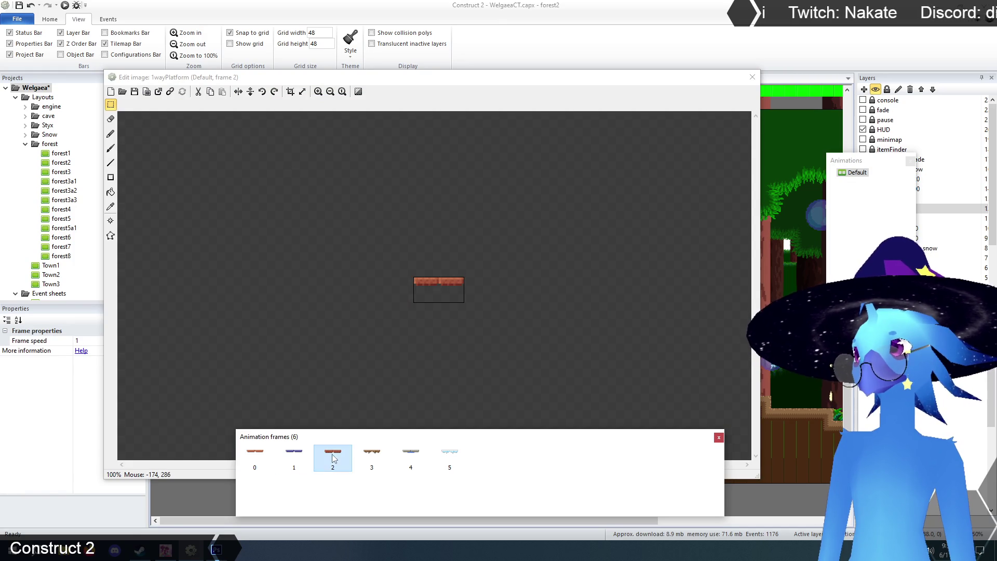
click(319, 91)
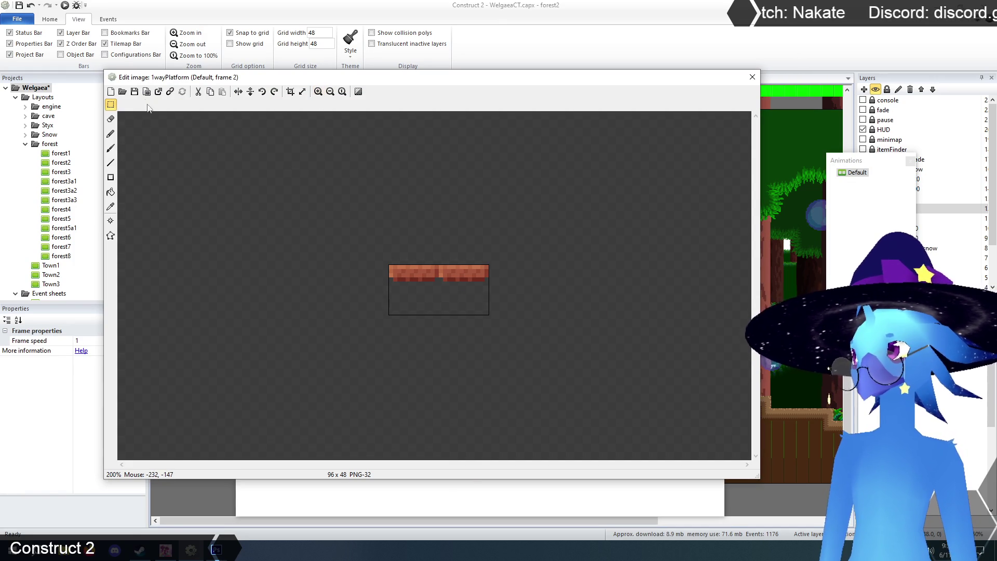
click(159, 91)
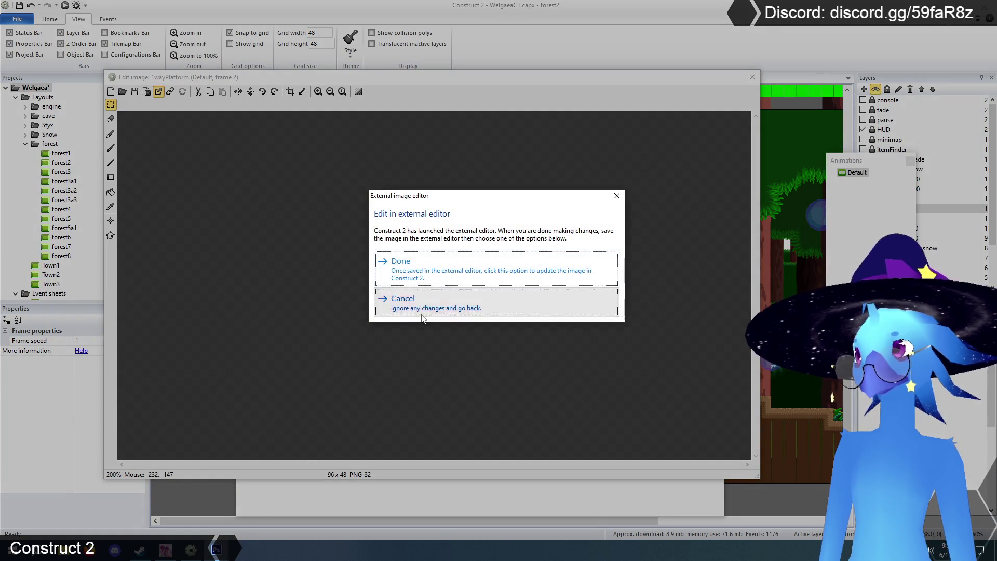
click(402, 302)
click(752, 77)
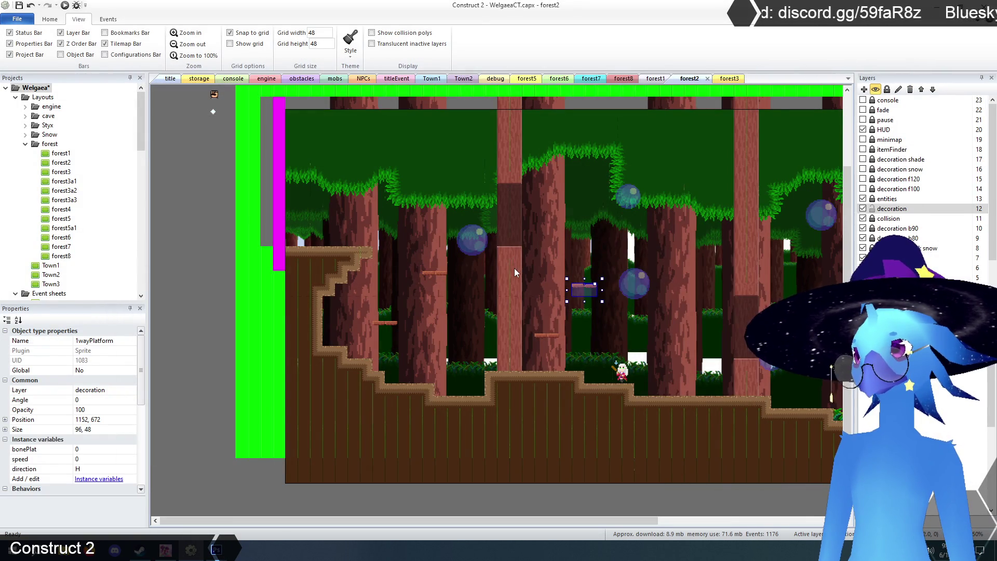
Send the TilemapCave3 tree-trunk image to Photoshop for external editing
right_click(515, 269)
click(526, 288)
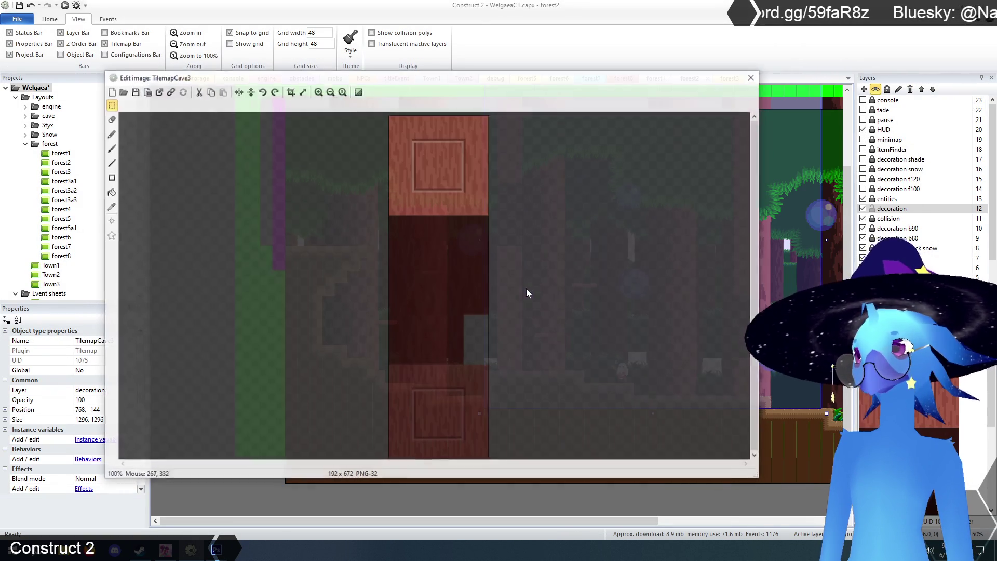
click(158, 92)
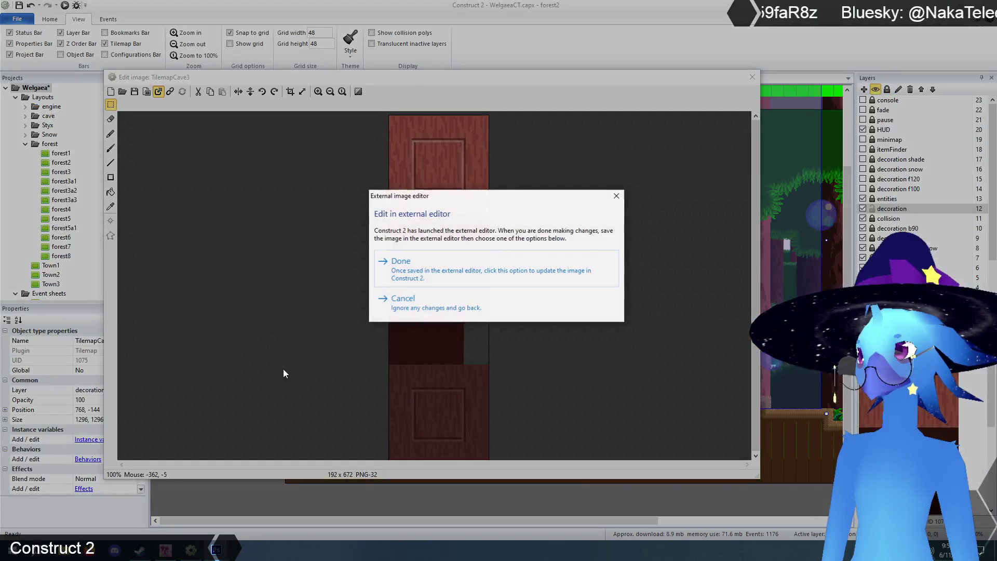
mouse_move(217, 550)
click(134, 507)
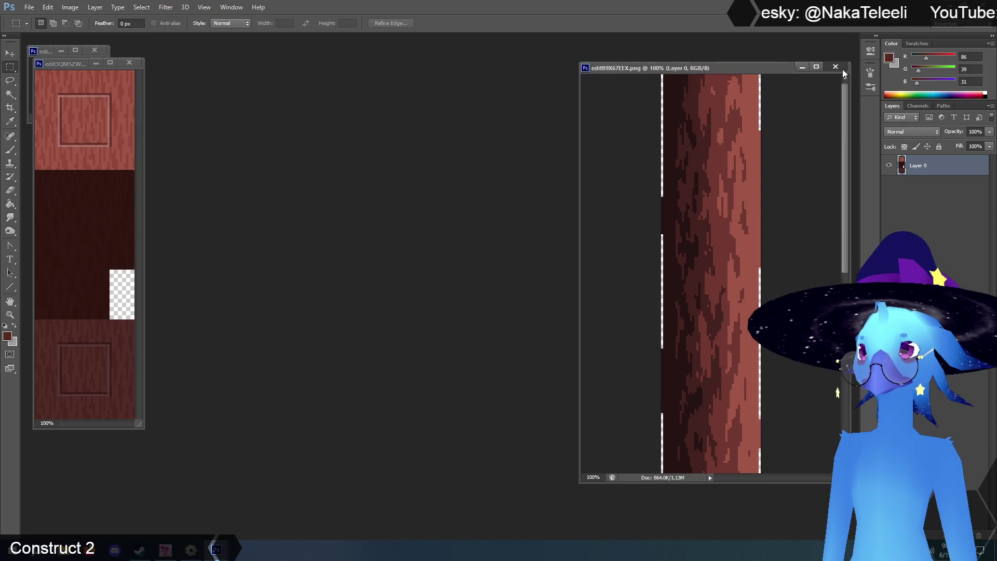
Close the tree-trunk document, and zoom the platform image to 500% and the tilemap to 200%
click(836, 67)
mouse_move(87, 66)
mouse_down()
mouse_move(177, 86)
mouse_move(566, 77)
mouse_up()
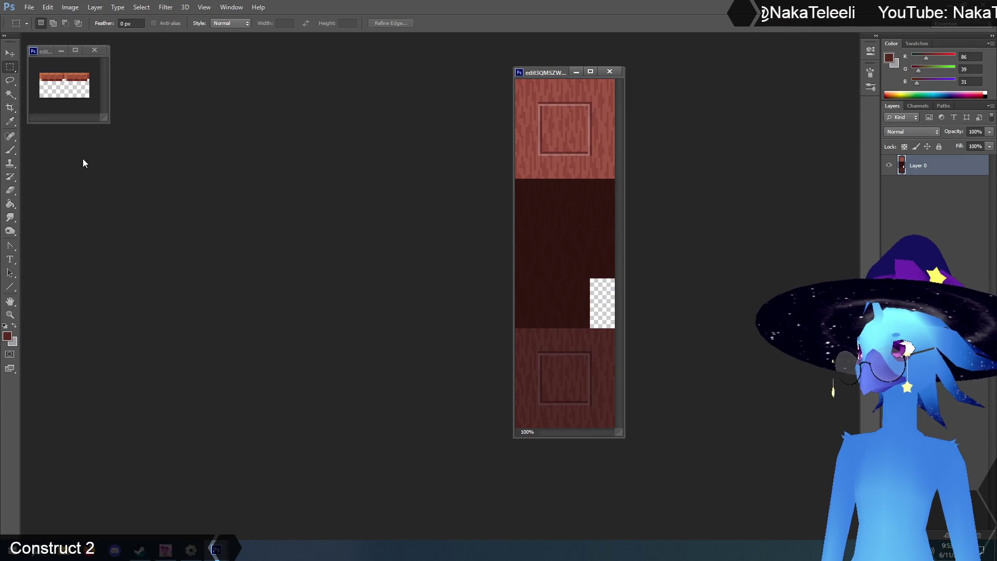
click(9, 315)
click(81, 84)
click(81, 84)
mouse_move(104, 118)
mouse_down()
mouse_move(367, 360)
mouse_move(395, 366)
mouse_up()
click(281, 206)
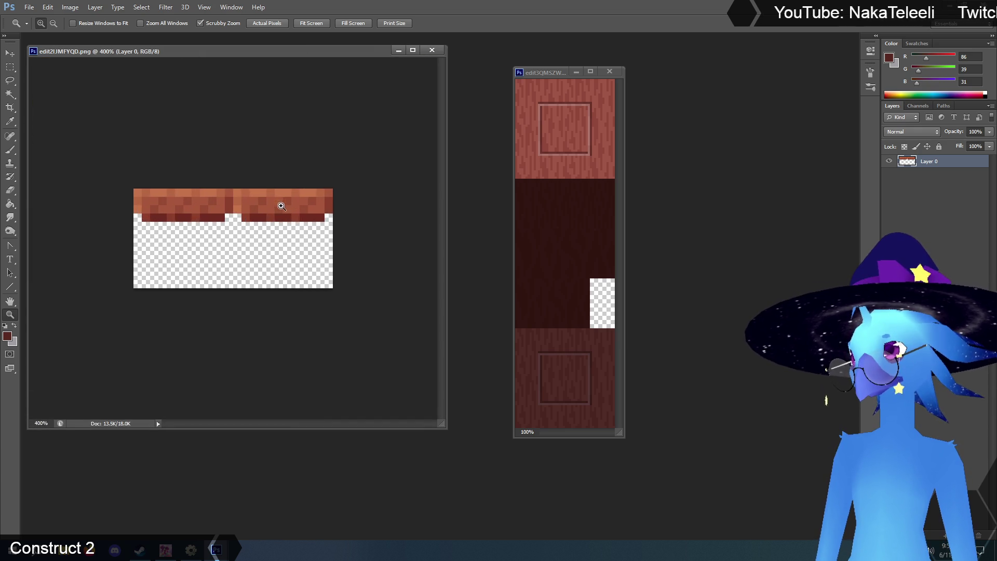
click(280, 206)
click(592, 128)
click(592, 128)
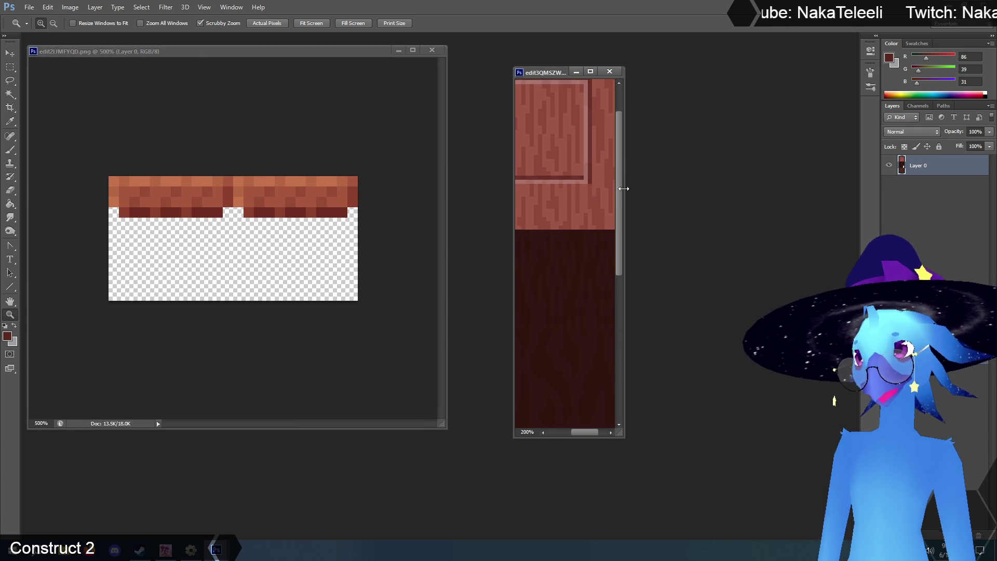
drag(624, 185, 819, 193)
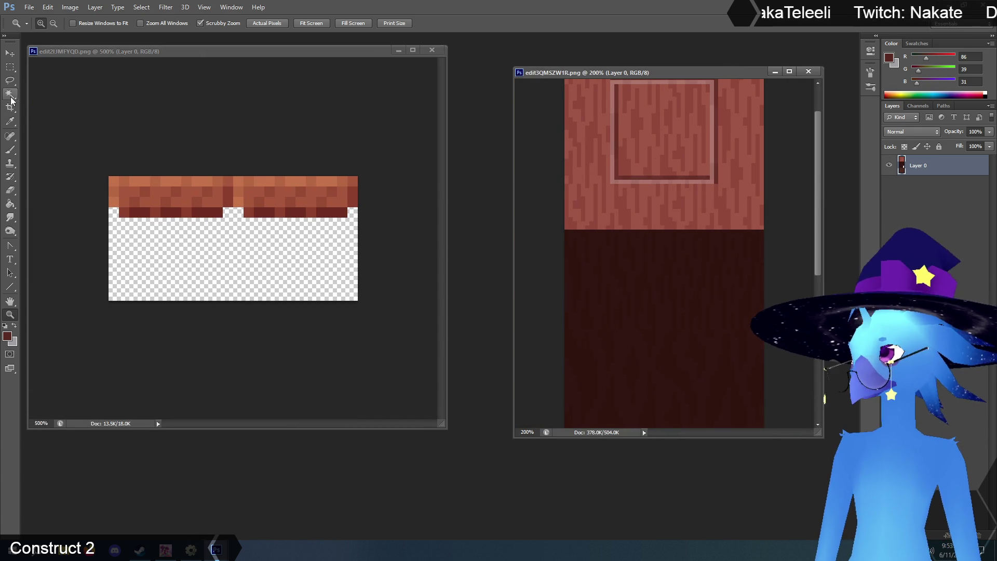
Sample the light wood brown (R158 G86 B70) from the tileset as foreground colour
click(10, 122)
scroll(619, 218, up, 3)
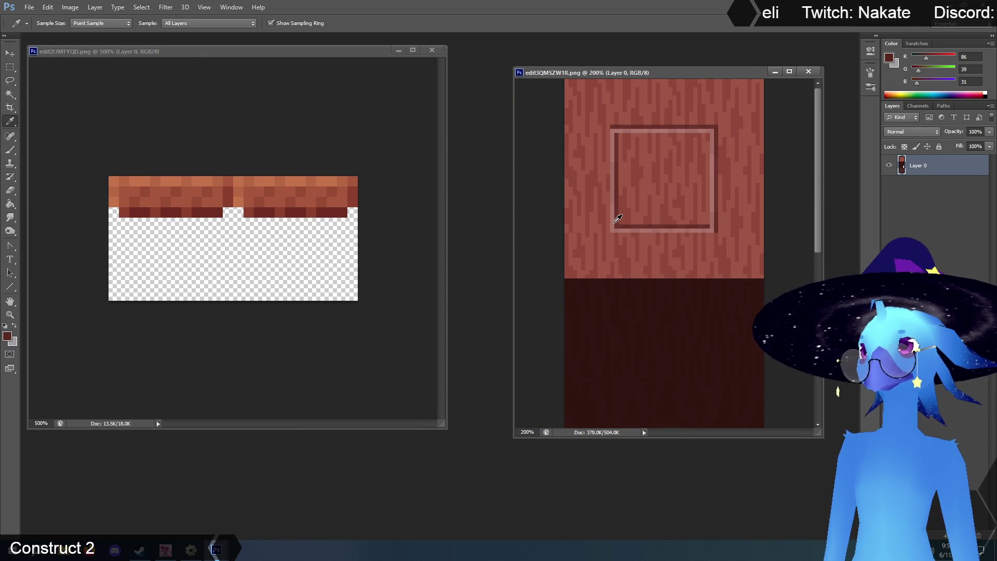
click(347, 196)
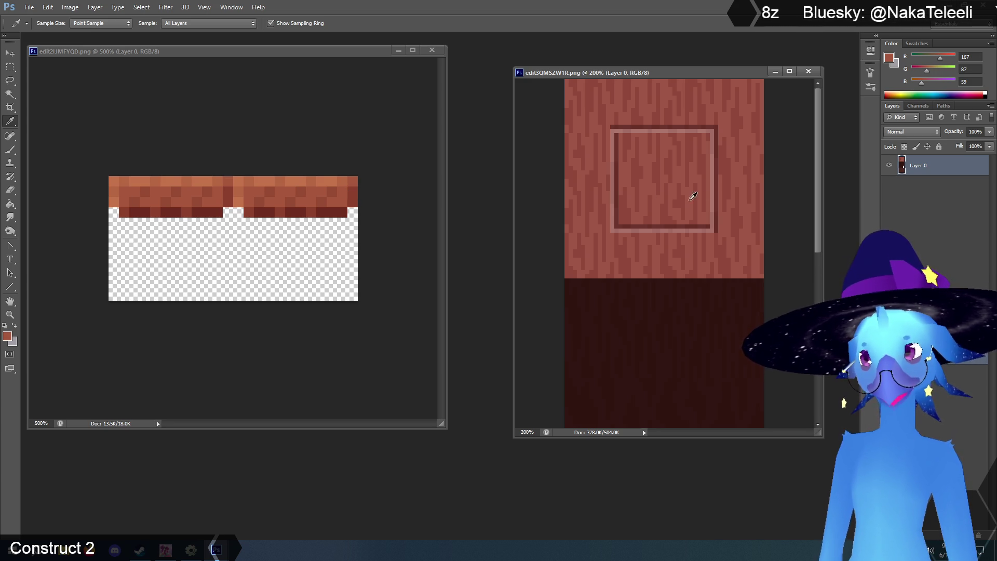
click(689, 247)
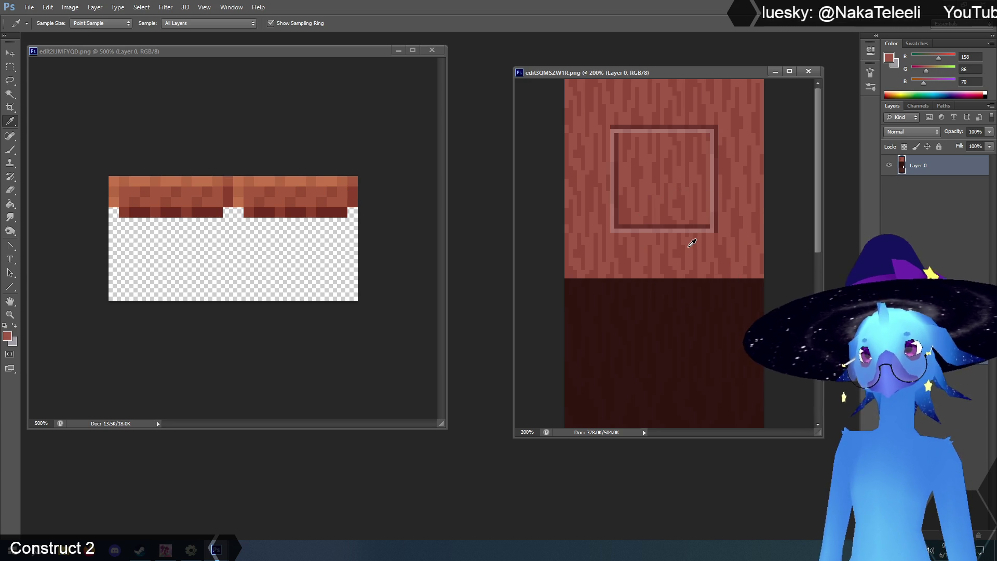
click(70, 7)
Warm the tileset's wood toward orange with Color Balance, then resample it as R166 G86 B52
mouse_move(103, 34)
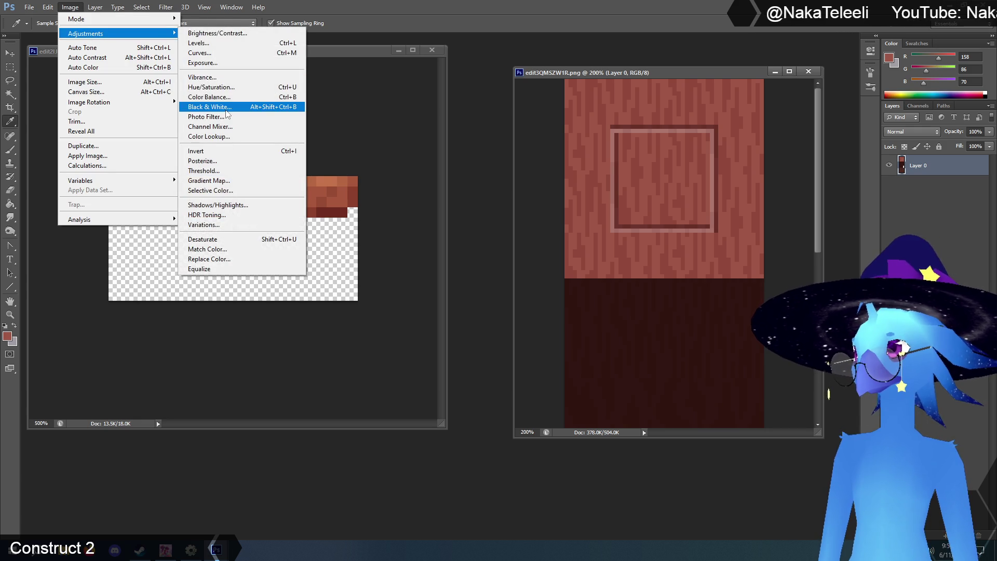
click(218, 98)
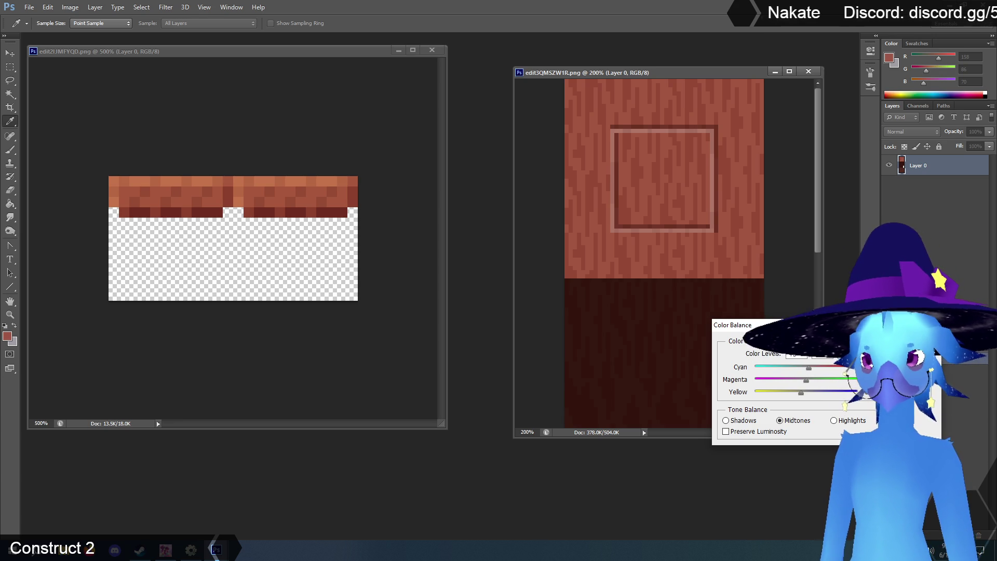
key(Return)
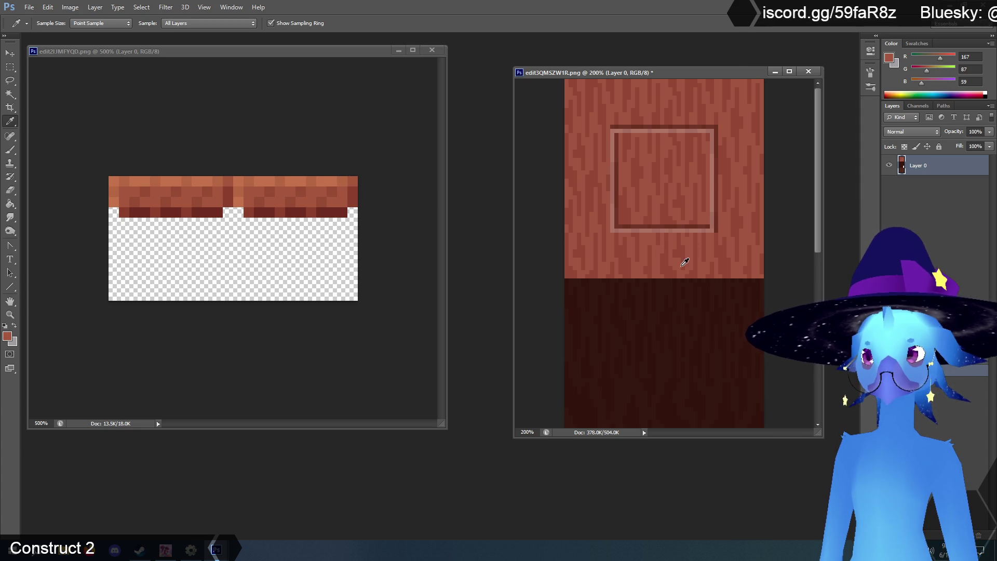
click(95, 7)
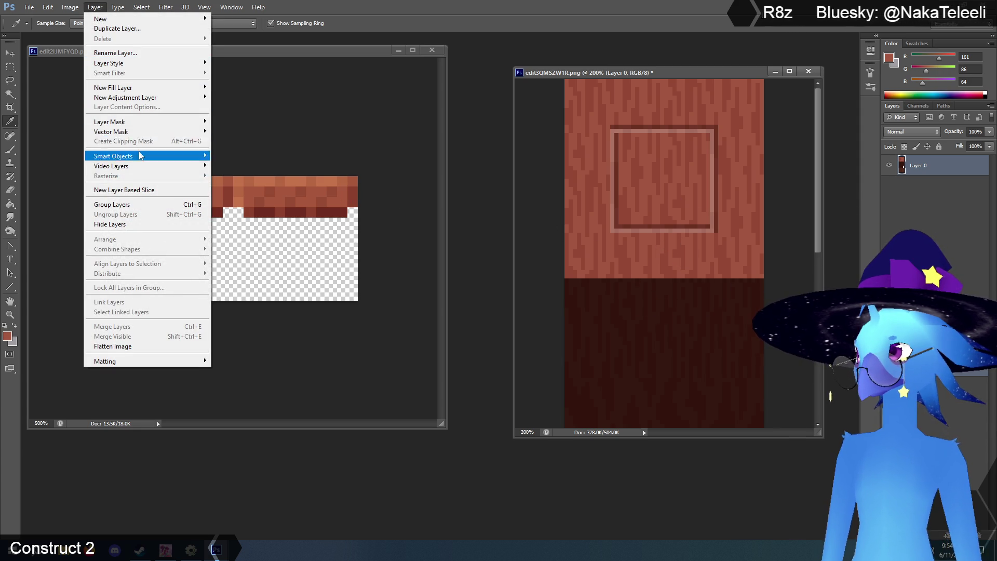
mouse_move(70, 8)
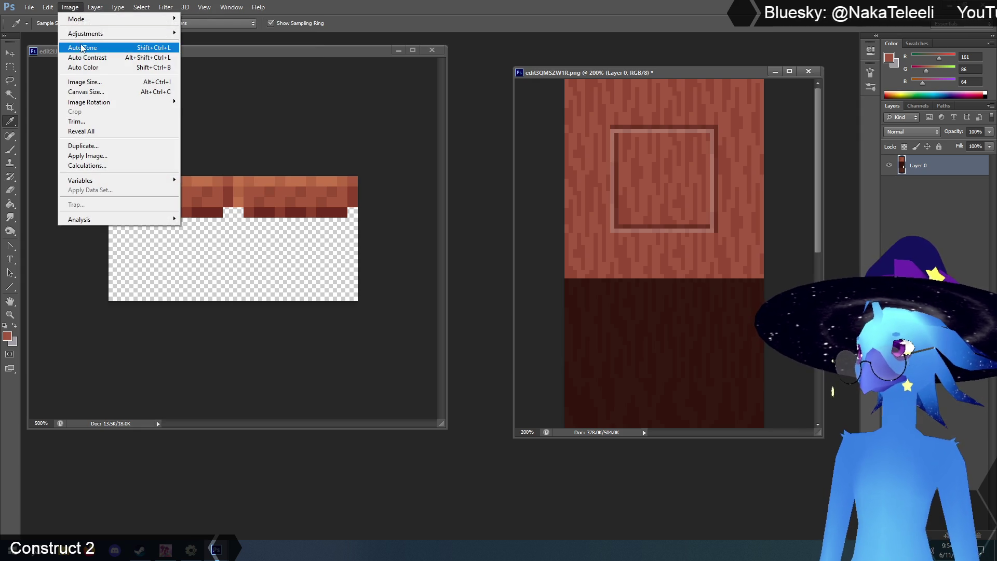
mouse_move(156, 33)
click(210, 97)
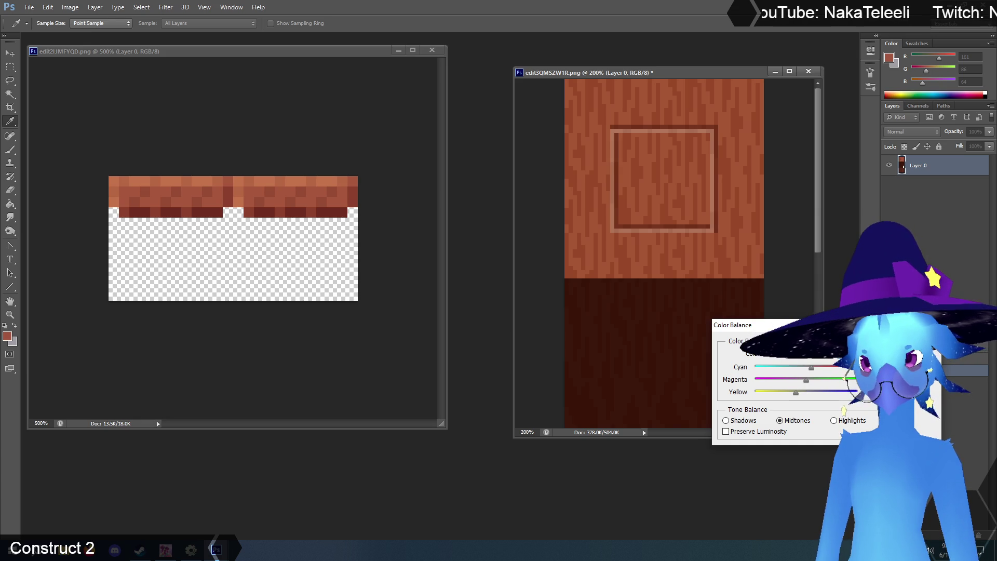
key(Return)
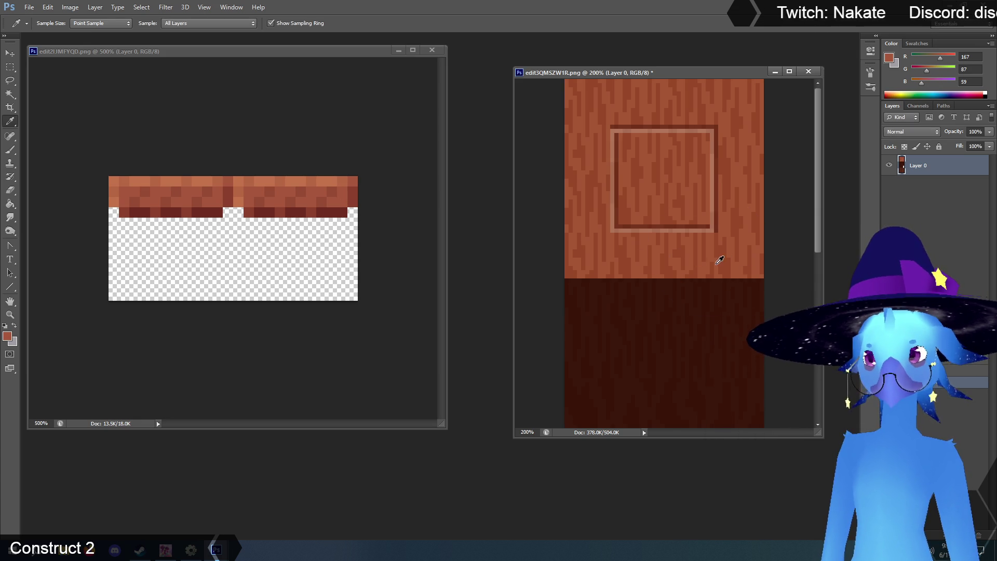
click(712, 248)
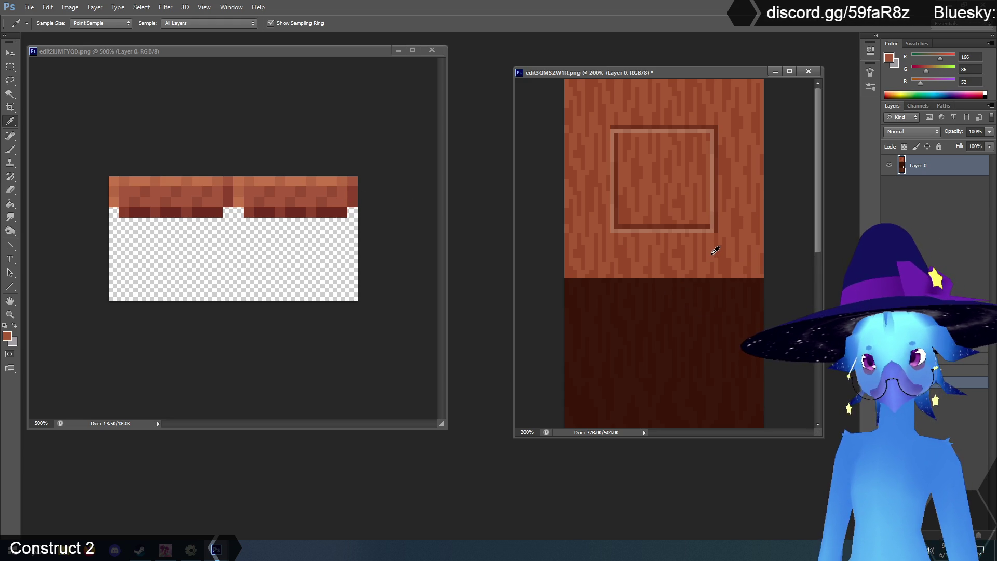
click(70, 8)
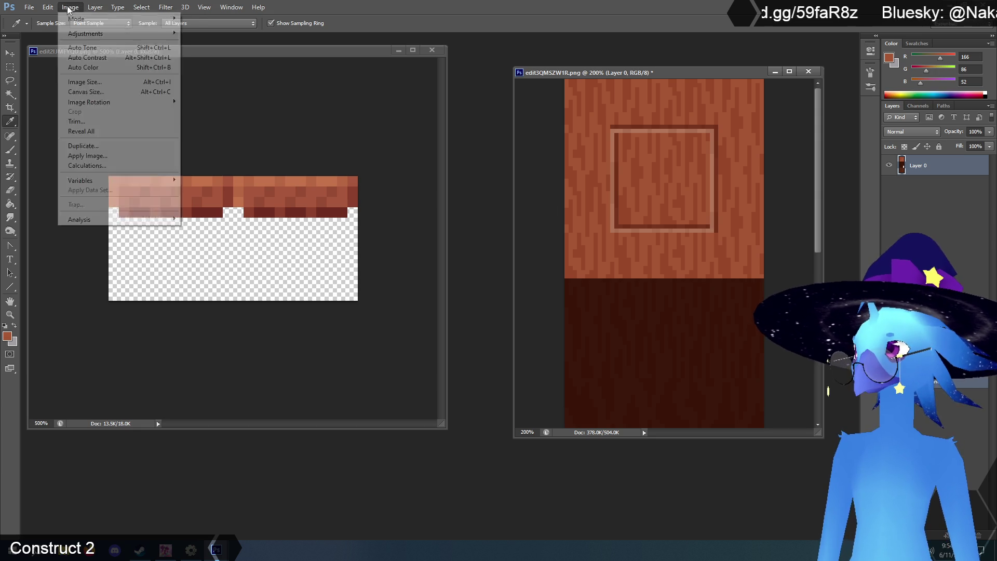
Apply further Color Balance warming to the tall wood texture, checking colours with the eyedropper
mouse_move(88, 34)
click(225, 98)
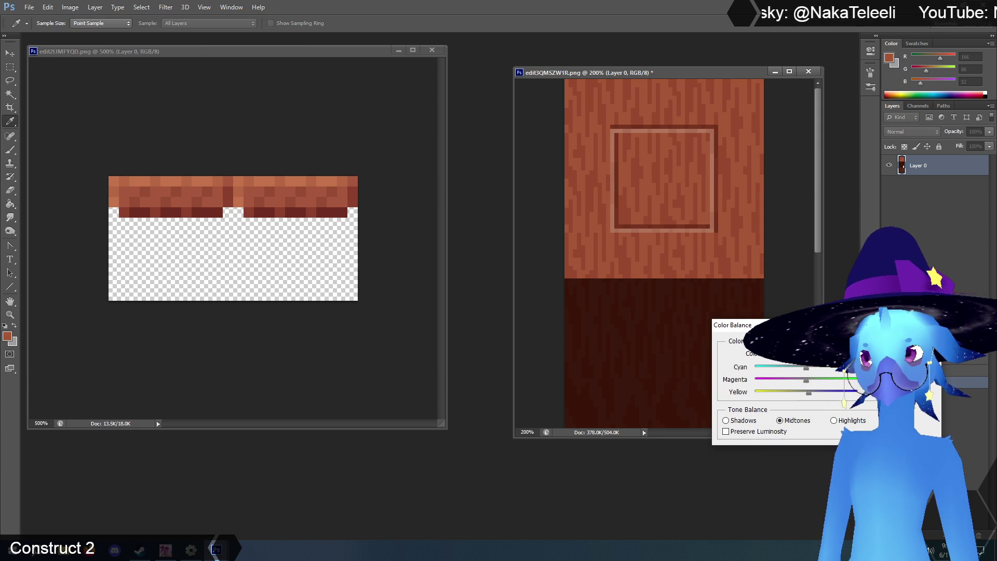
key(Return)
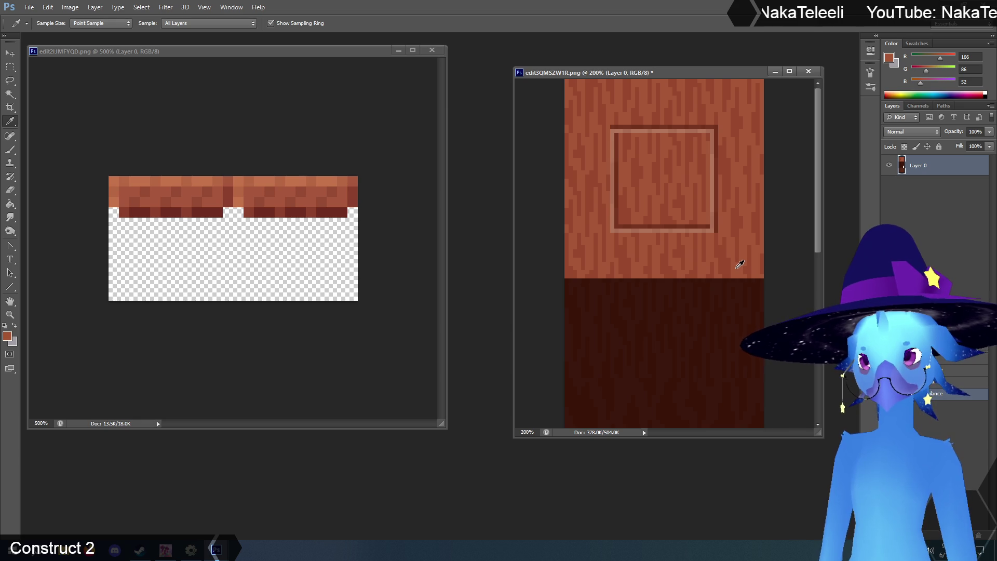
key(alt+i)
key(j)
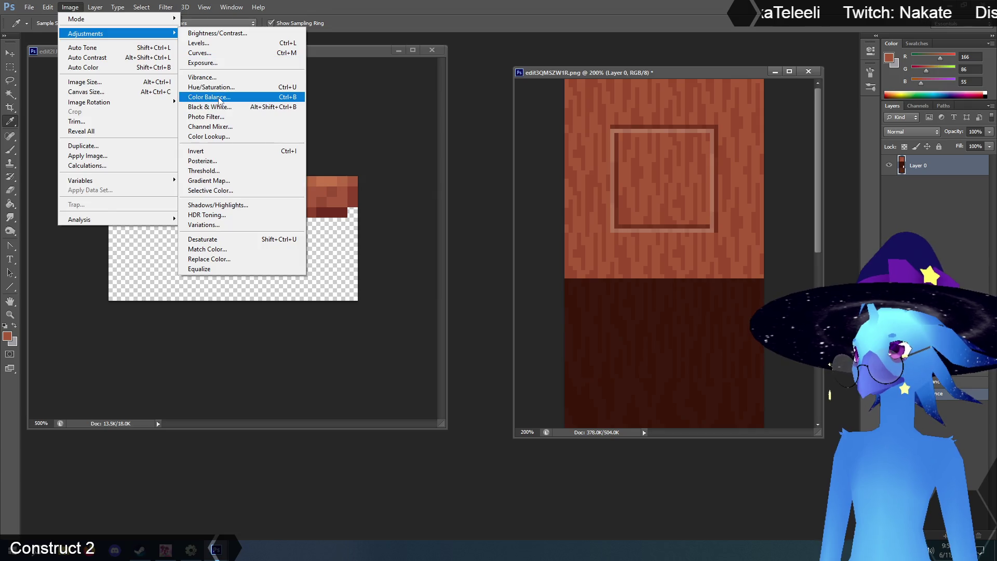
key(b)
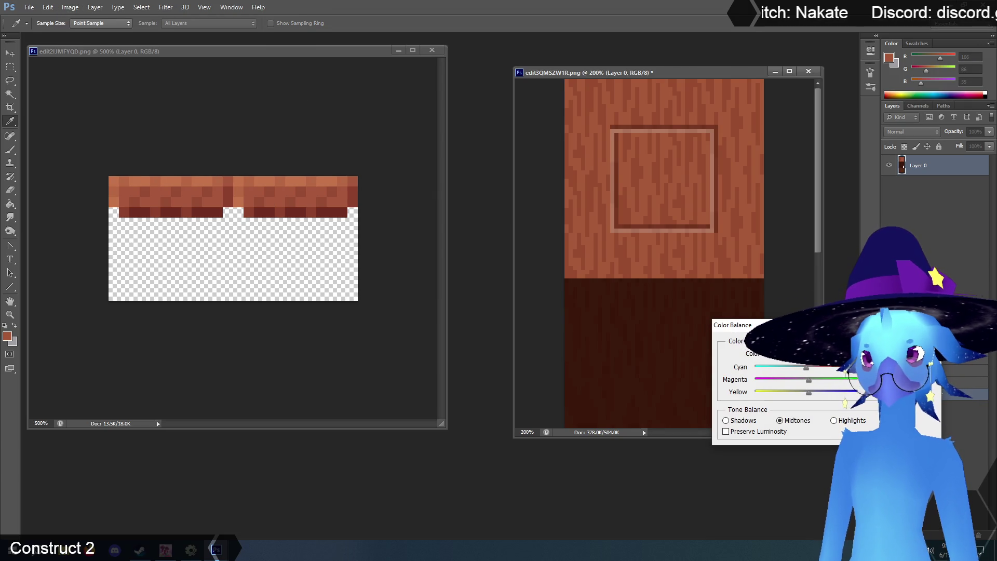
key(Escape)
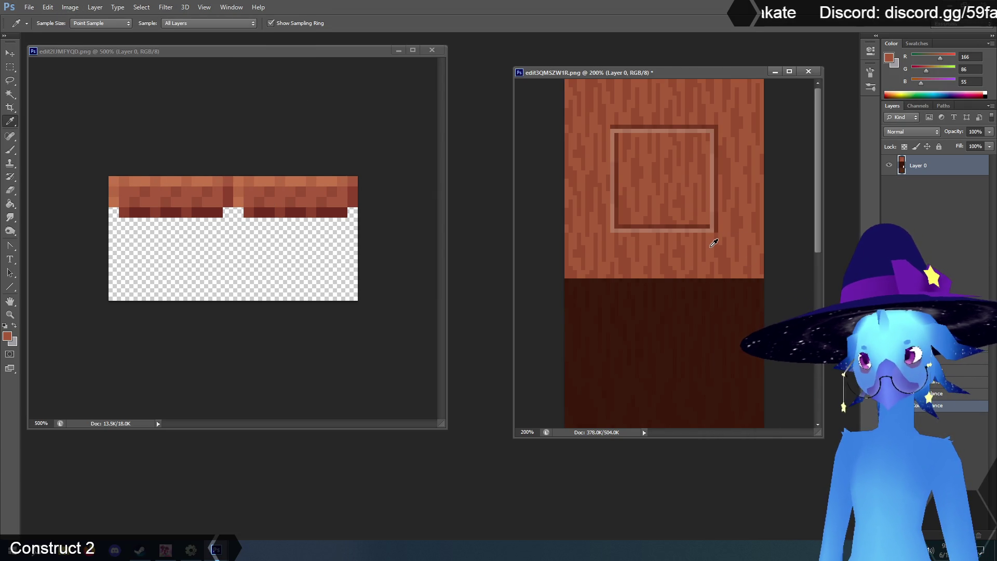
click(713, 243)
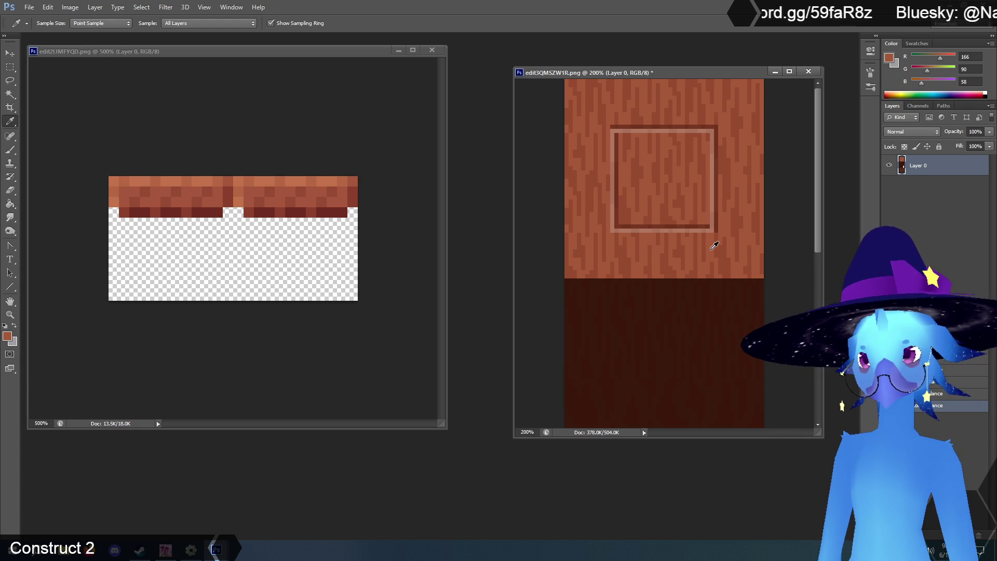
click(95, 8)
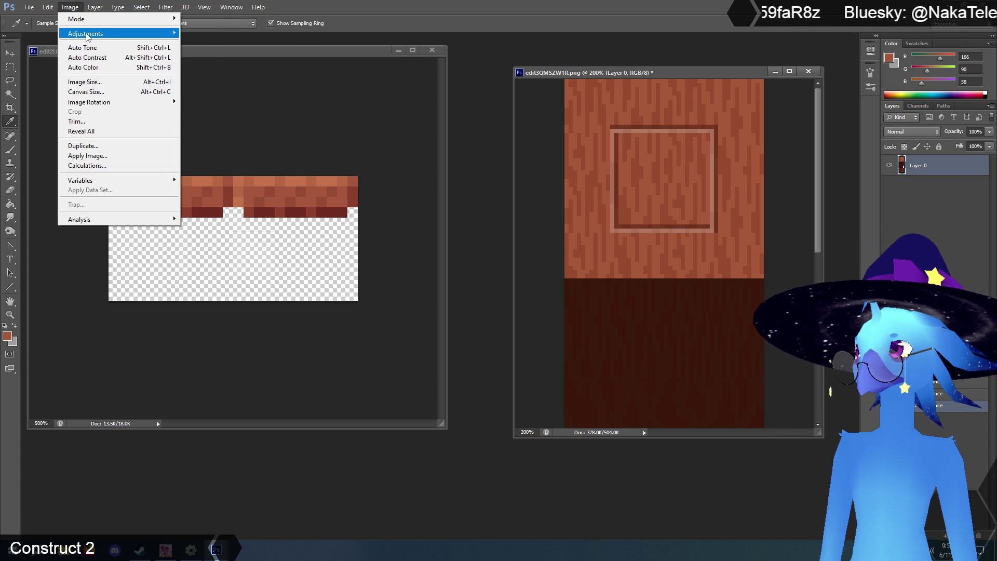
mouse_move(120, 33)
click(233, 98)
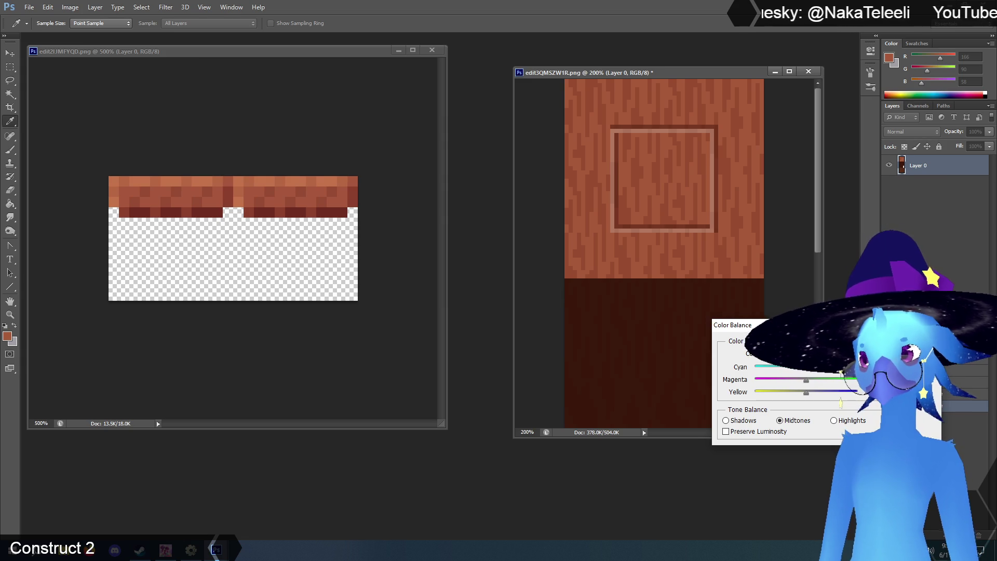
key(Return)
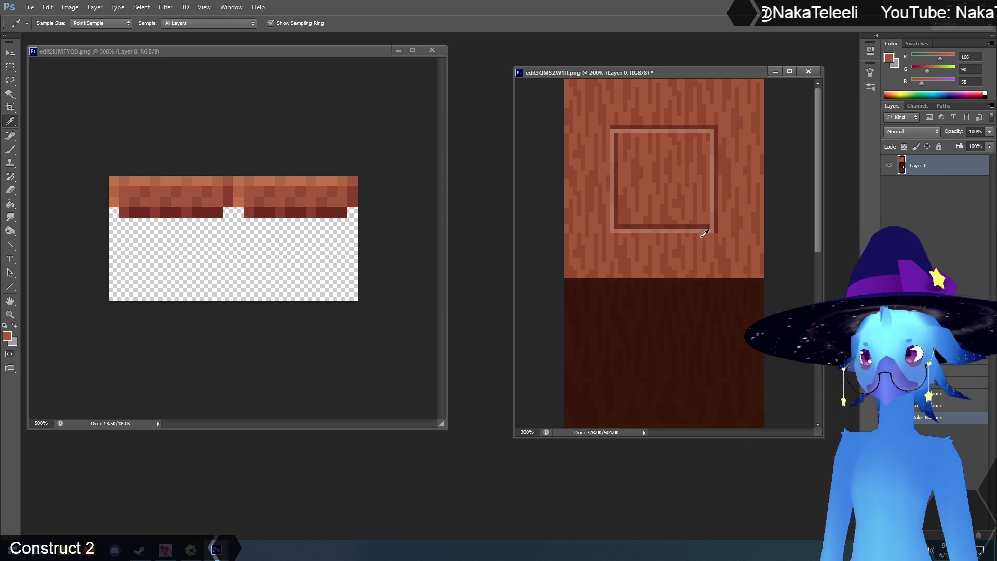
click(707, 266)
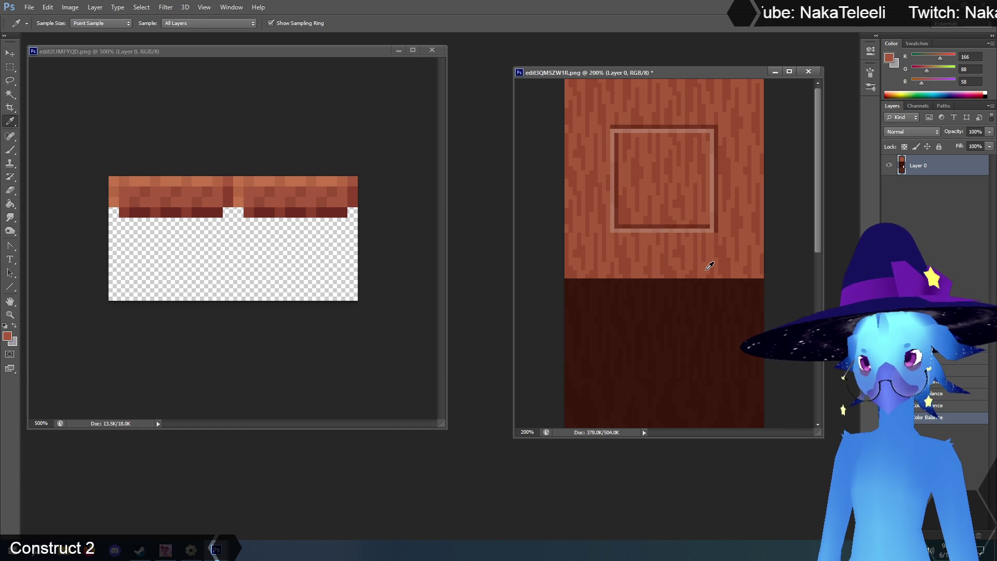
Save the recoloured tilemap image, close both Photoshop documents and return to Construct 2
scroll(663, 228, down, 5)
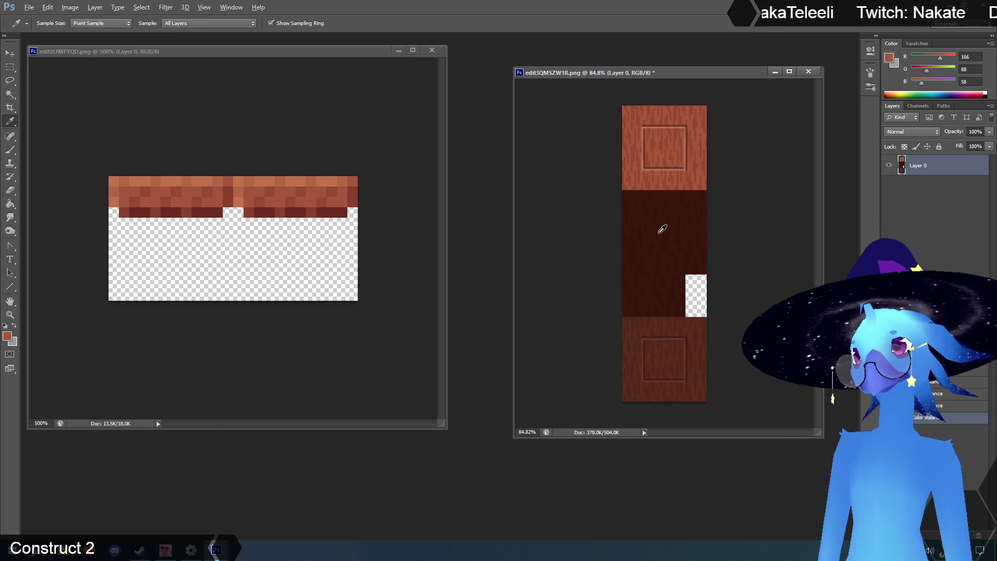
scroll(584, 71, down, 1)
drag(584, 72, 572, 84)
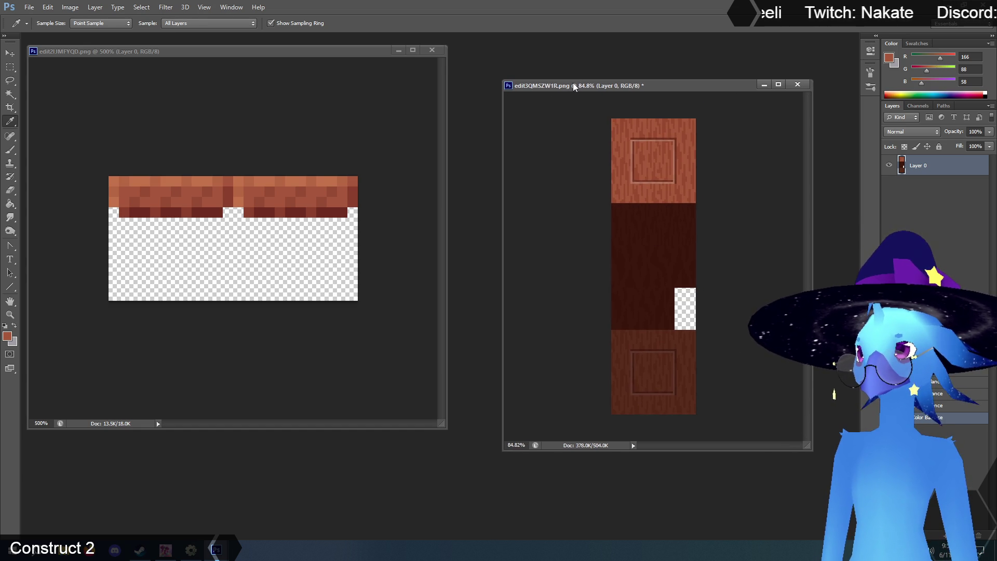
click(29, 7)
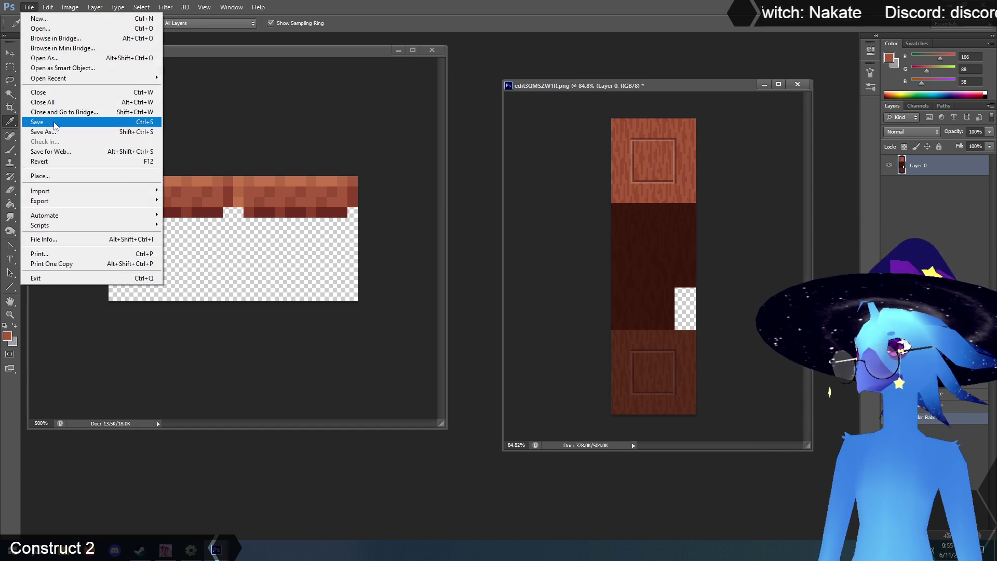
click(61, 123)
click(797, 84)
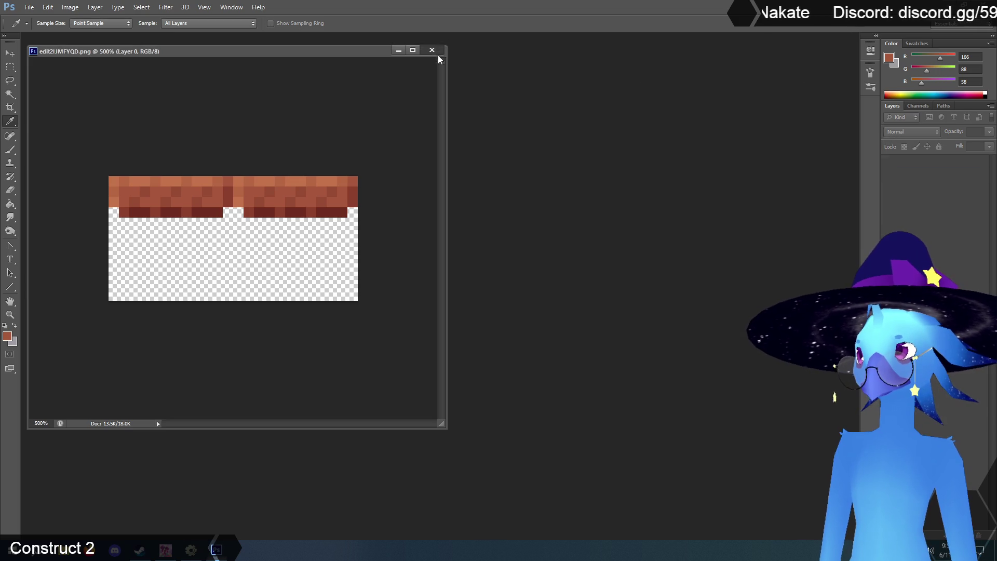
click(432, 50)
click(190, 550)
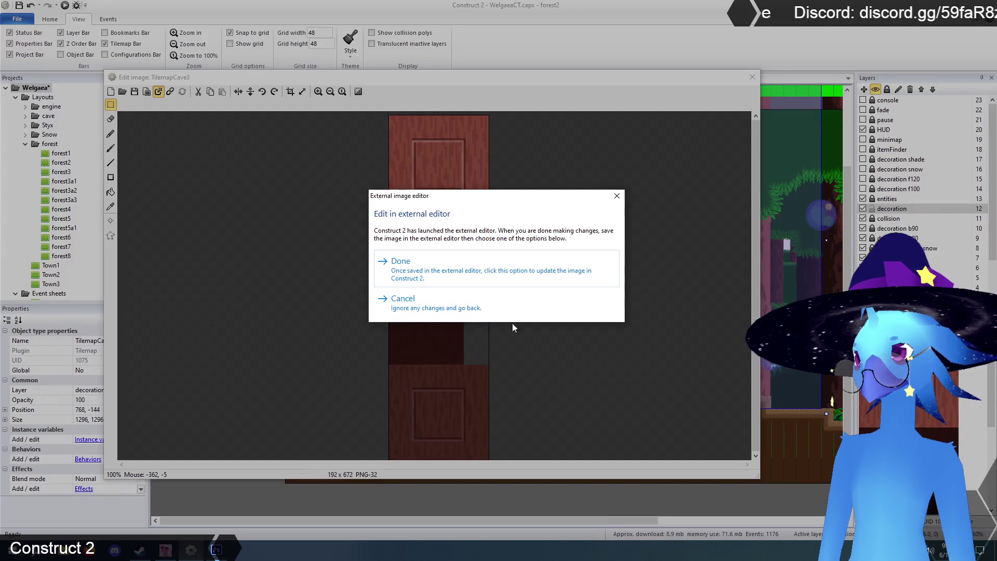
Accept the external edit, close the image editor, hide the decoration layer and activate the collision layer
click(419, 269)
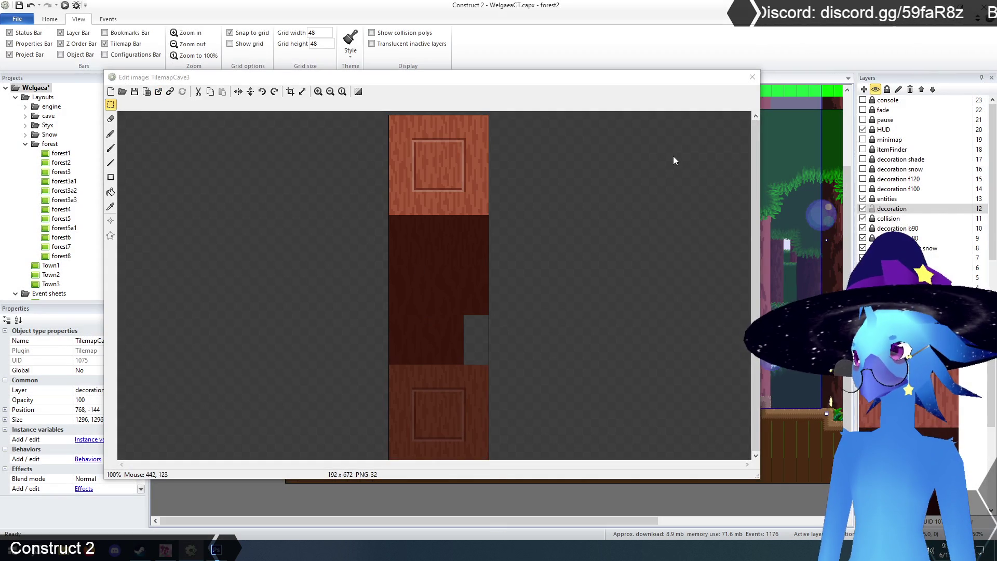
click(749, 78)
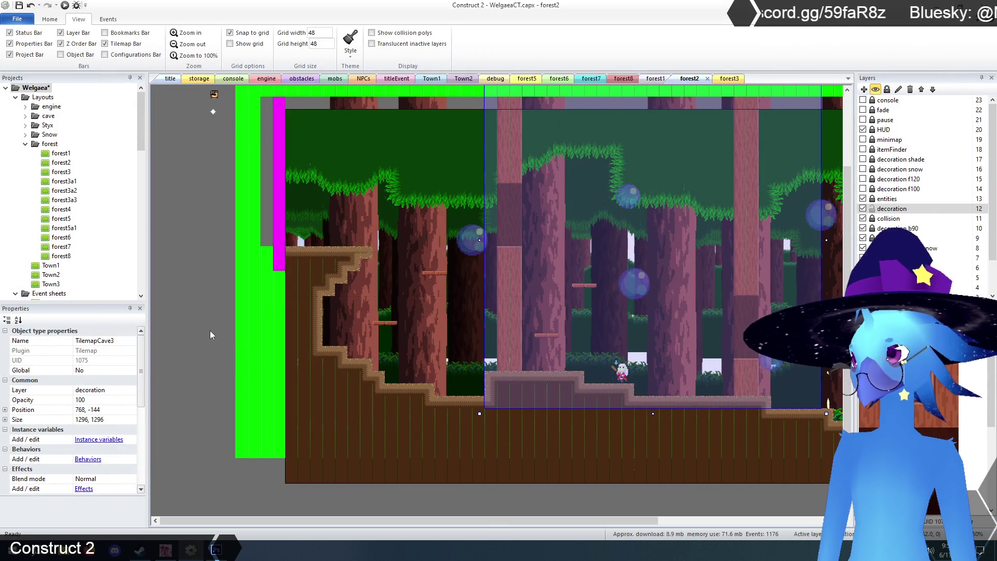
drag(503, 521, 616, 508)
scroll(616, 508, up, 1)
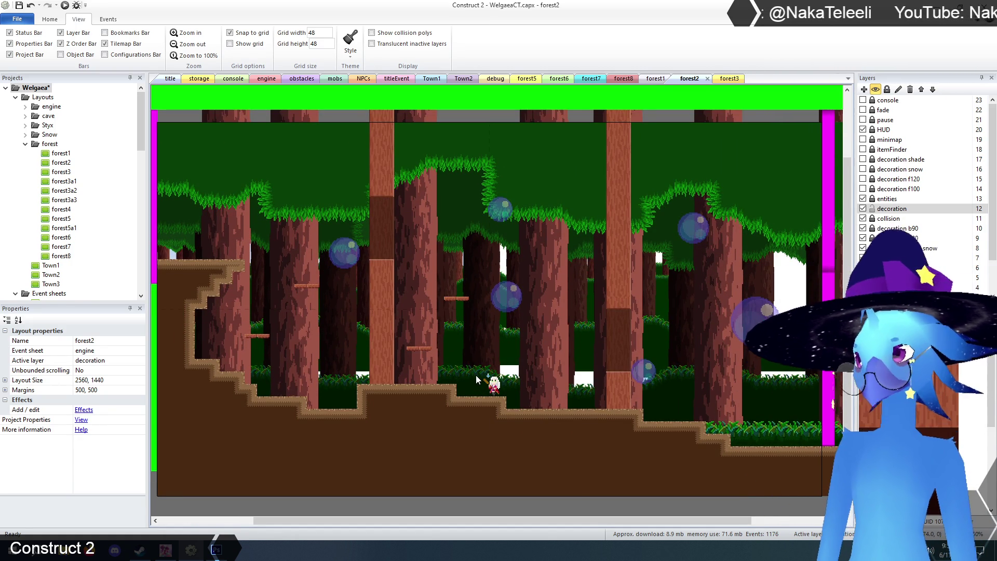
click(863, 208)
click(886, 219)
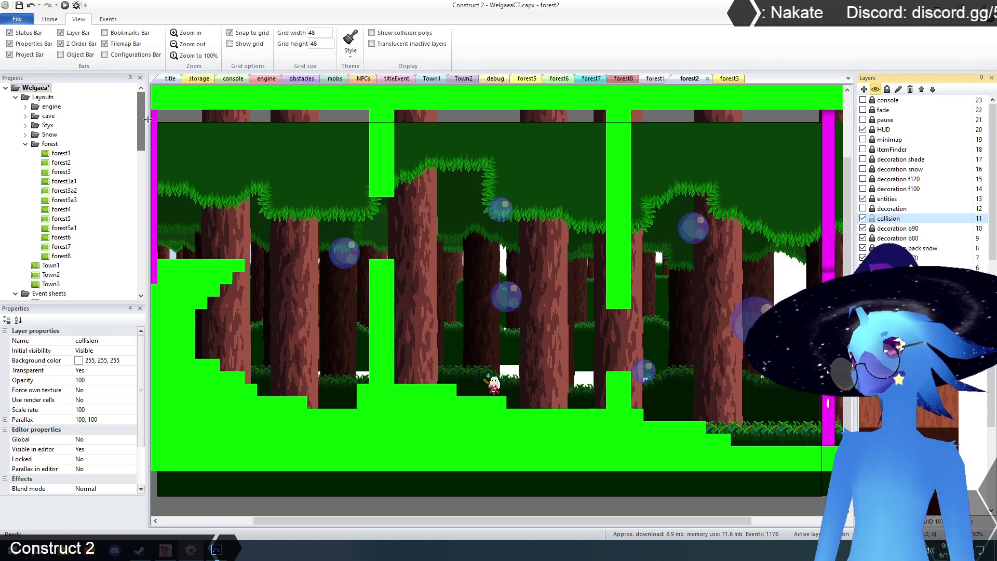
Erase both hanging TilemapCollision columns, add a collision step on the right, and lock the layer
click(616, 225)
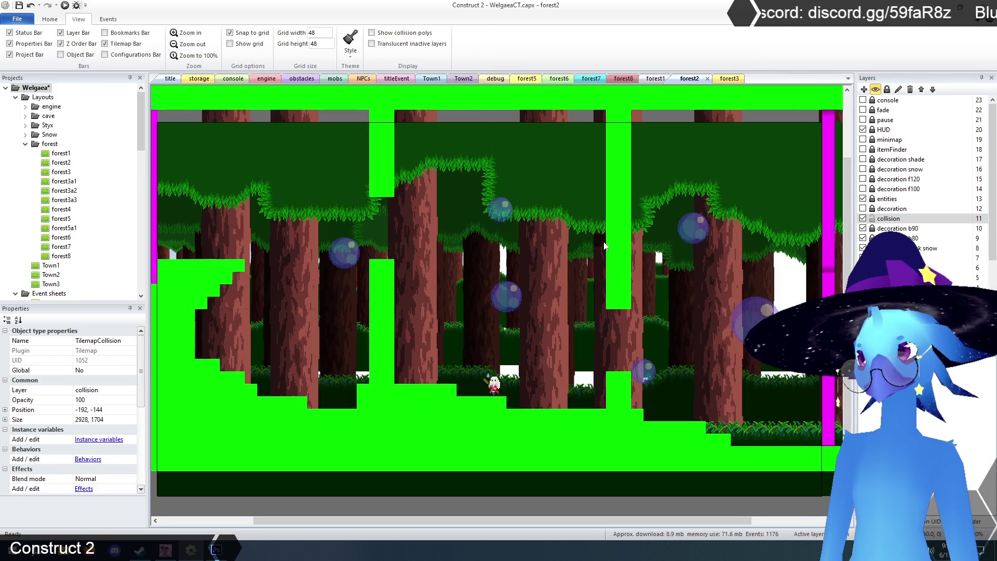
mouse_move(613, 304)
mouse_down()
mouse_move(623, 215)
mouse_move(609, 147)
mouse_move(630, 275)
mouse_up()
mouse_move(608, 211)
mouse_down()
mouse_move(388, 165)
mouse_move(386, 152)
mouse_up()
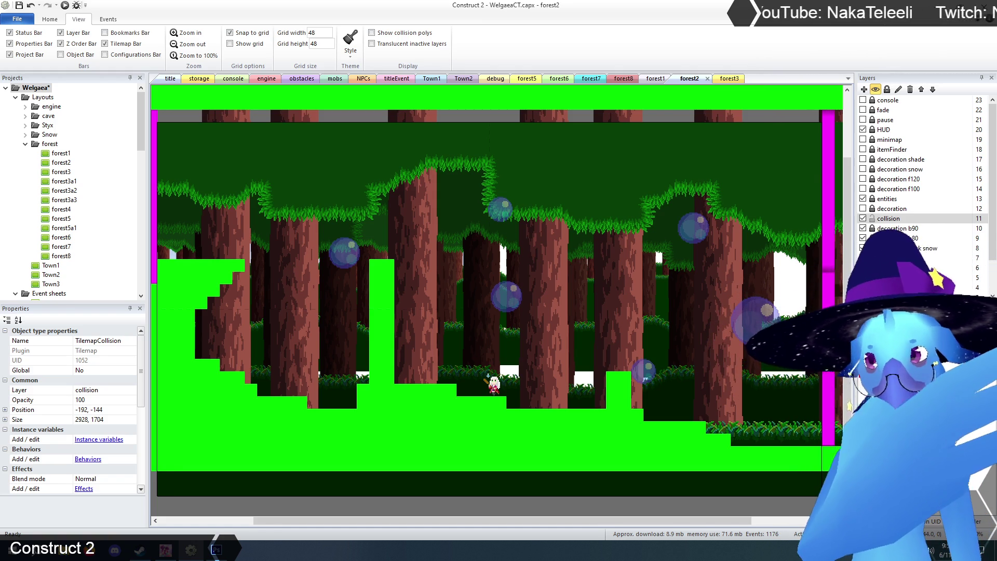
click(637, 406)
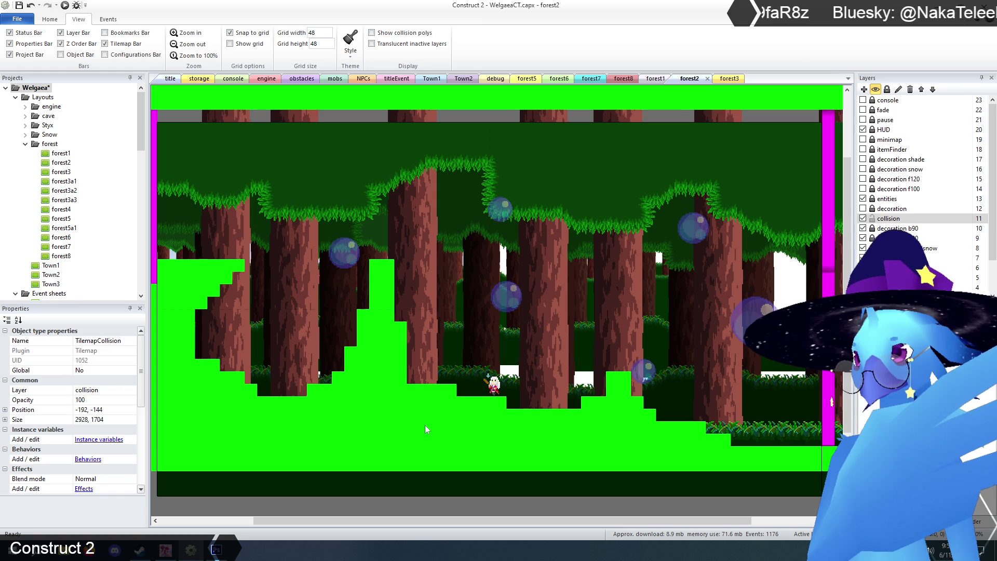
click(872, 218)
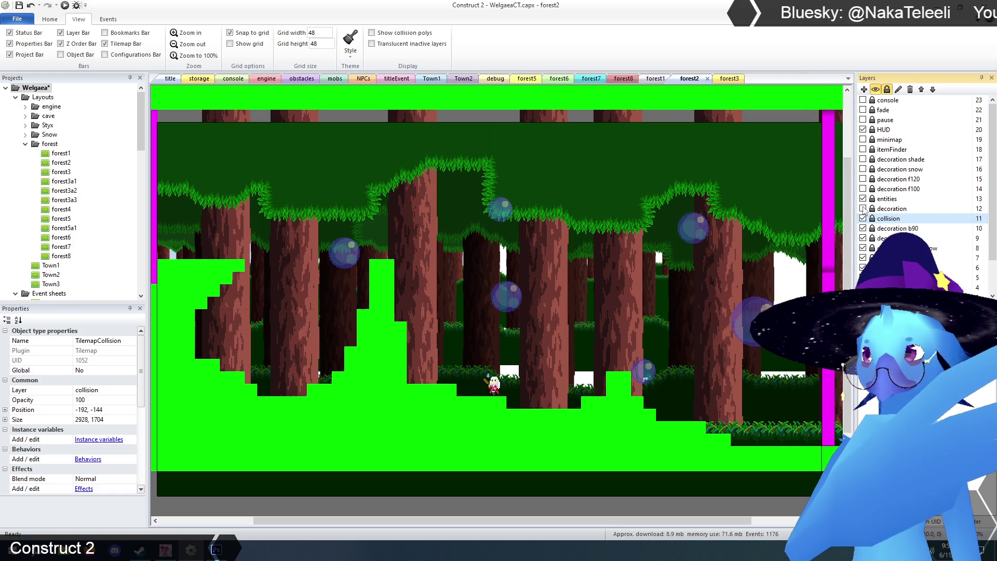
Show the decoration layer again, select TilemapCave and paint tiles along the ground slope
click(863, 208)
click(889, 209)
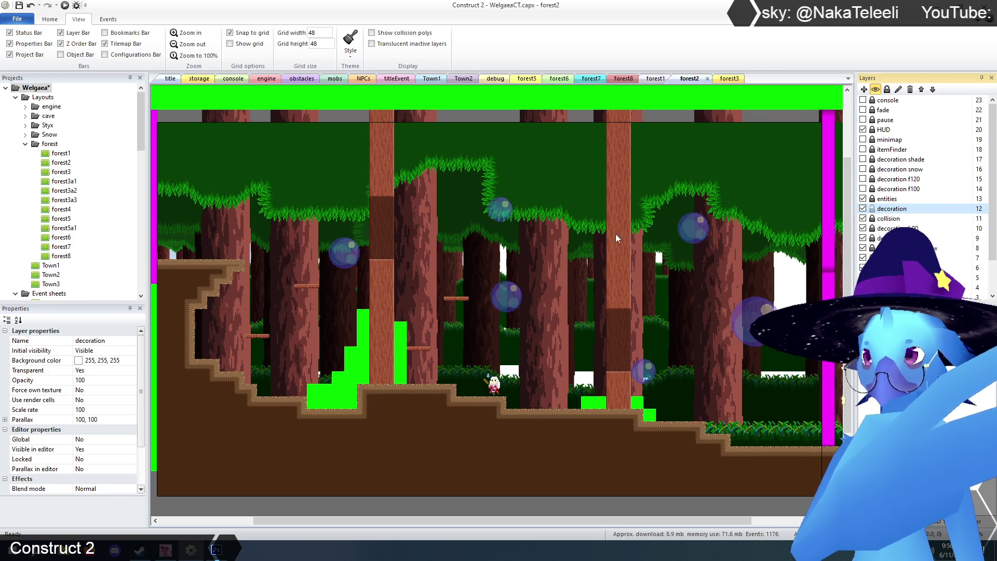
click(649, 295)
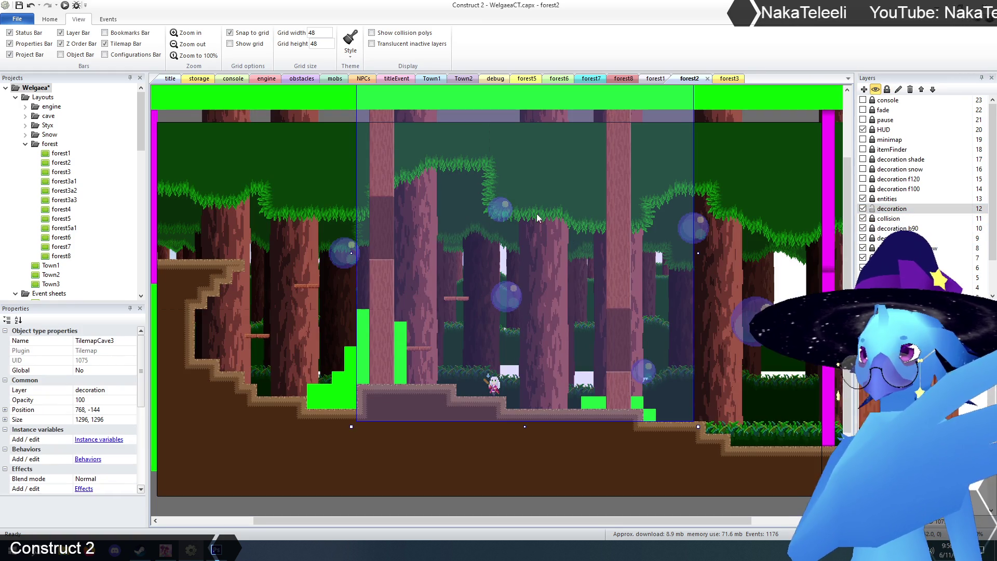
scroll(581, 251, up, 1)
click(580, 253)
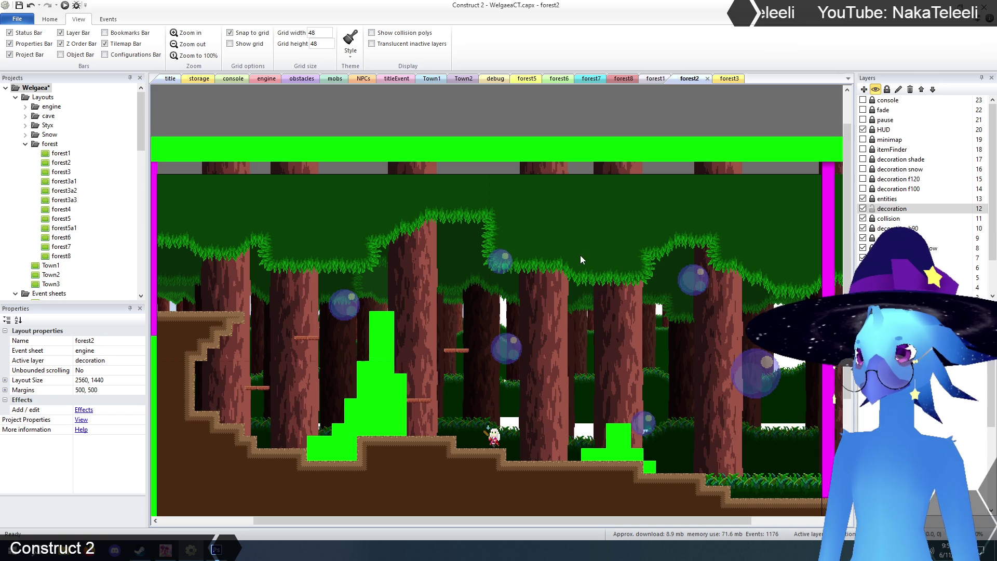
scroll(581, 258, down, 1)
click(484, 269)
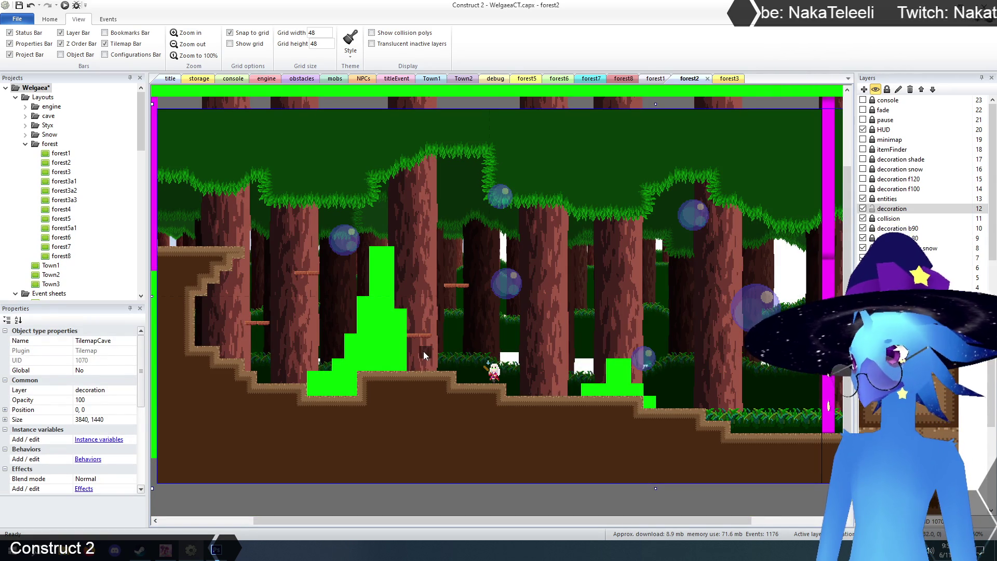
mouse_move(288, 390)
mouse_down()
mouse_move(312, 403)
mouse_move(366, 403)
mouse_move(394, 384)
mouse_move(512, 386)
mouse_move(476, 401)
mouse_move(721, 416)
mouse_move(710, 429)
mouse_move(392, 415)
mouse_move(392, 403)
mouse_move(367, 419)
mouse_up()
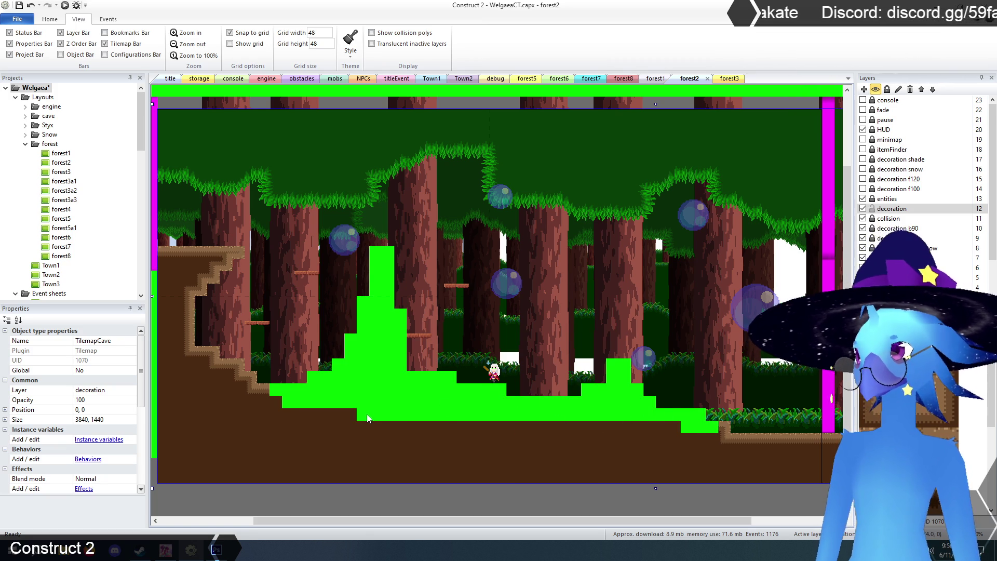
Paint cave-dirt tiles beside the green stair and on top of the green steps
click(187, 33)
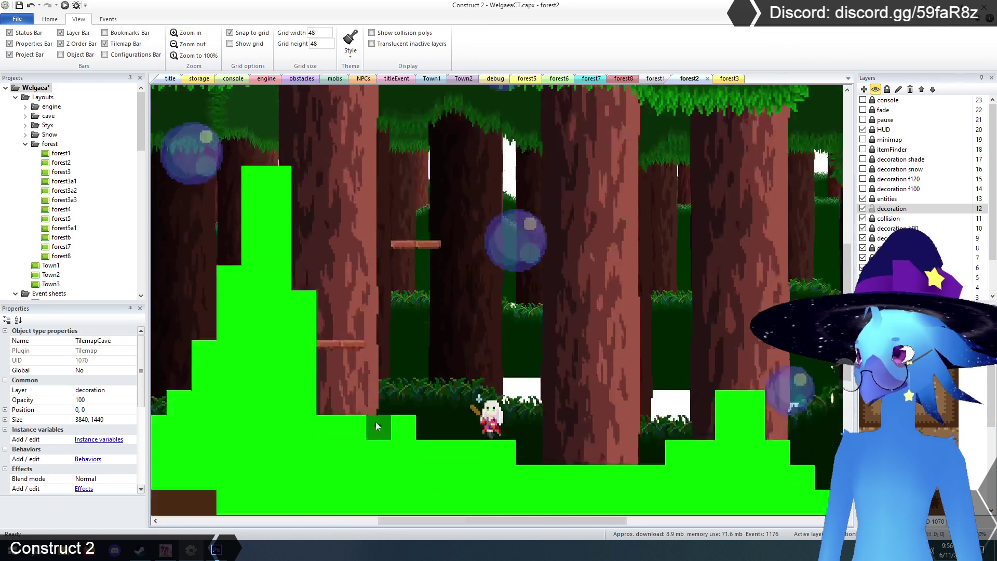
scroll(376, 422, down, 2)
drag(466, 518, 413, 519)
scroll(413, 504, up, 1)
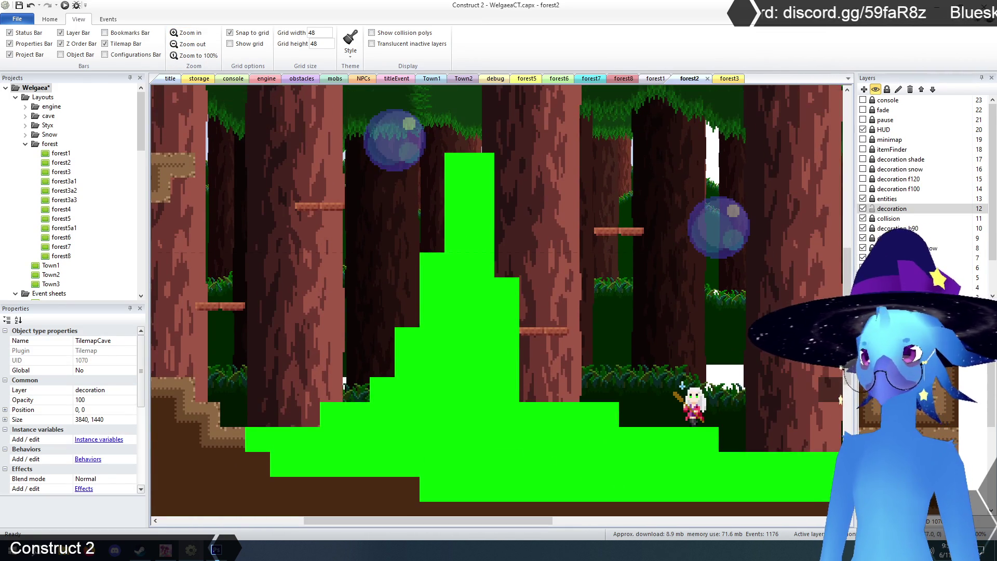
click(347, 396)
click(329, 413)
click(377, 392)
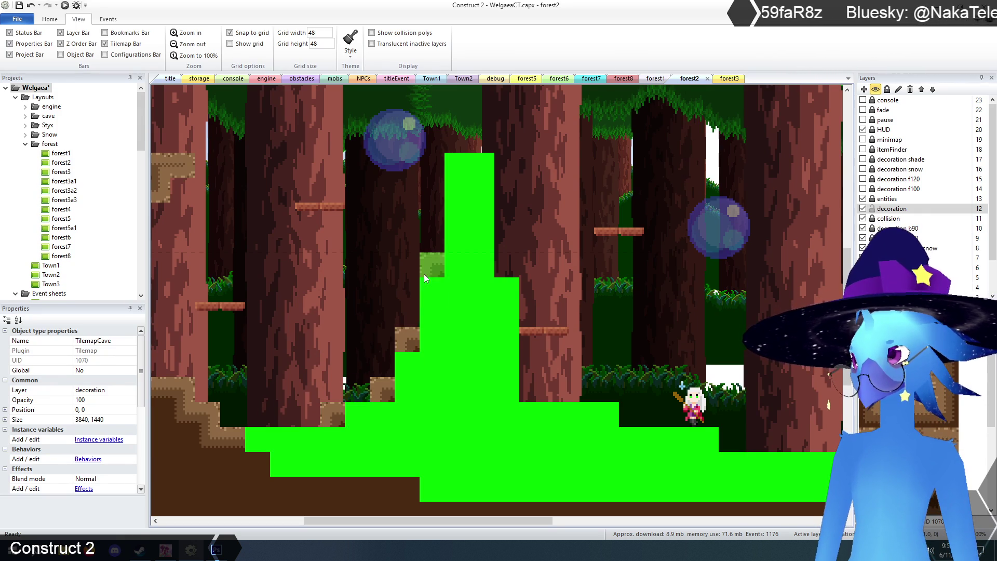
click(456, 167)
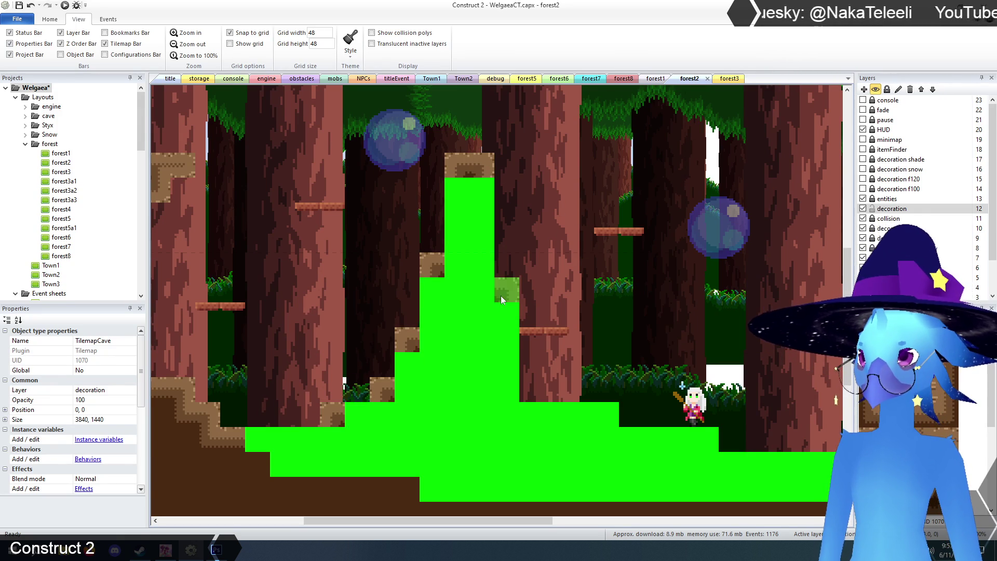
drag(467, 521, 609, 521)
scroll(568, 394, down, 2)
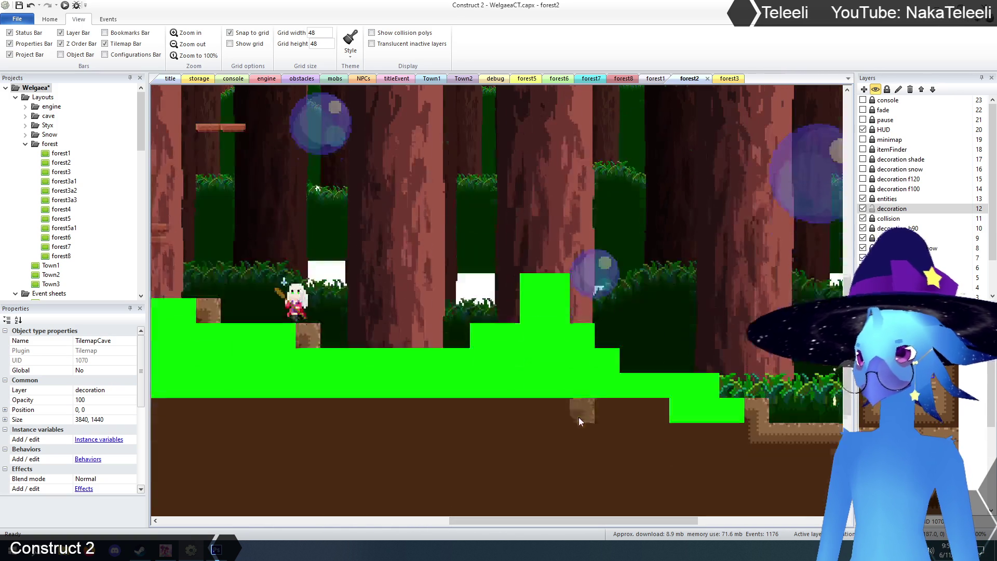
click(701, 390)
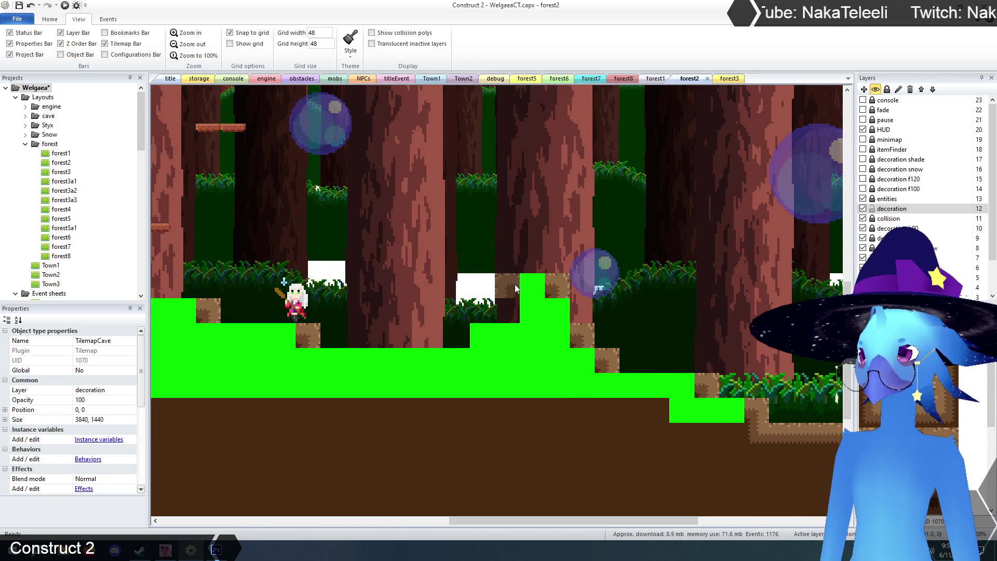
click(488, 332)
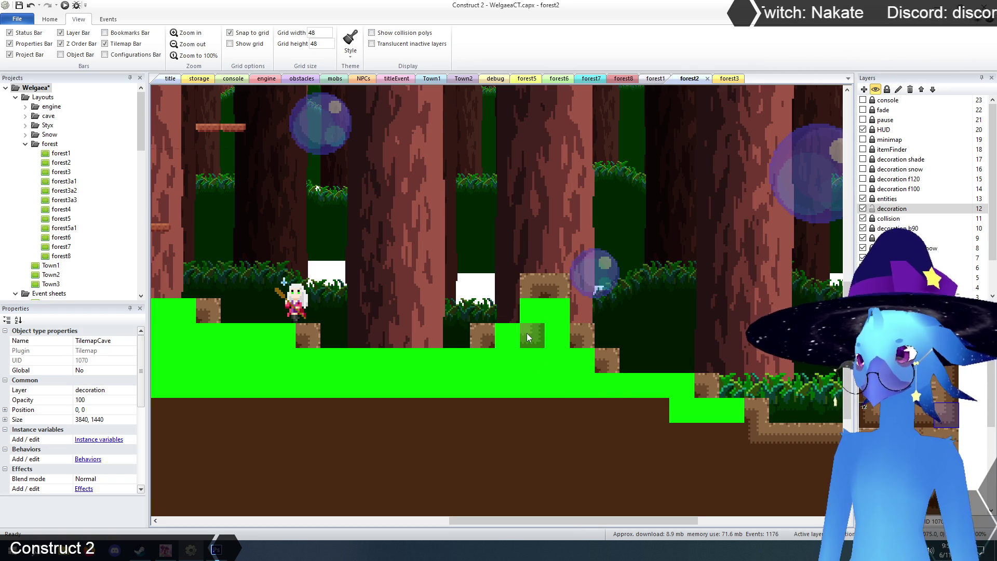
click(482, 358)
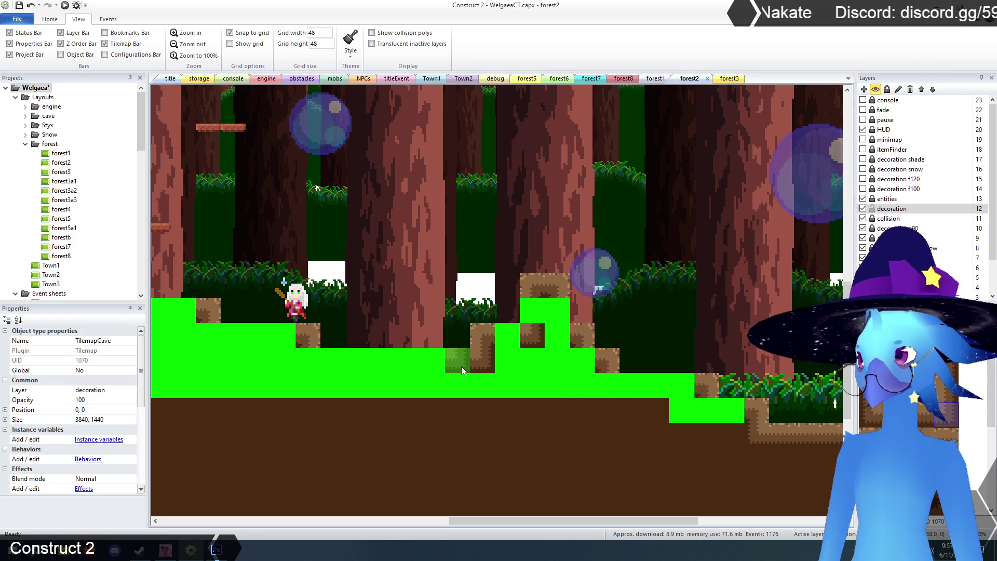
Edge the pool's left side, staircase steps and lower right with cave tiles
mouse_move(638, 519)
mouse_down()
mouse_move(460, 519)
mouse_move(481, 520)
mouse_up()
scroll(444, 390, up, 5)
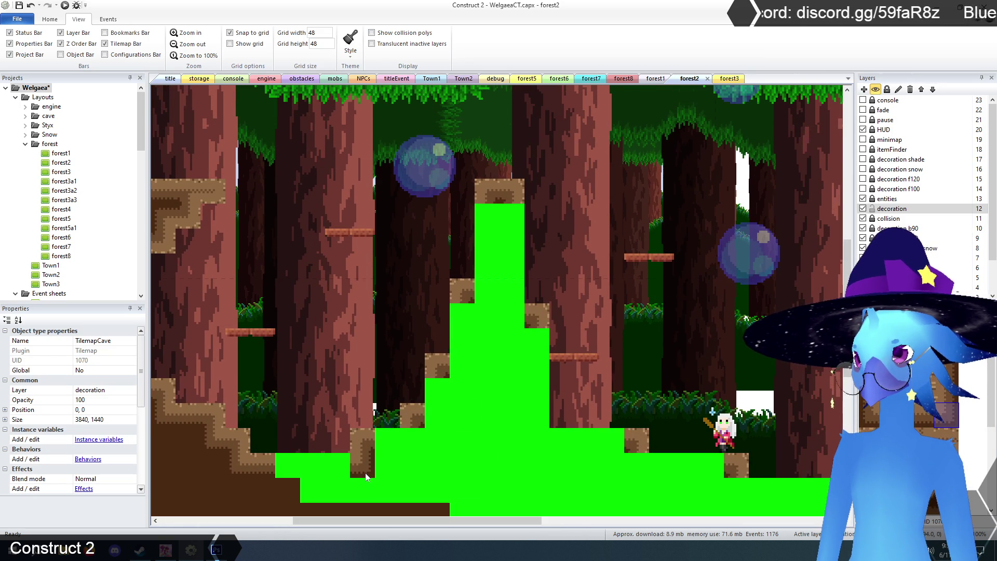
click(366, 473)
click(414, 441)
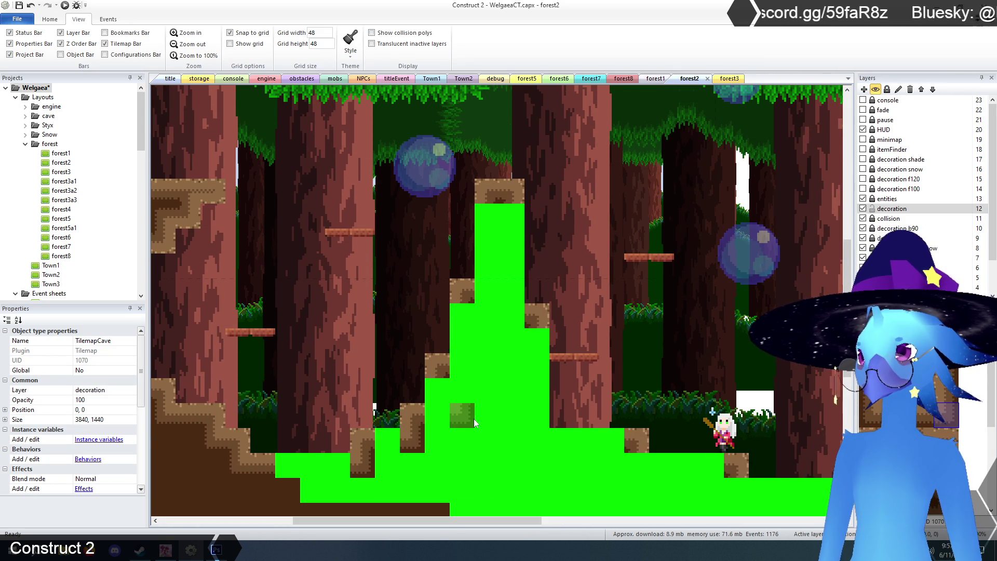
click(467, 370)
click(497, 297)
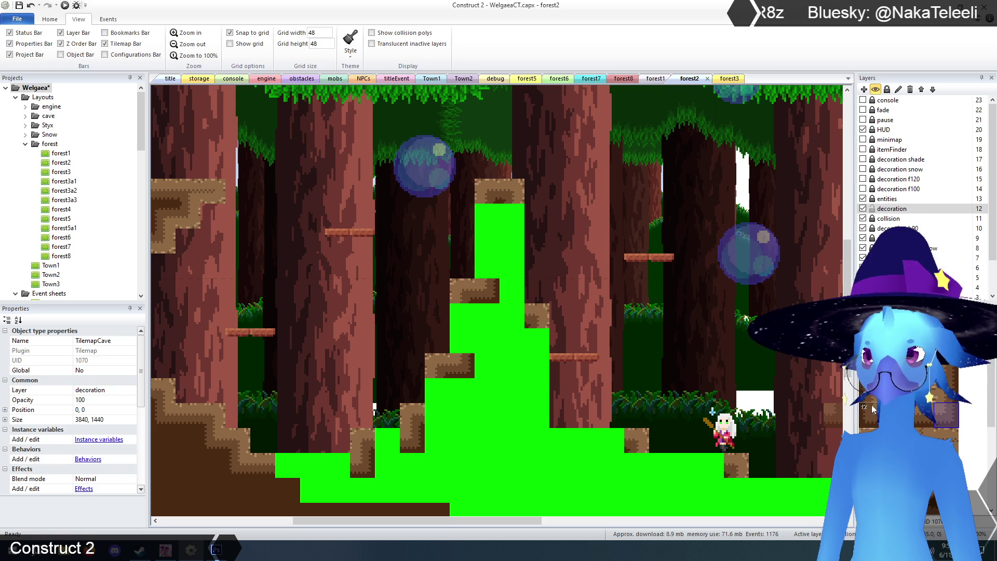
click(508, 318)
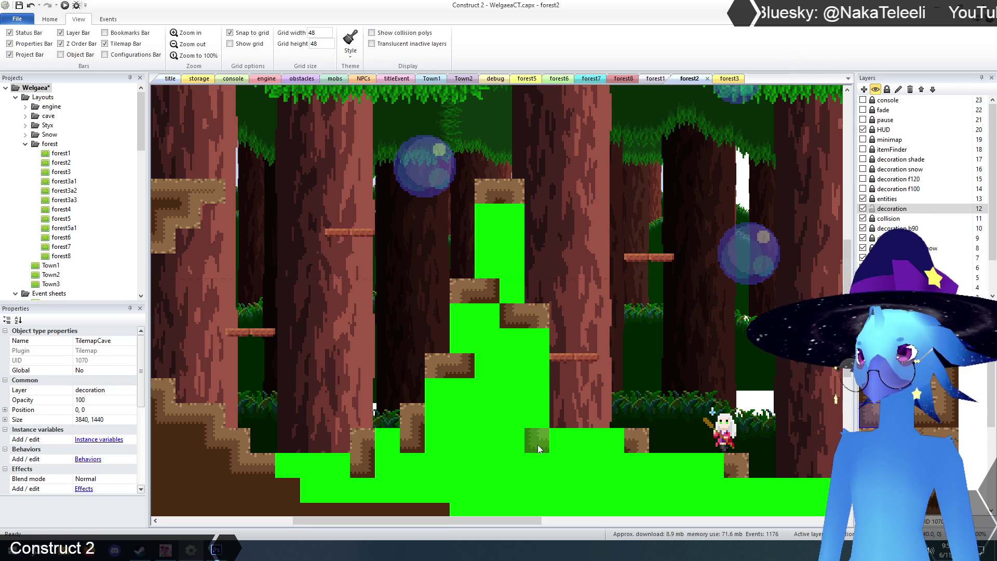
click(643, 471)
click(737, 491)
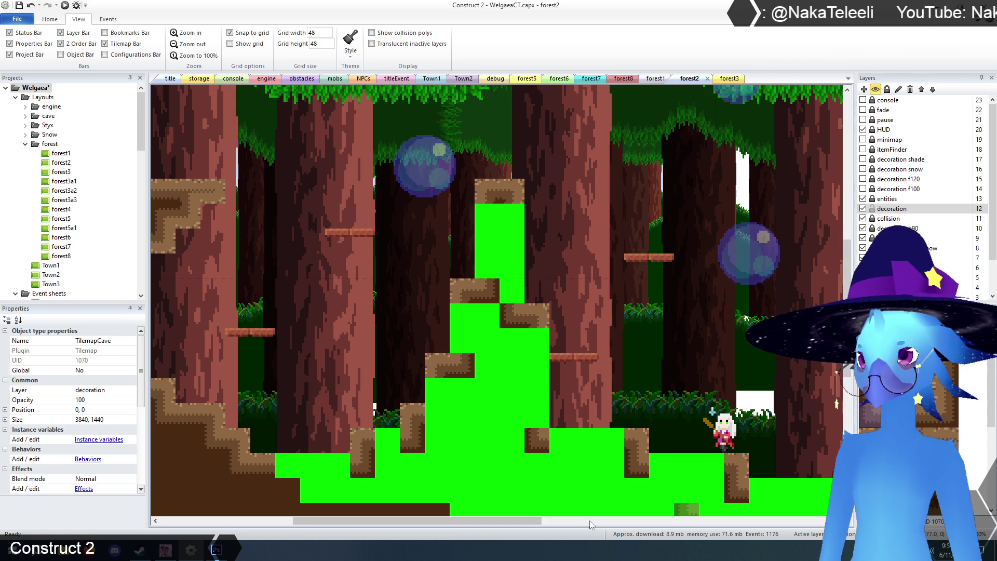
drag(510, 520, 662, 519)
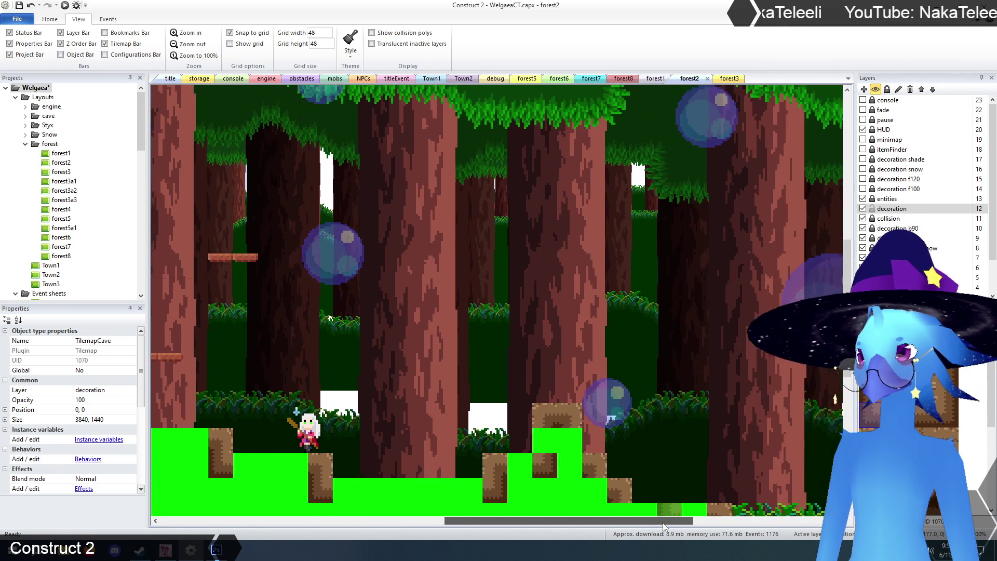
Paint cave tiles down the pool's slope, across the bottom, and along the floor and right step
scroll(619, 455, down, 1)
scroll(618, 450, down, 1)
mouse_move(570, 323)
mouse_down()
mouse_move(569, 355)
mouse_move(614, 409)
mouse_up()
click(614, 409)
click(717, 433)
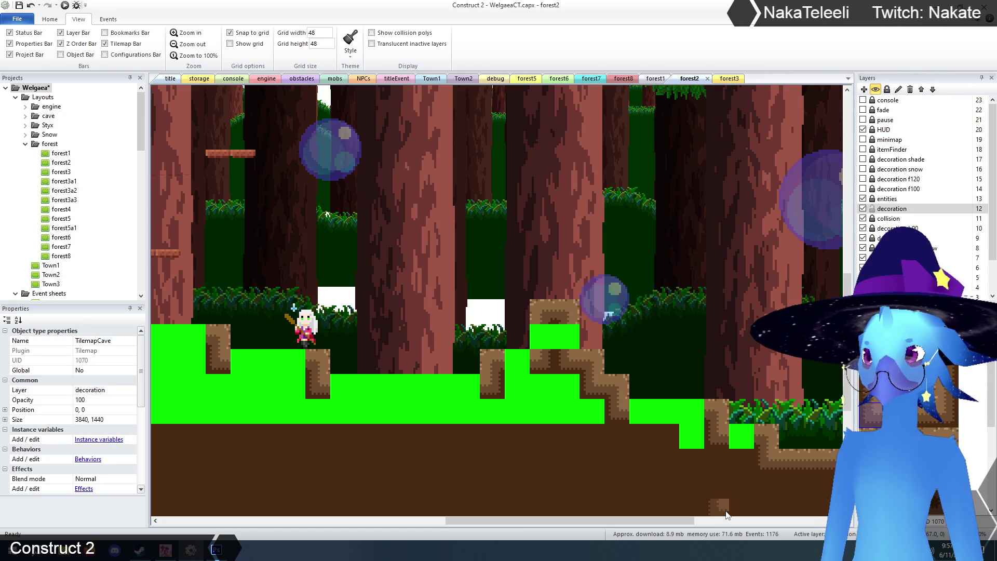
drag(666, 522, 529, 522)
scroll(512, 432, up, 3)
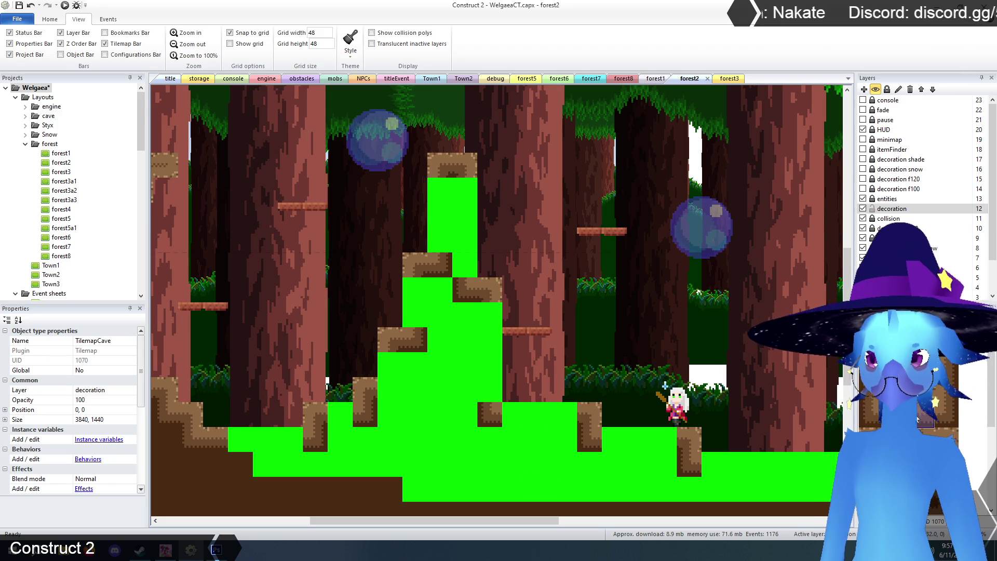
click(239, 441)
drag(220, 441, 285, 443)
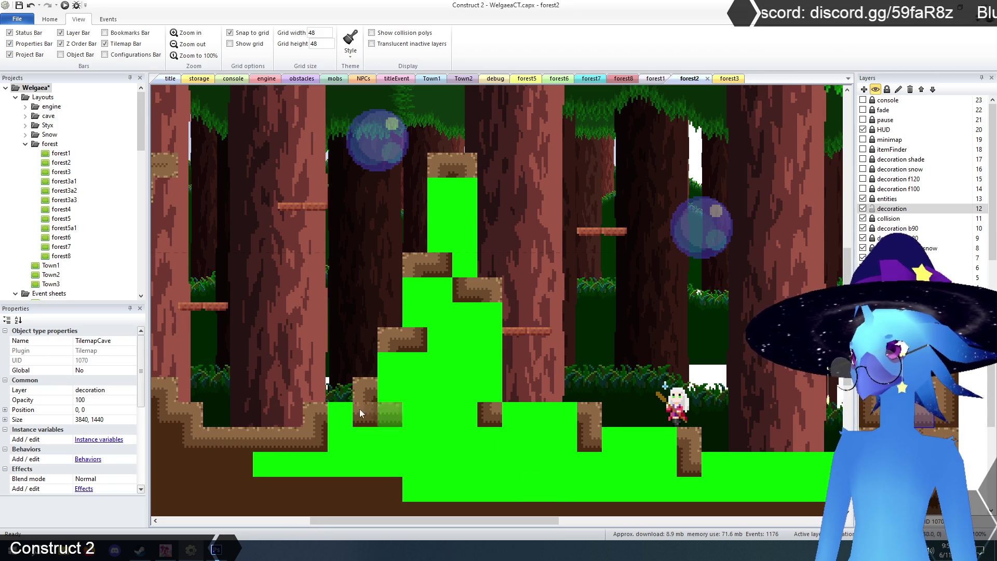
click(524, 420)
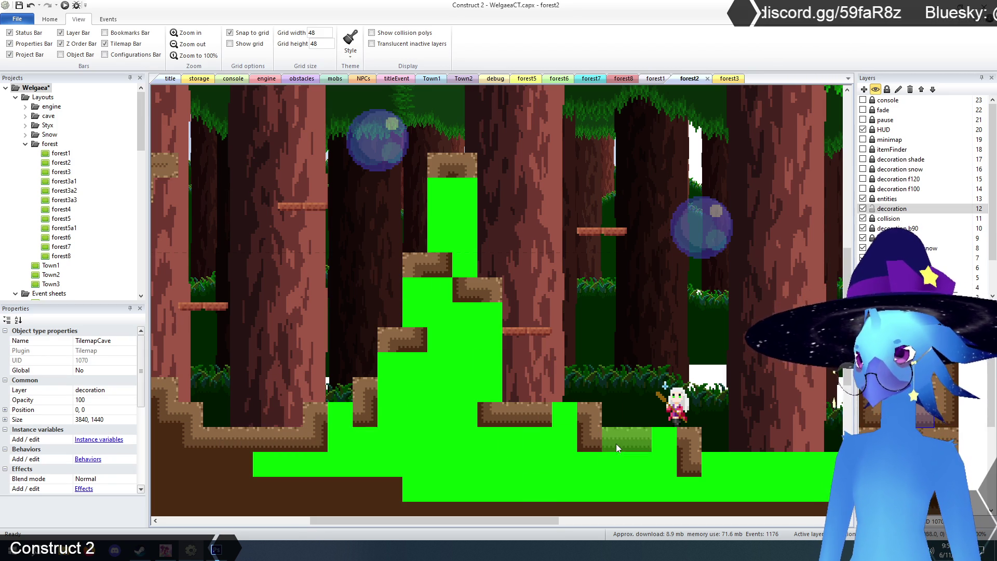
drag(512, 521, 664, 537)
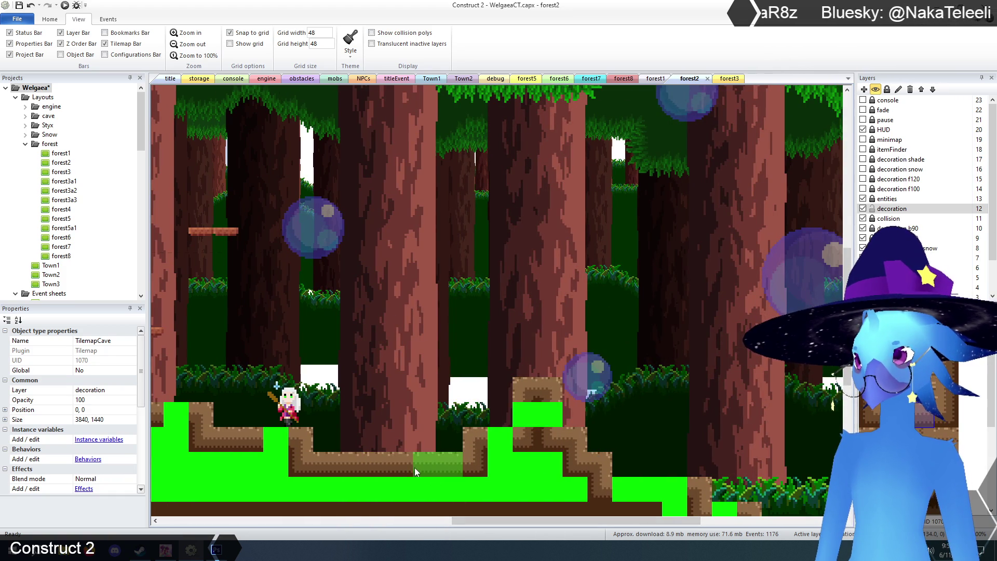
Erase stray green tiles from the slope and lower steps, then review the framed pool
scroll(414, 468, down, 3)
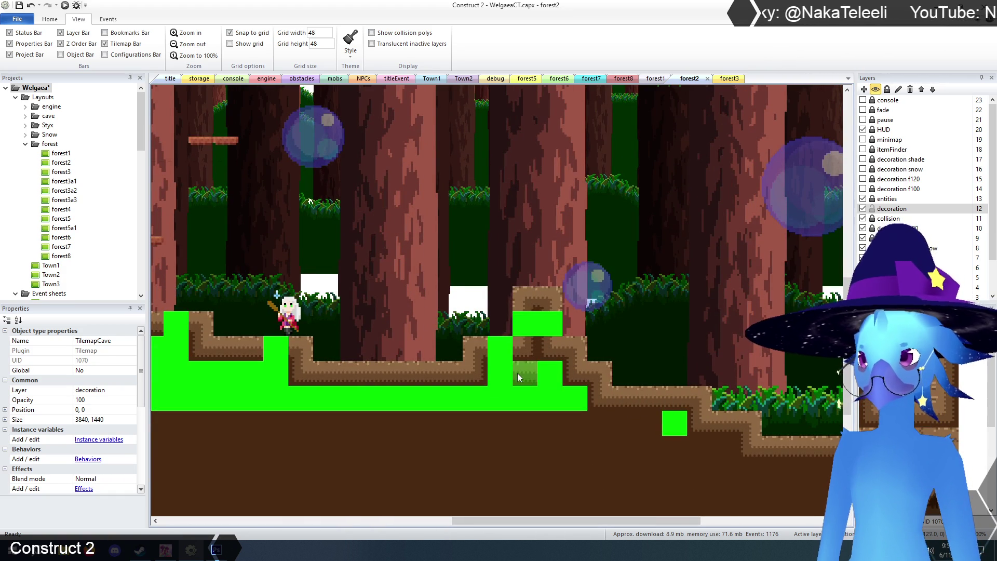
right_click(503, 354)
right_click(281, 351)
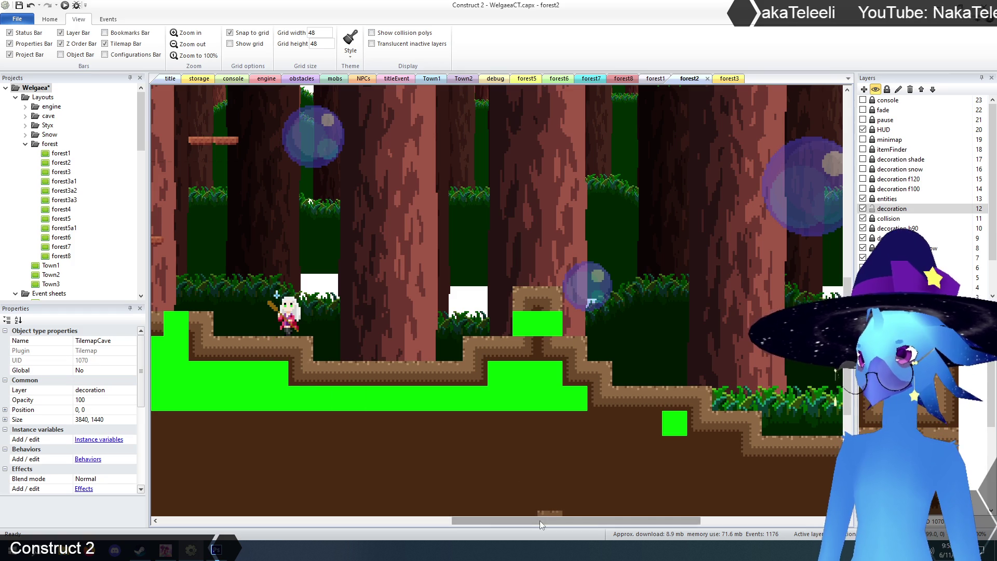
drag(540, 521, 369, 520)
scroll(455, 443, up, 4)
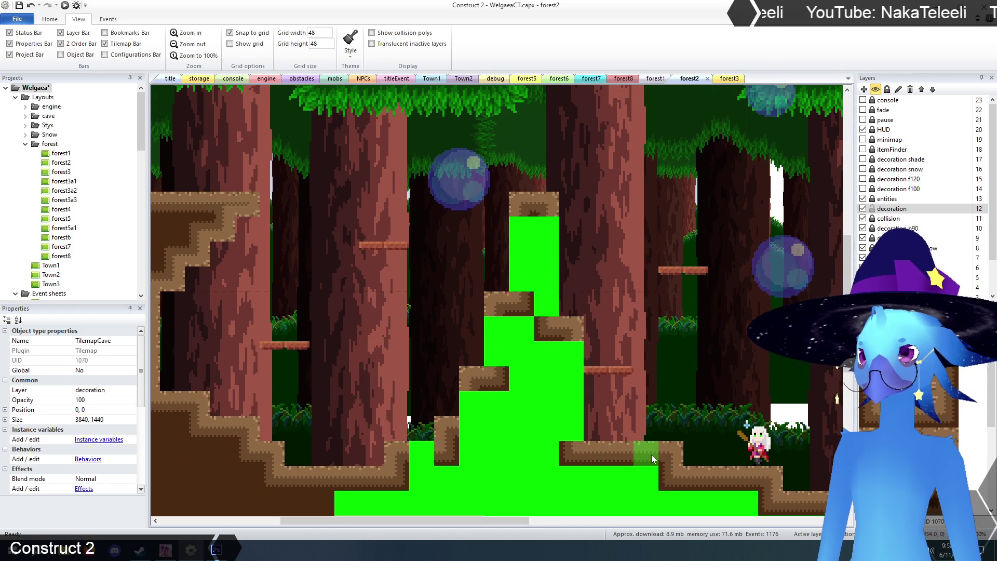
right_click(418, 455)
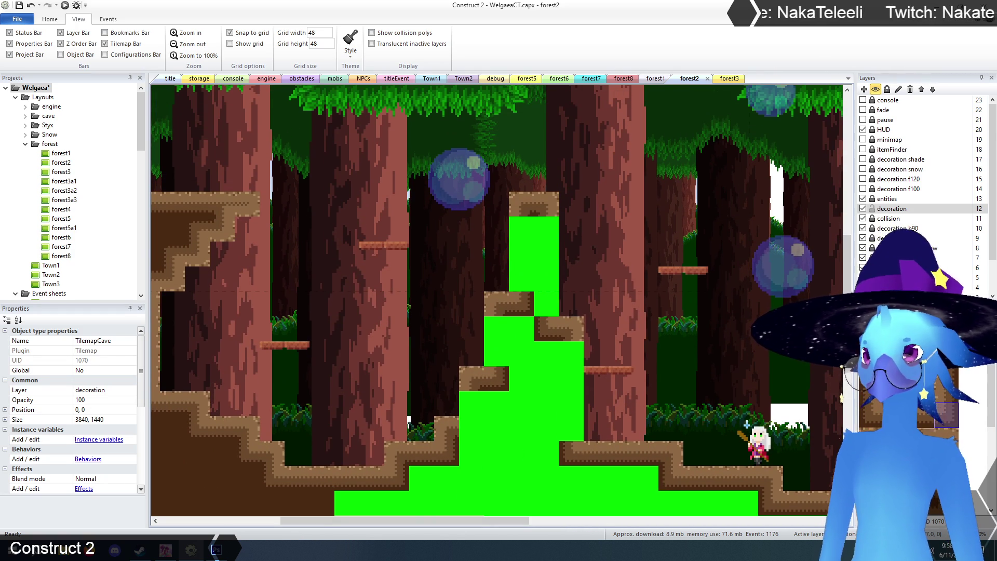
right_click(473, 439)
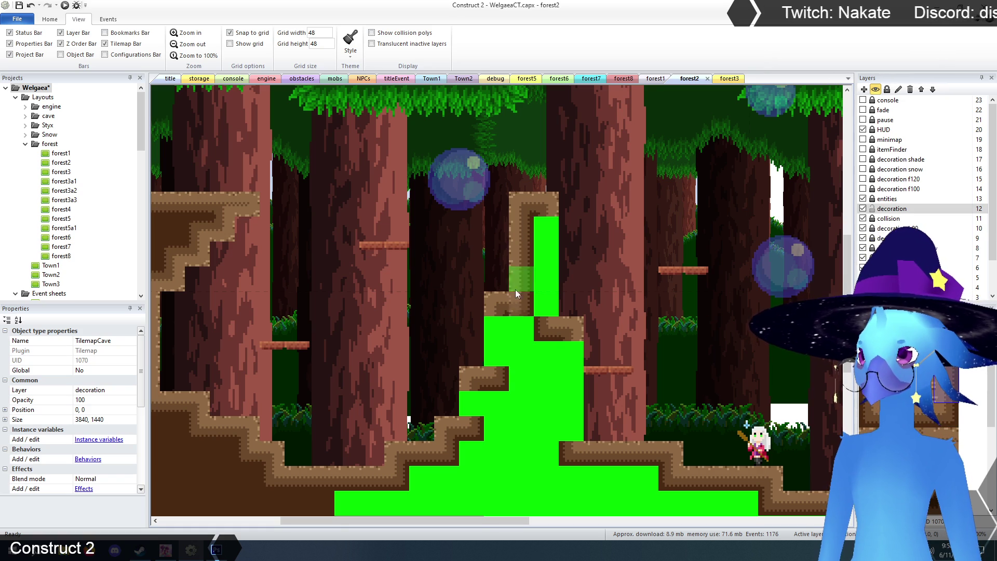
scroll(516, 348, down, 2)
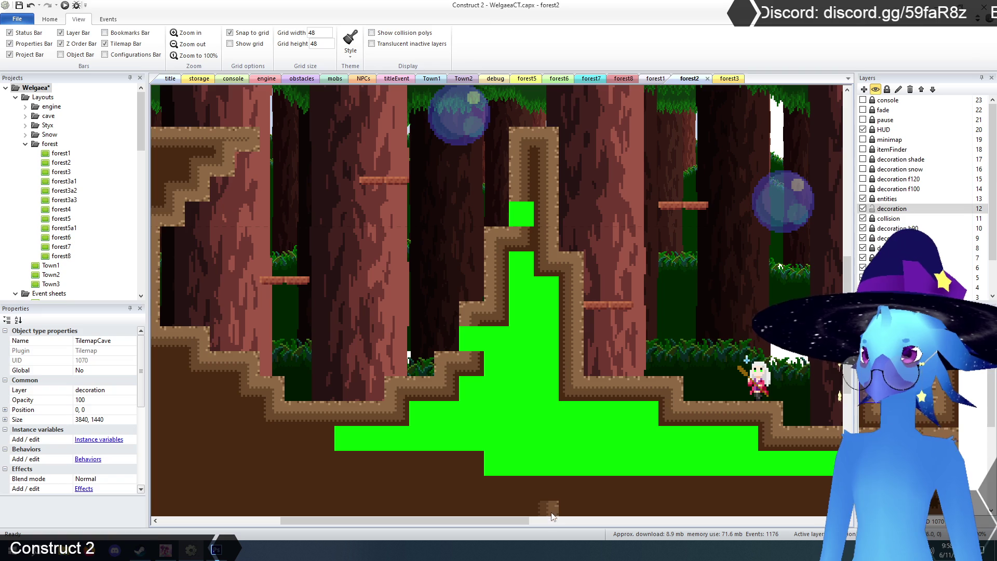
drag(497, 522, 649, 535)
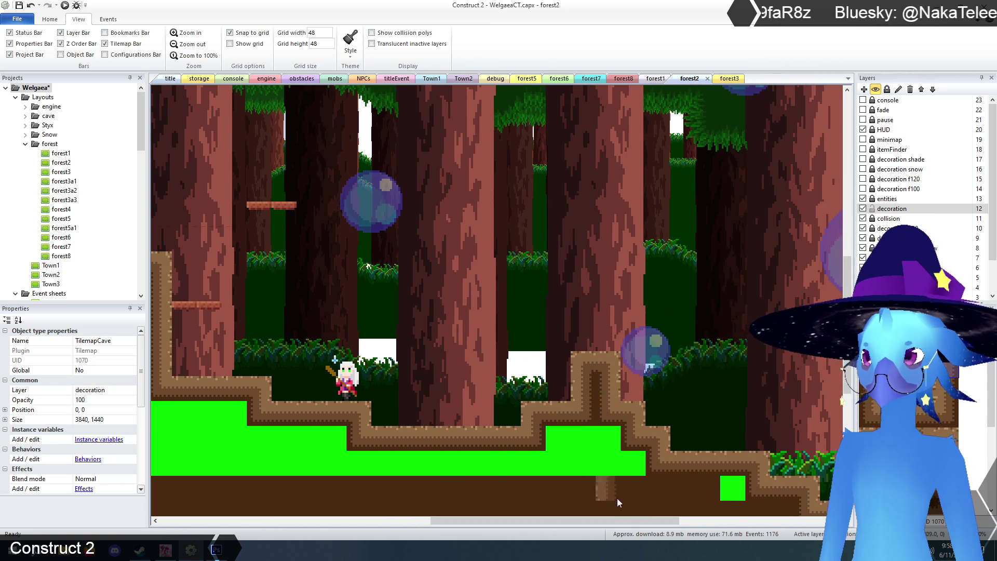
mouse_move(621, 519)
mouse_down()
mouse_move(482, 528)
mouse_move(450, 498)
mouse_up()
scroll(450, 497, up, 1)
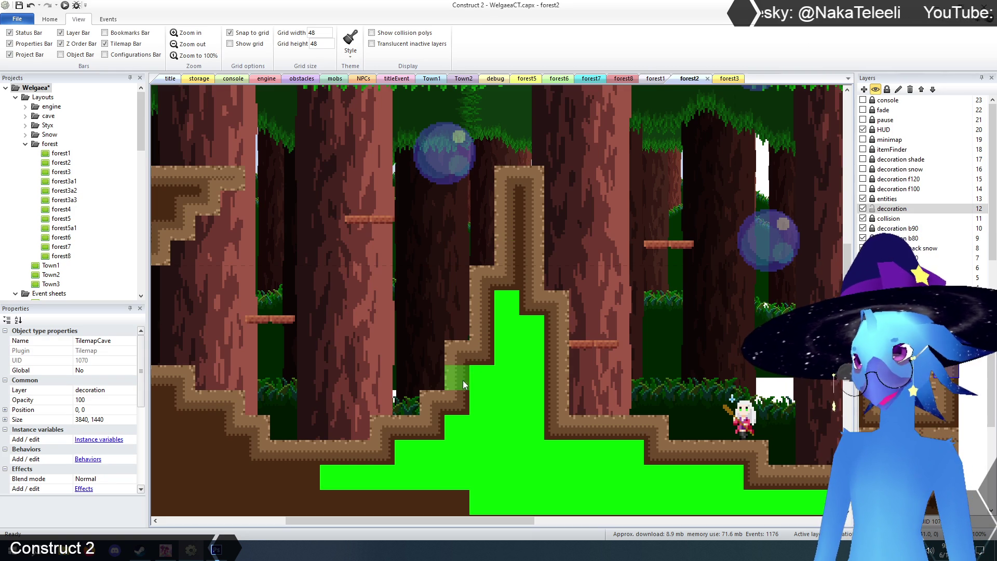
scroll(529, 477, down, 3)
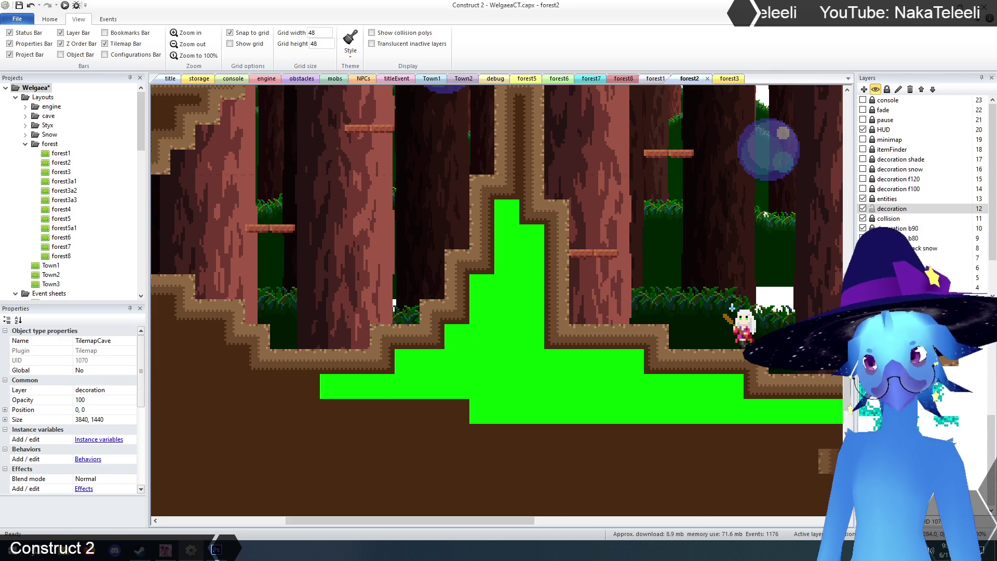
Erase the green tile rows, bars, steps and tall column around the pool
drag(326, 385, 721, 385)
mouse_move(635, 410)
mouse_down()
mouse_move(459, 407)
mouse_move(408, 355)
mouse_move(459, 351)
mouse_move(482, 314)
mouse_up()
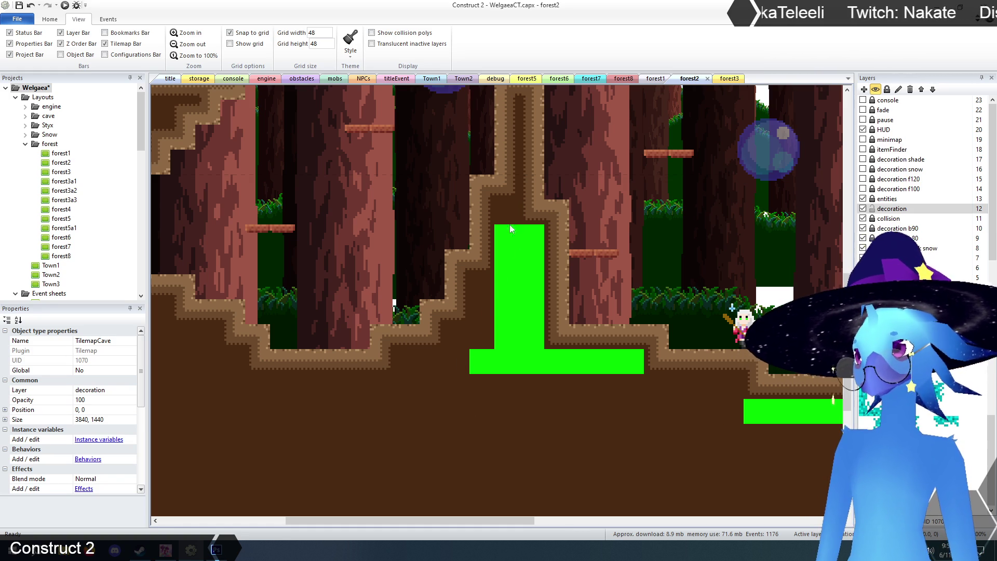
drag(510, 225, 491, 376)
drag(528, 259, 532, 361)
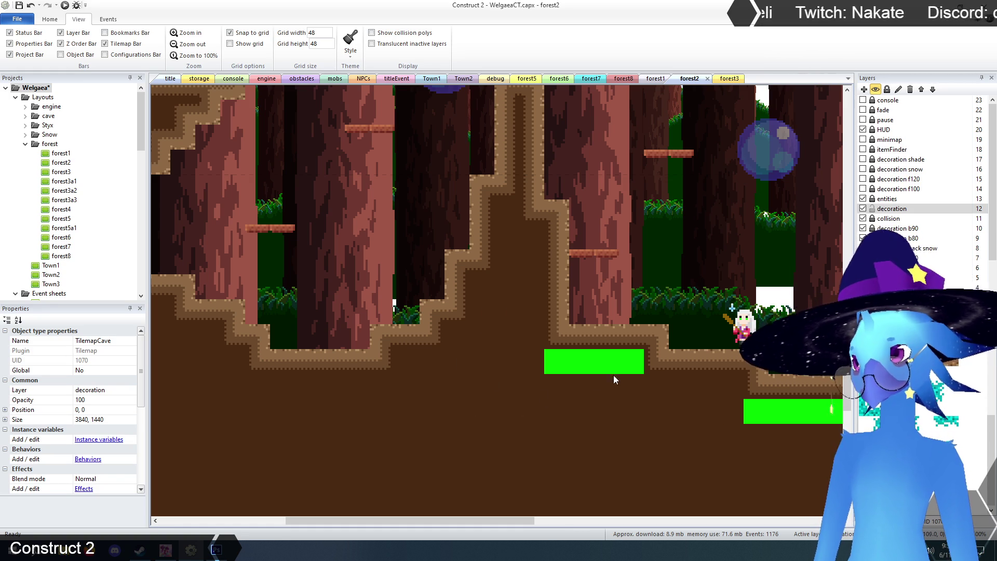
drag(613, 375, 546, 367)
drag(469, 524, 626, 524)
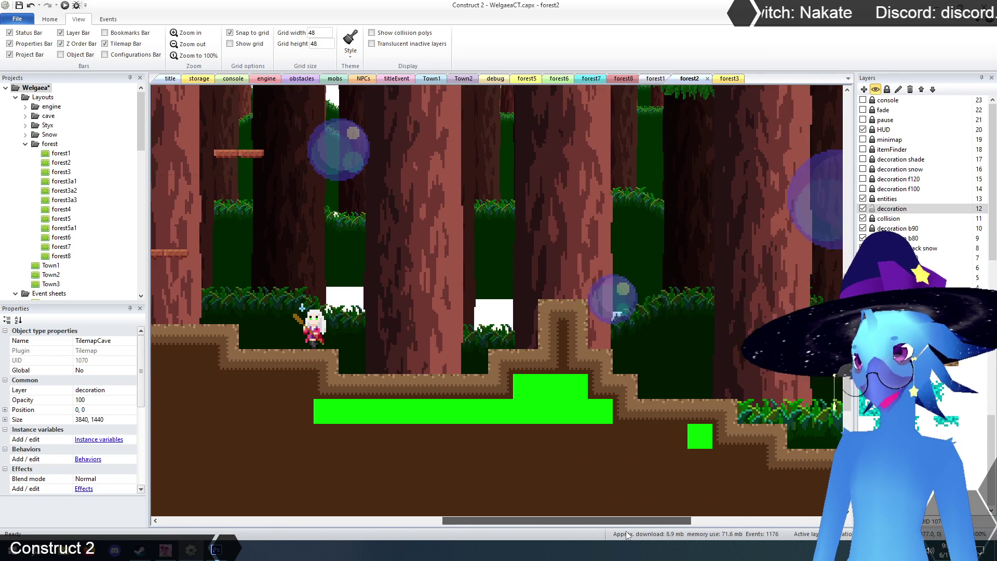
scroll(568, 410, down, 2)
drag(600, 338, 307, 337)
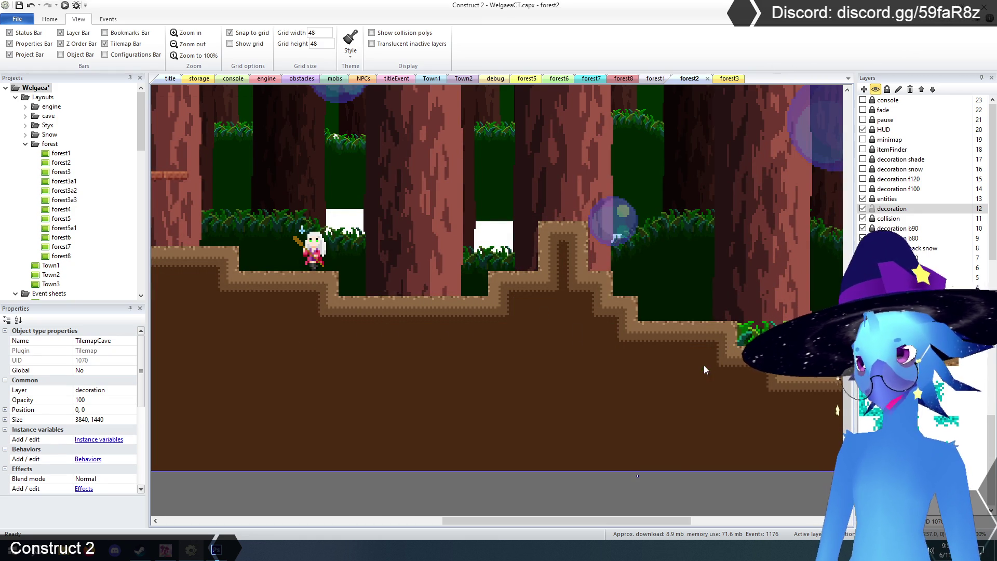
scroll(673, 447, up, 3)
mouse_move(643, 518)
mouse_down()
mouse_move(753, 525)
mouse_move(430, 526)
mouse_up()
scroll(425, 400, up, 3)
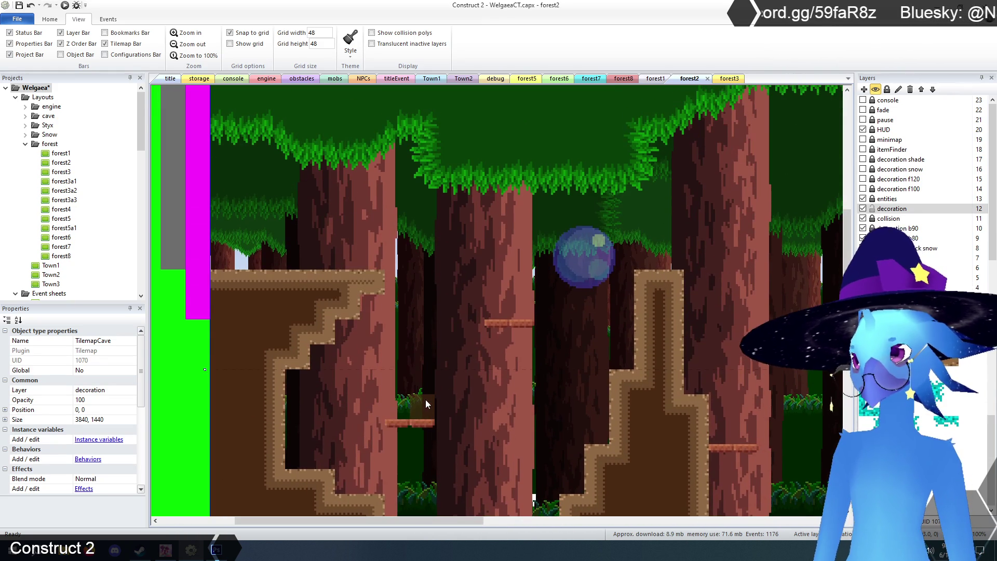
scroll(425, 400, down, 2)
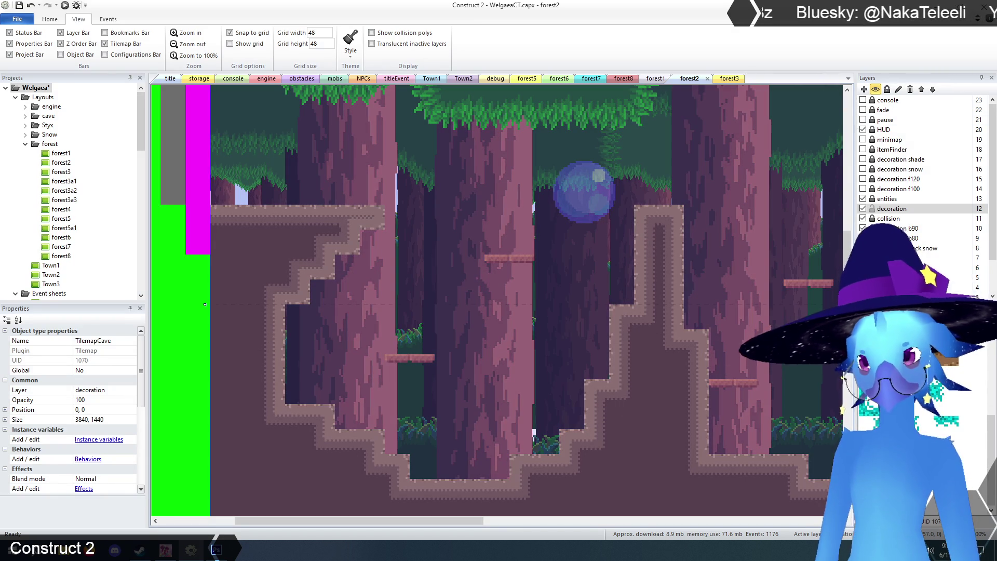
On the decoration layer, delete the two small one-way platforms by the tree
click(870, 211)
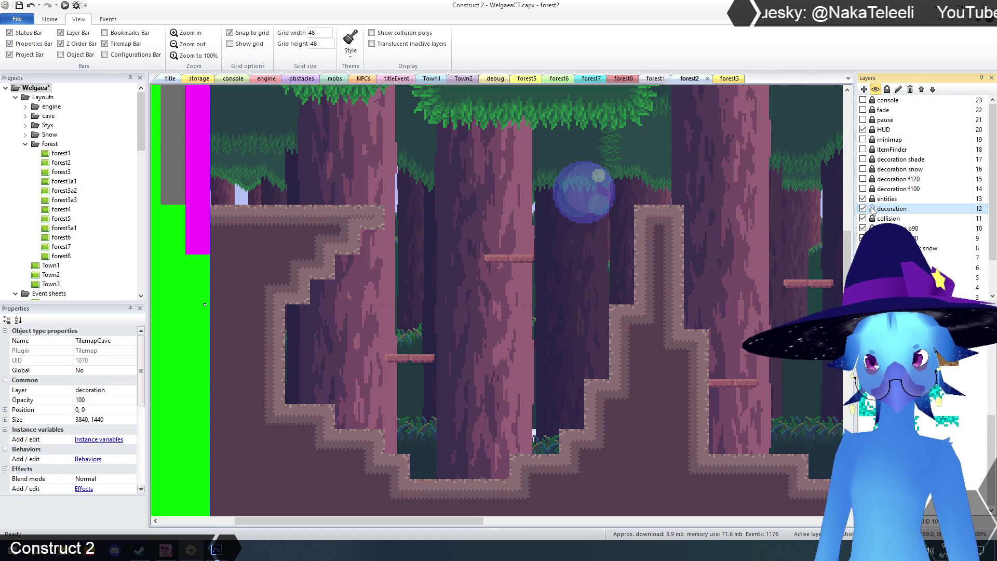
click(410, 358)
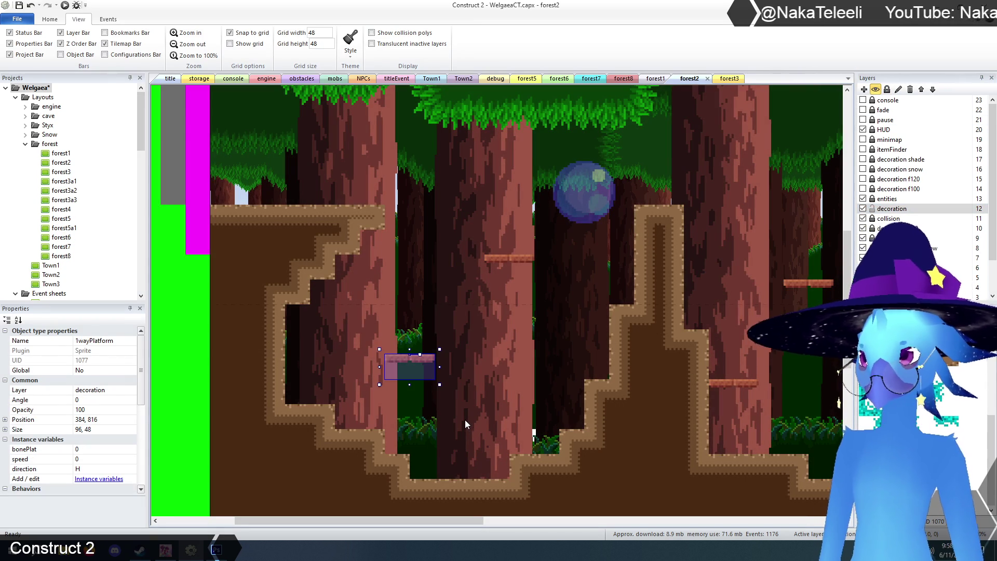
key(Delete)
drag(471, 520, 584, 527)
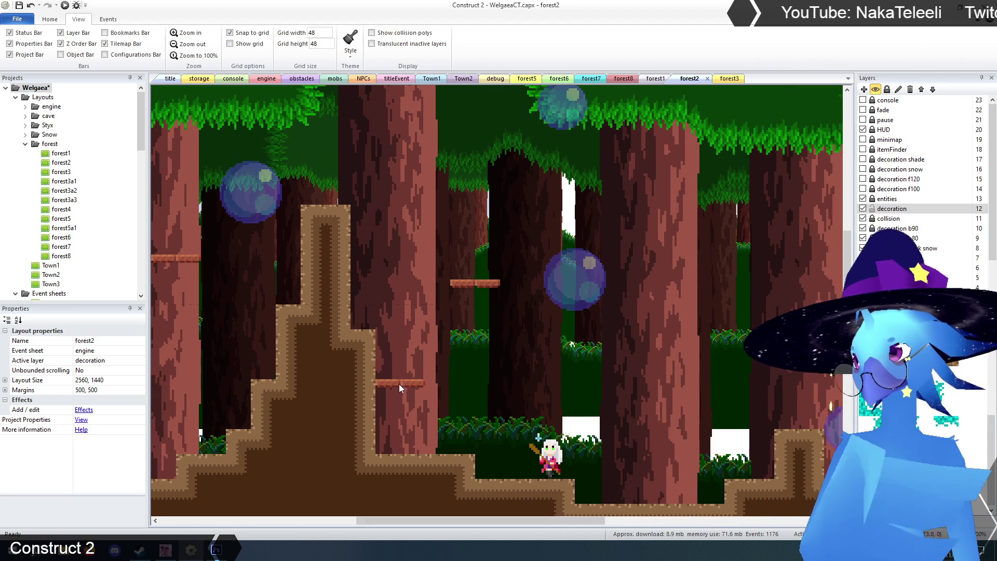
click(415, 407)
key(Delete)
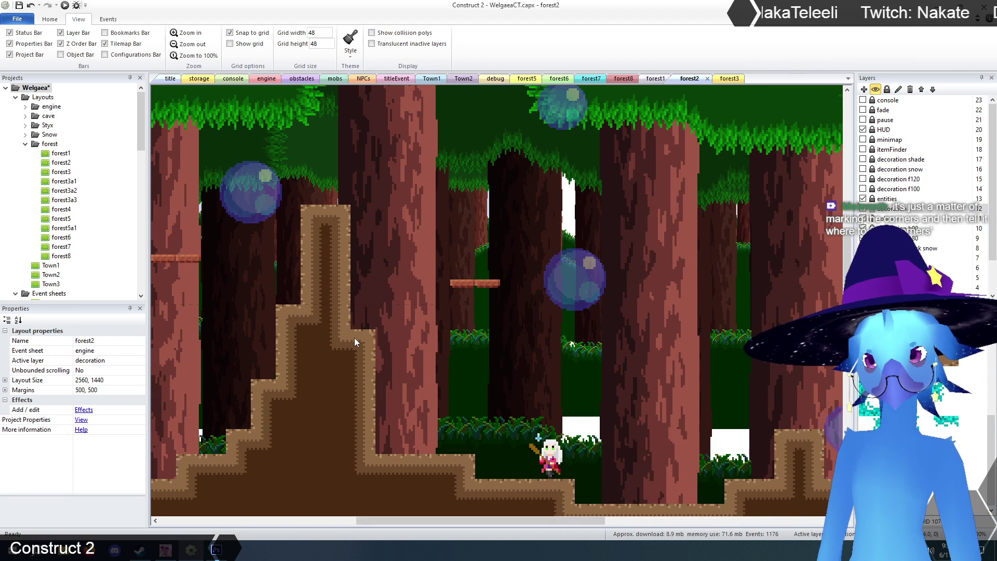
Switch to the title layout
scroll(412, 399, down, 2)
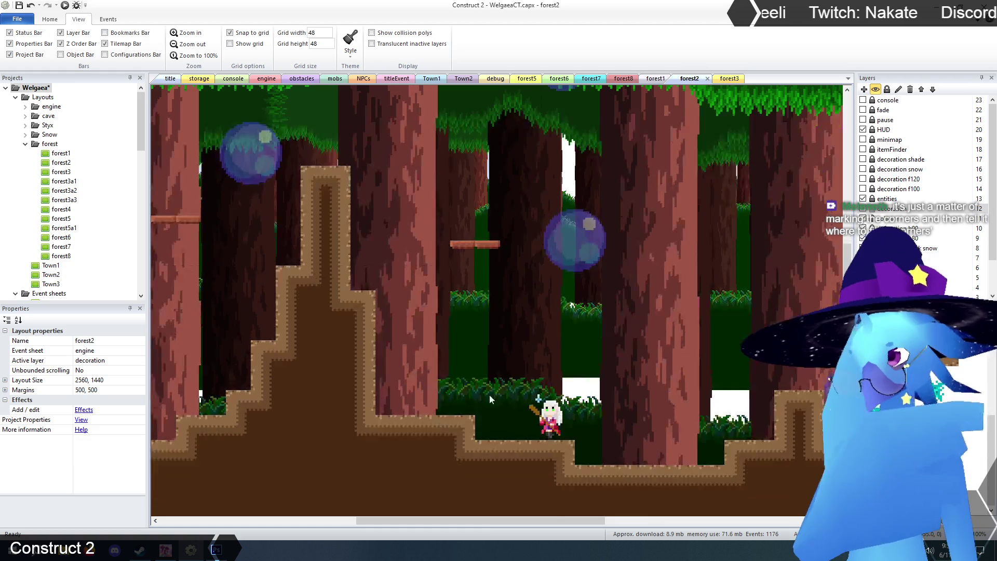
mouse_move(484, 522)
mouse_down()
mouse_move(579, 522)
mouse_move(375, 495)
mouse_up()
scroll(350, 354, up, 4)
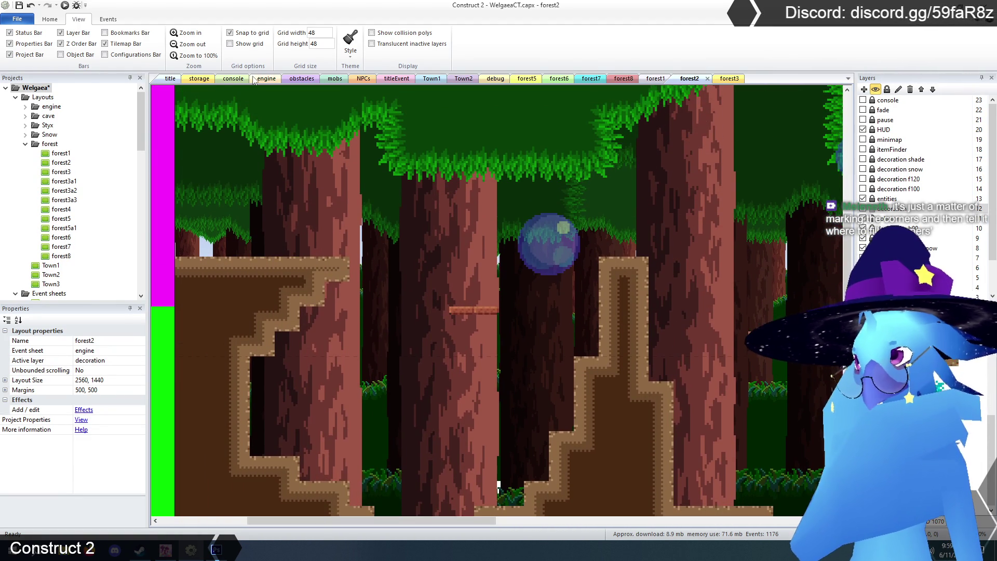
click(167, 79)
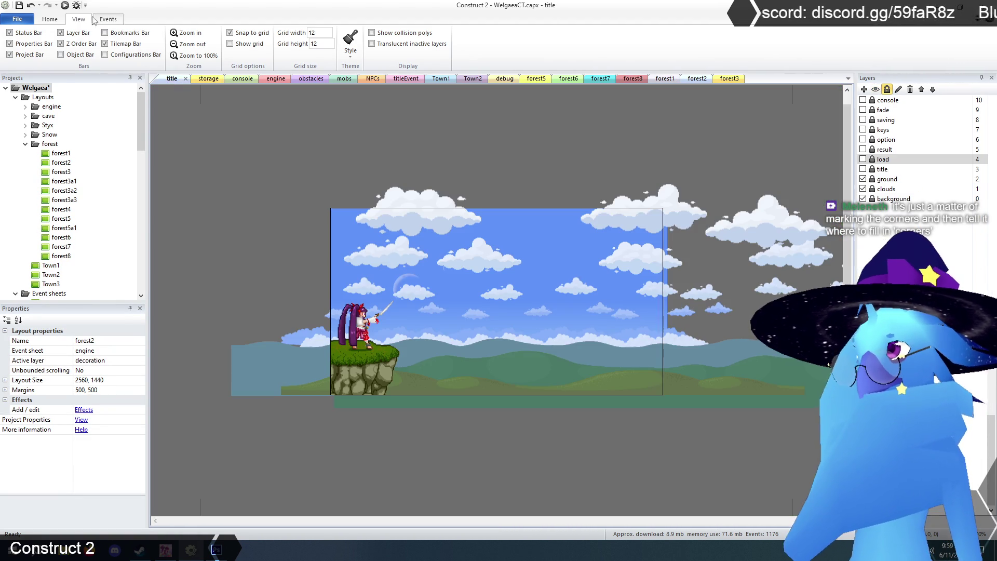
Launch the browser preview, choose Start and load the Save 1 slot
click(65, 5)
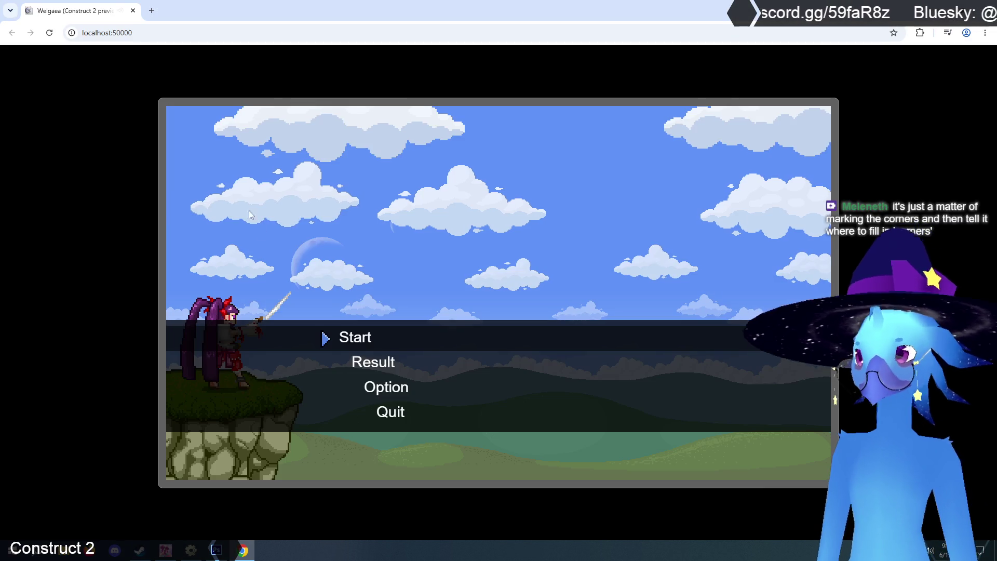
key(z)
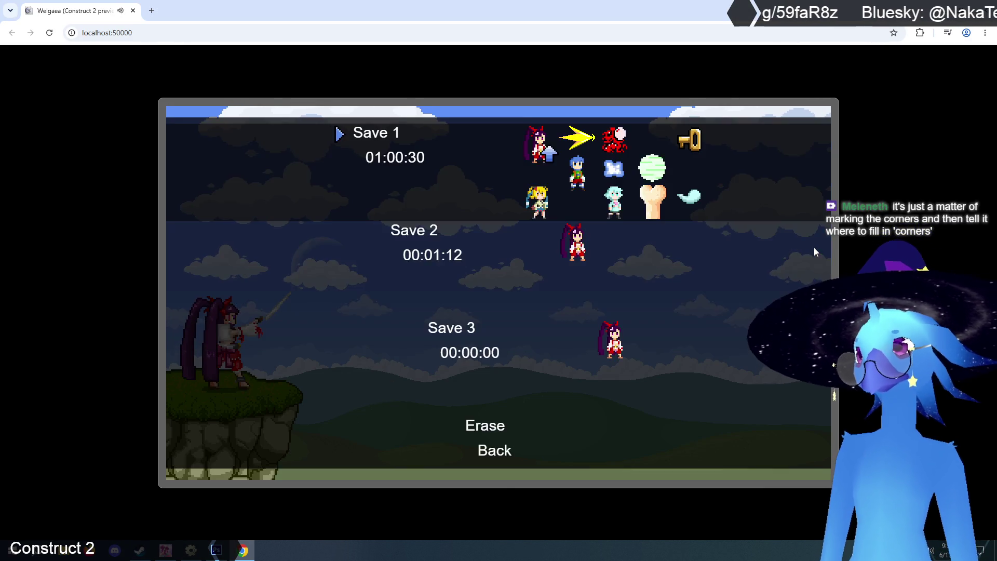
key(z)
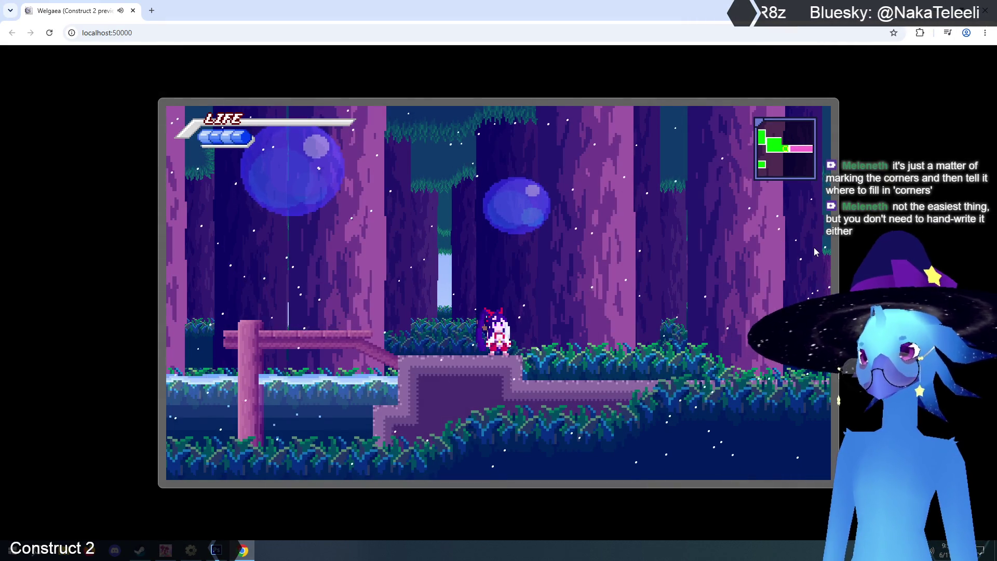
Cross the wooden bridge, swap characters and climb the ledges into the next room
key(Left)
key(z)
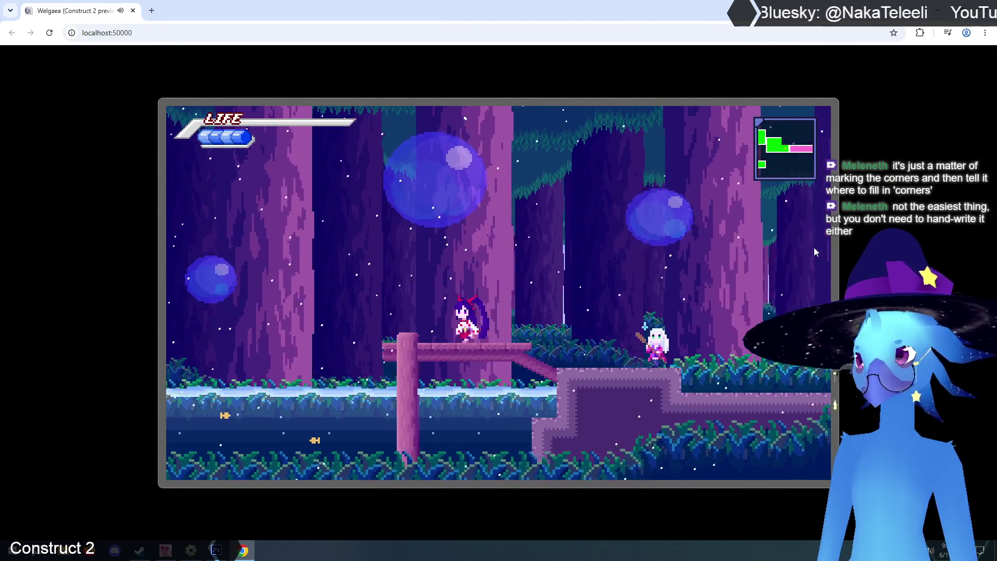
key(Left)
key(z)
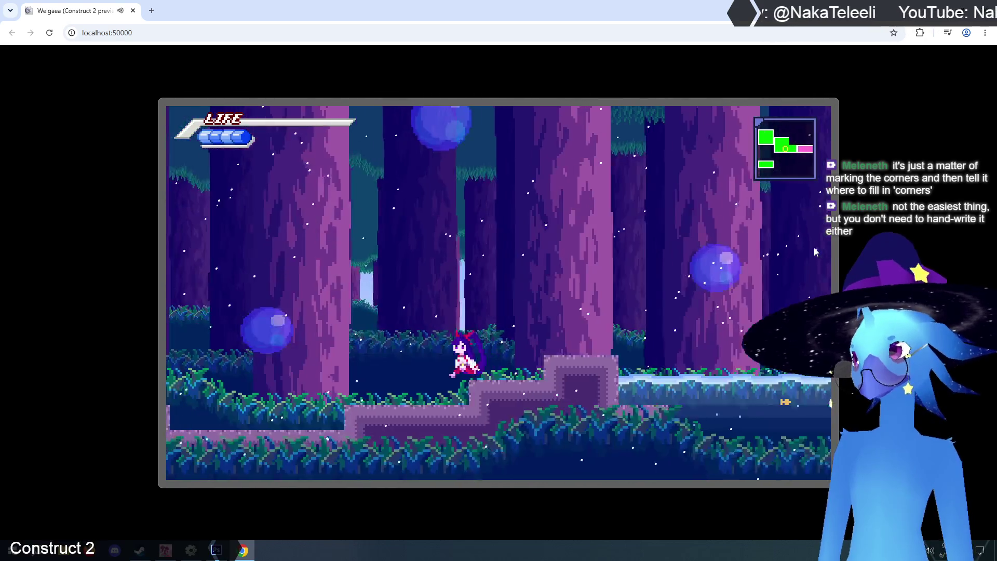
key(Left)
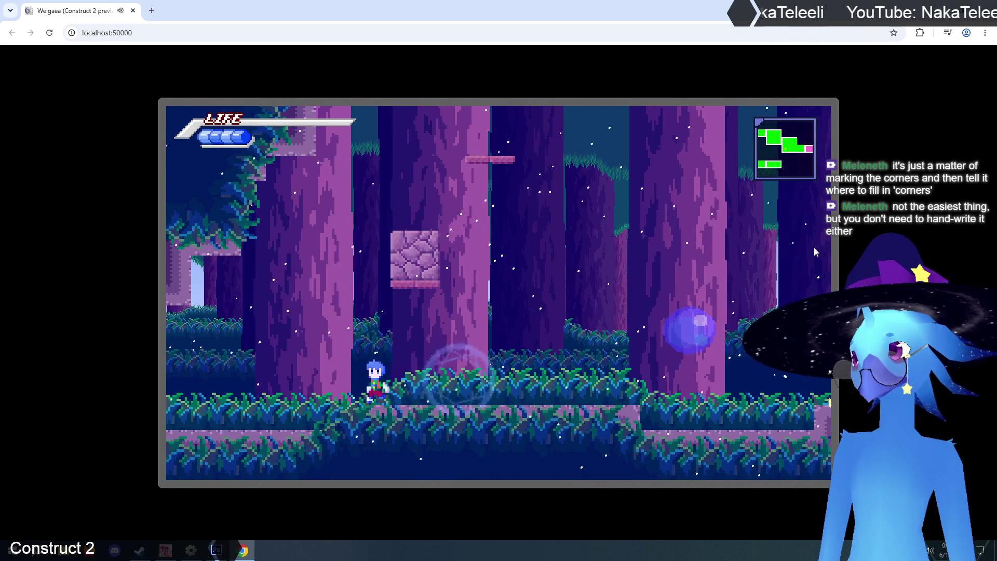
key(z)
key(Right)
key(x)
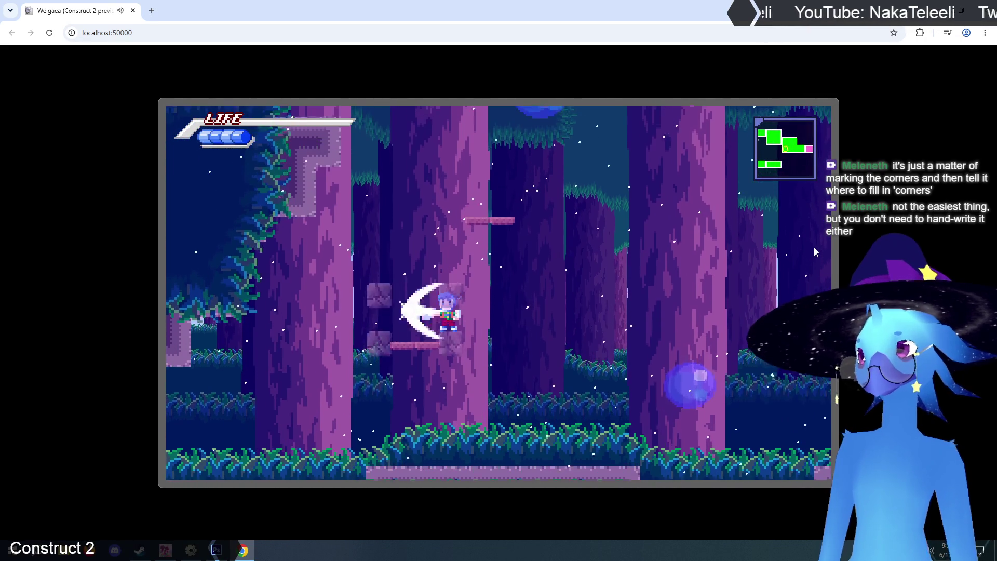
key(z)
key(z)
key(Right)
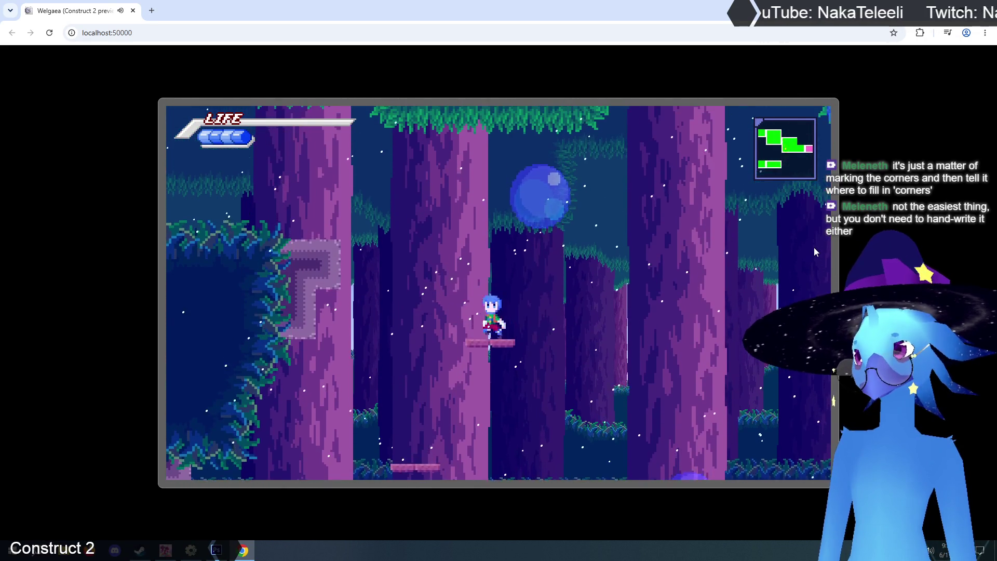
key(Left)
key(x)
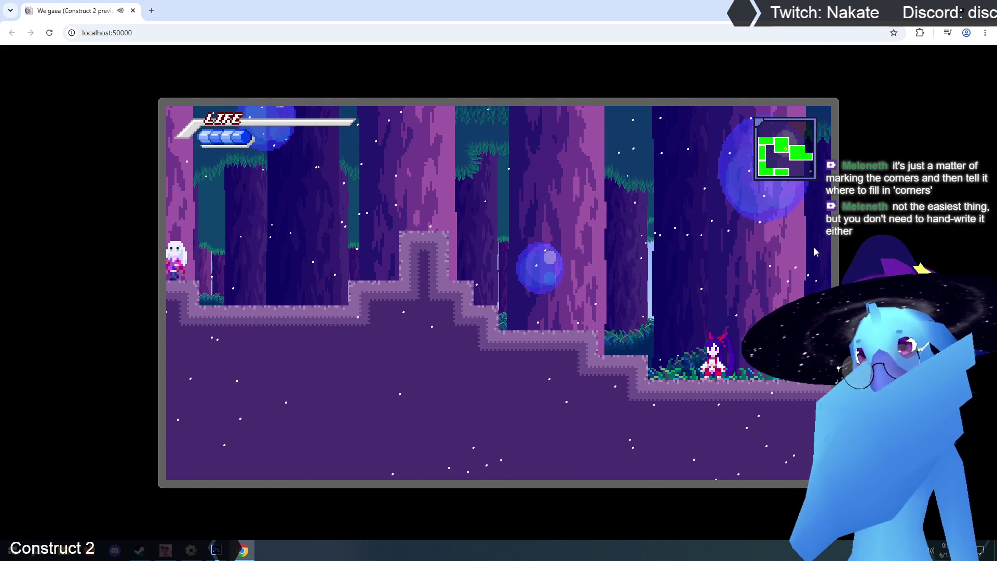
Climb the higher step, walk through the forest and pass through the floating bubble
key(Left)
key(z)
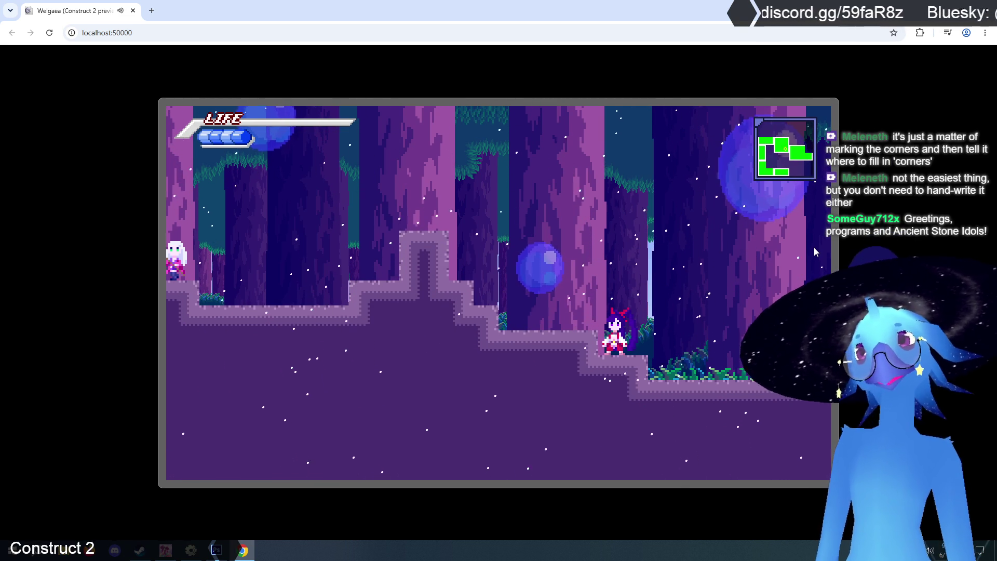
key(Left)
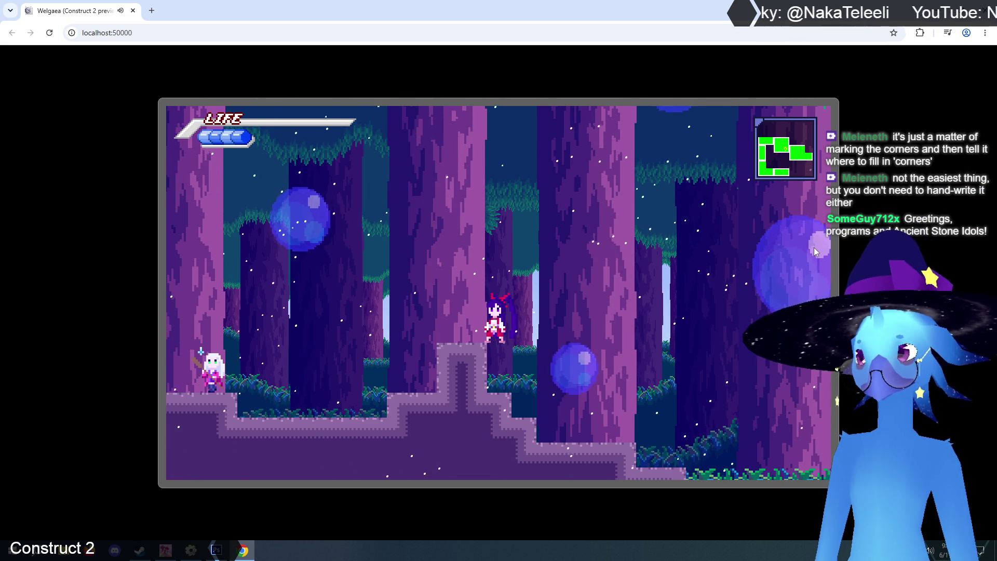
key(Left)
key(Left)
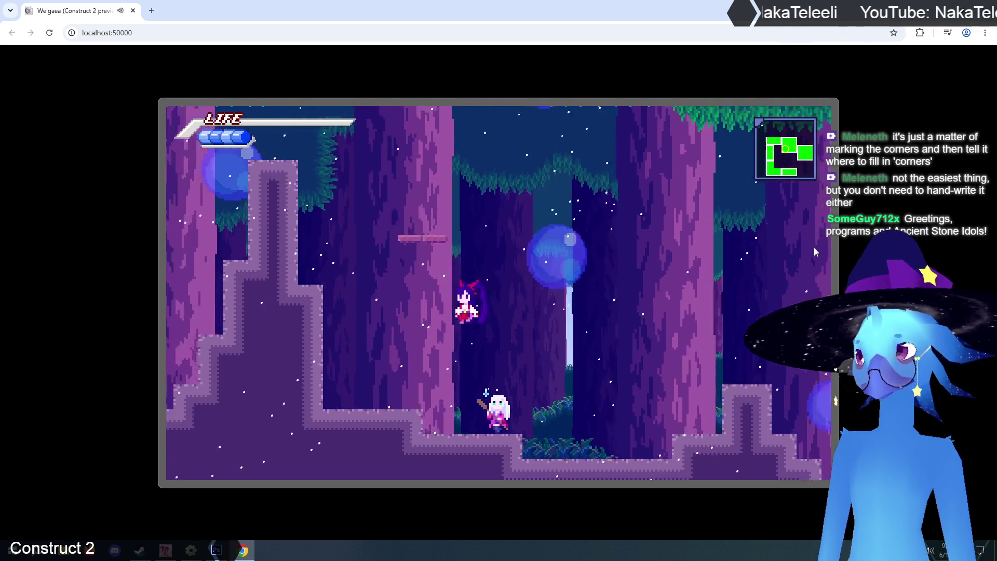
key(Right)
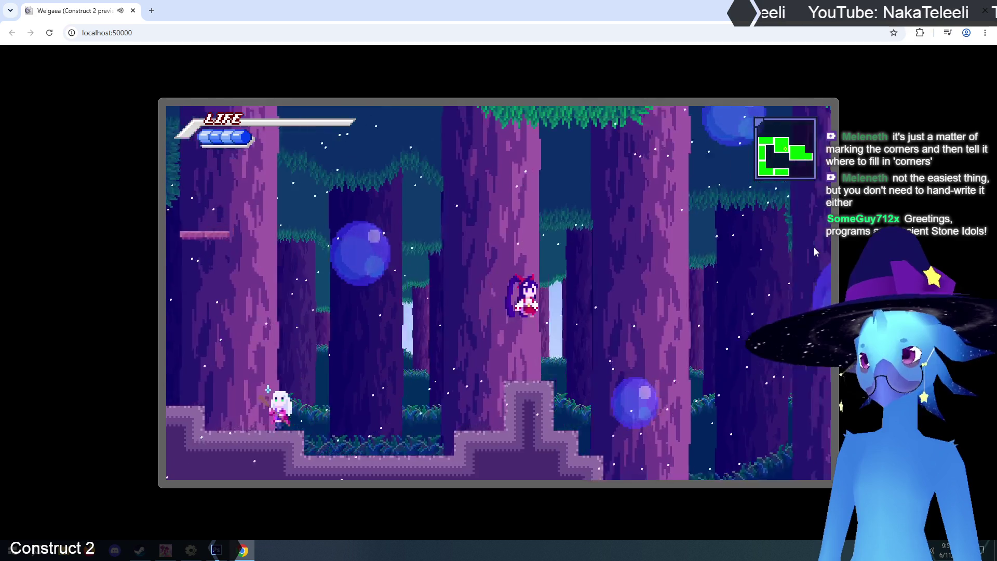
key(Left)
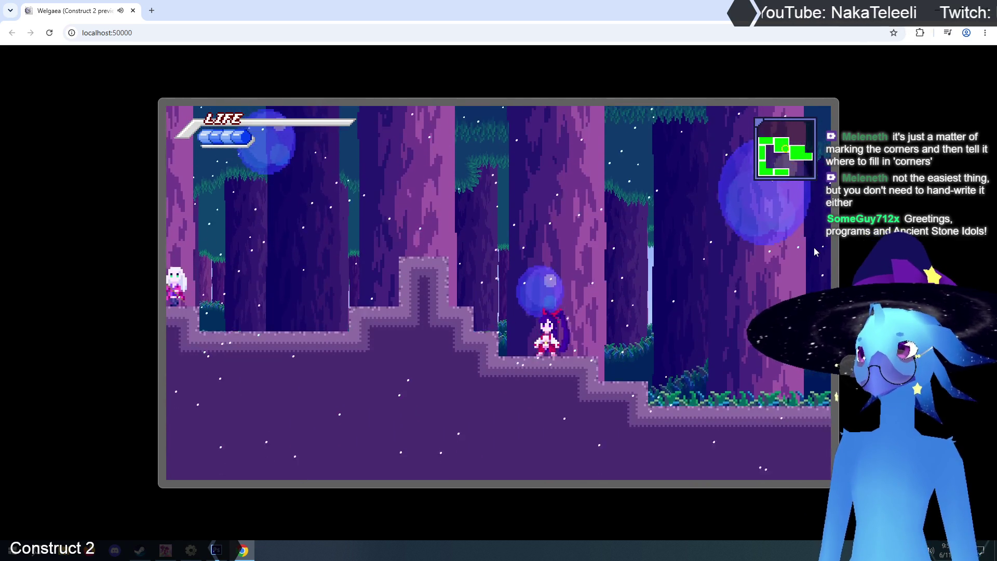
key(Right)
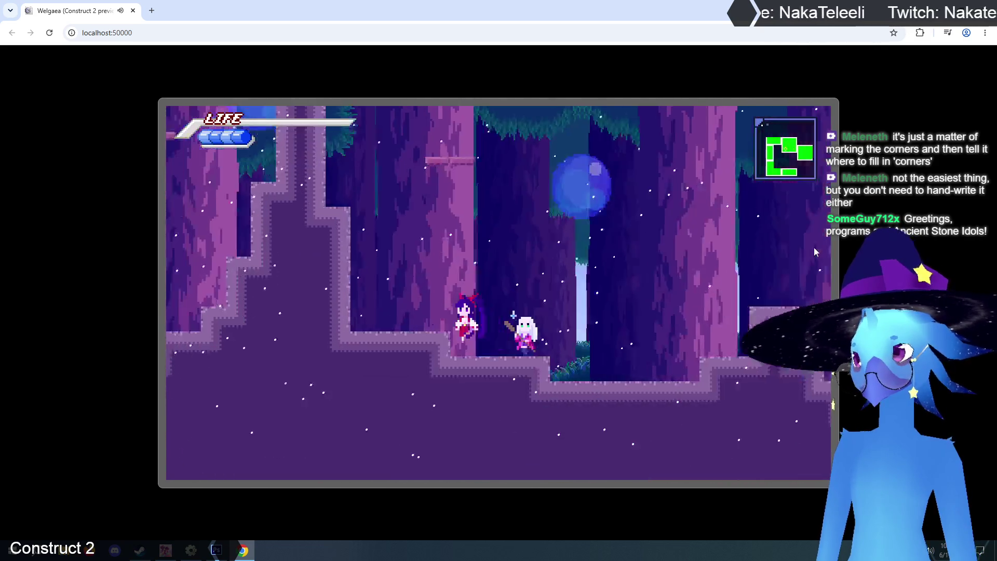
Jump across the stone ledges and drop into the lower area
key(Up)
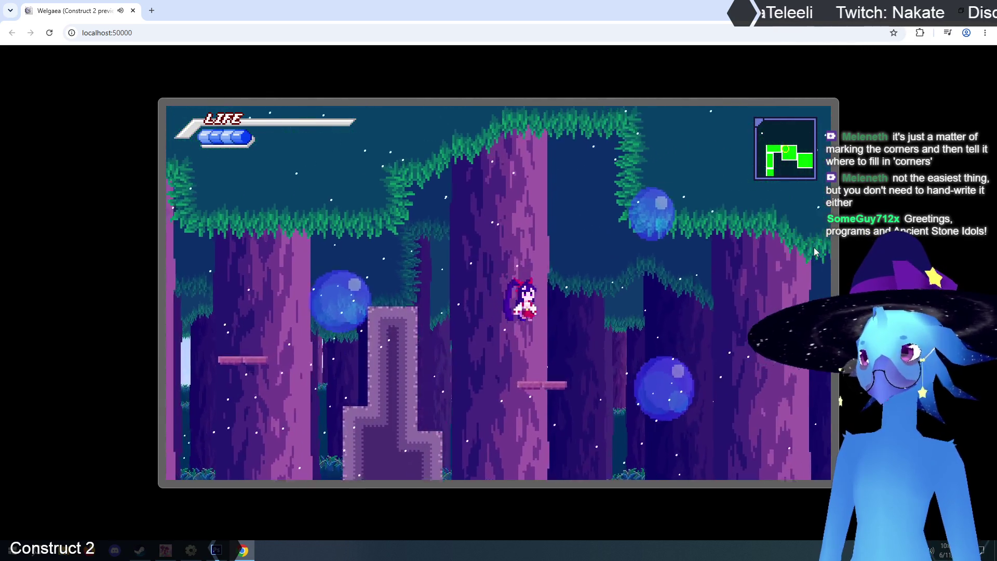
key(Right)
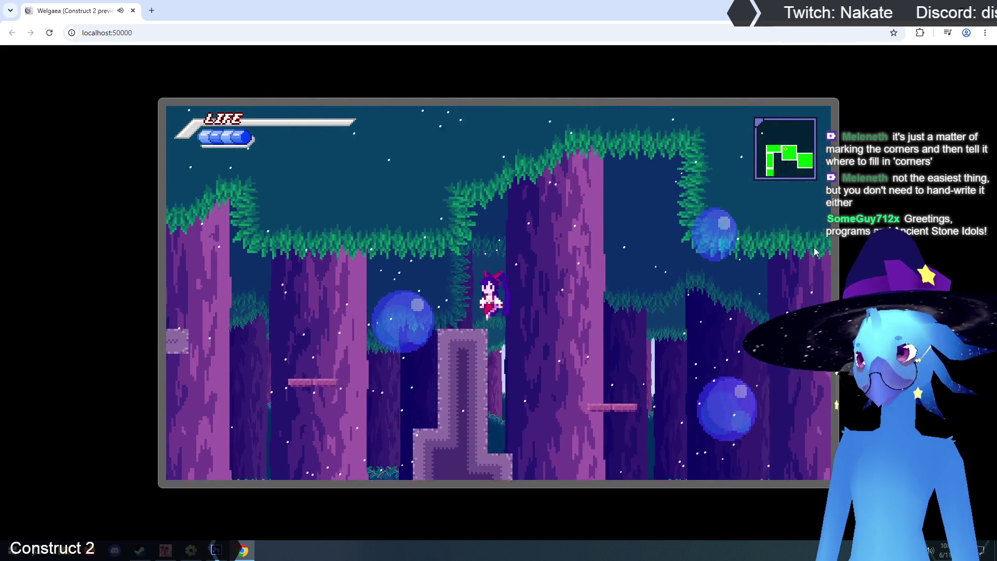
key(Up)
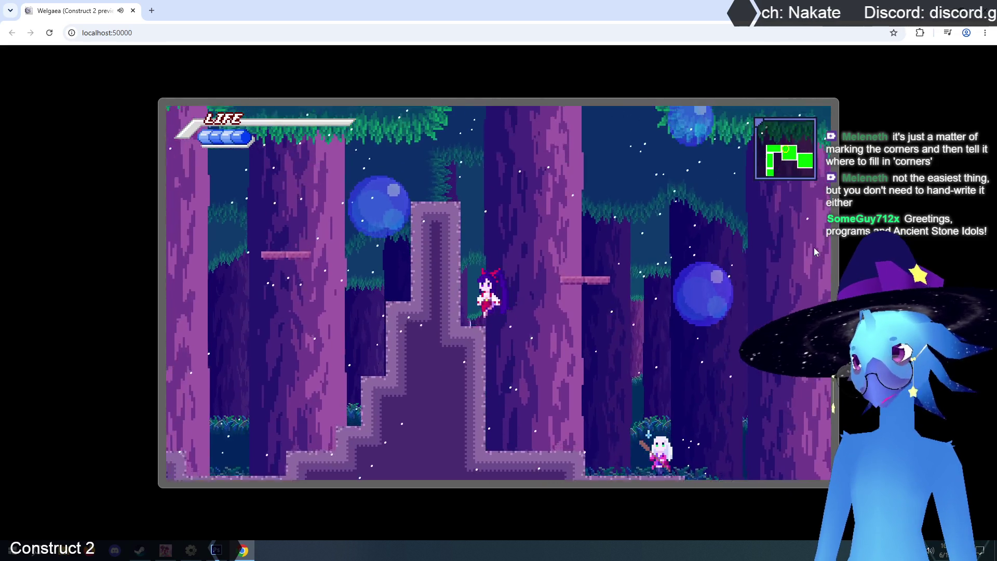
key(Left)
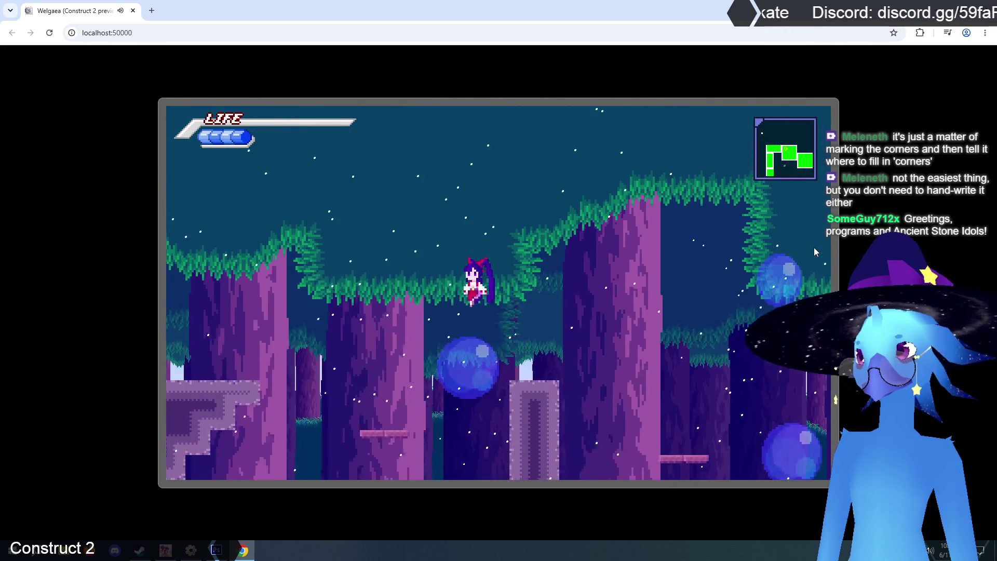
key(Up)
key(Right)
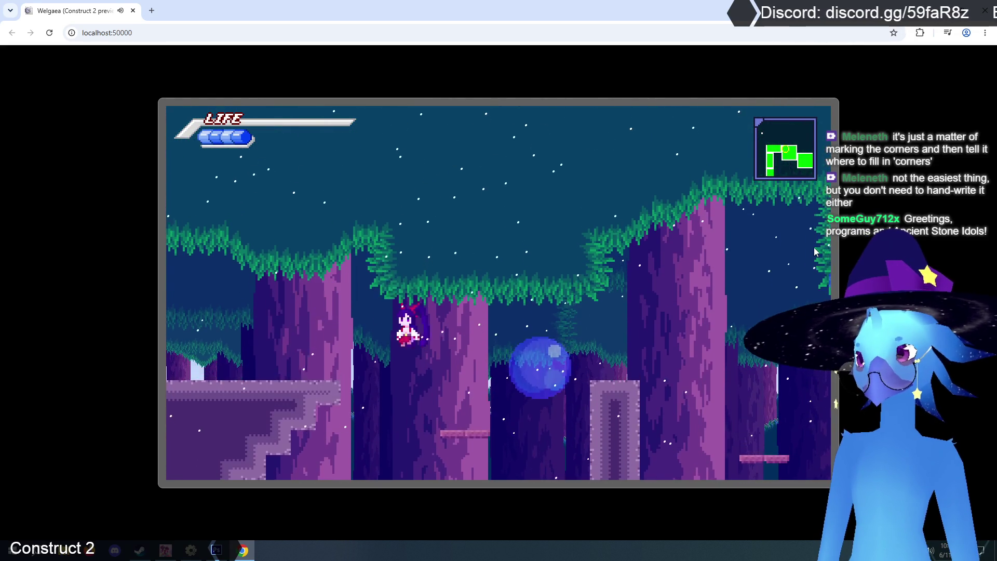
key(Up)
key(Left)
key(Right)
Jump up the rising terrain to the right and back out of the lower area
key(Up)
key(Right)
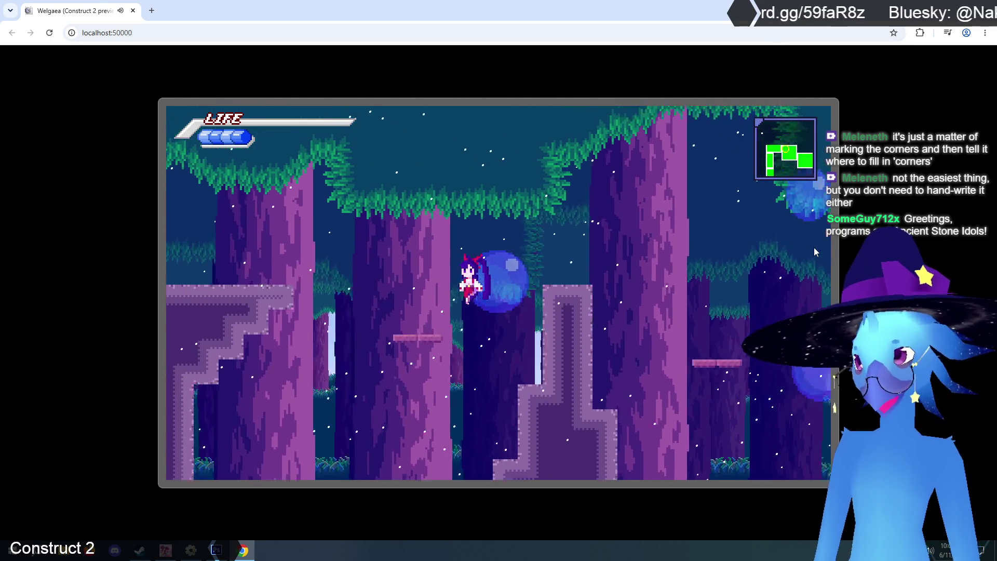
key(Up)
key(Right)
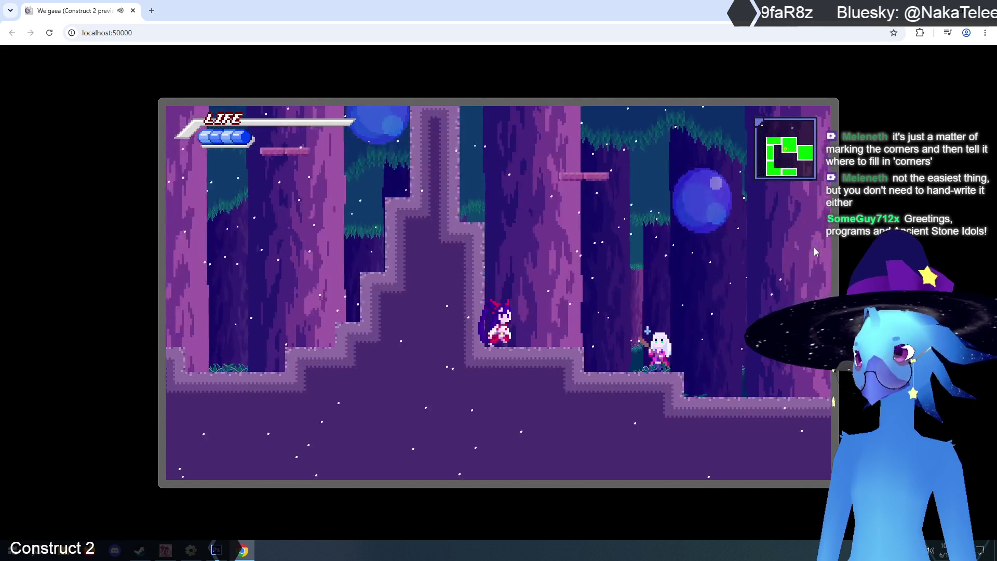
key(Up)
key(Right)
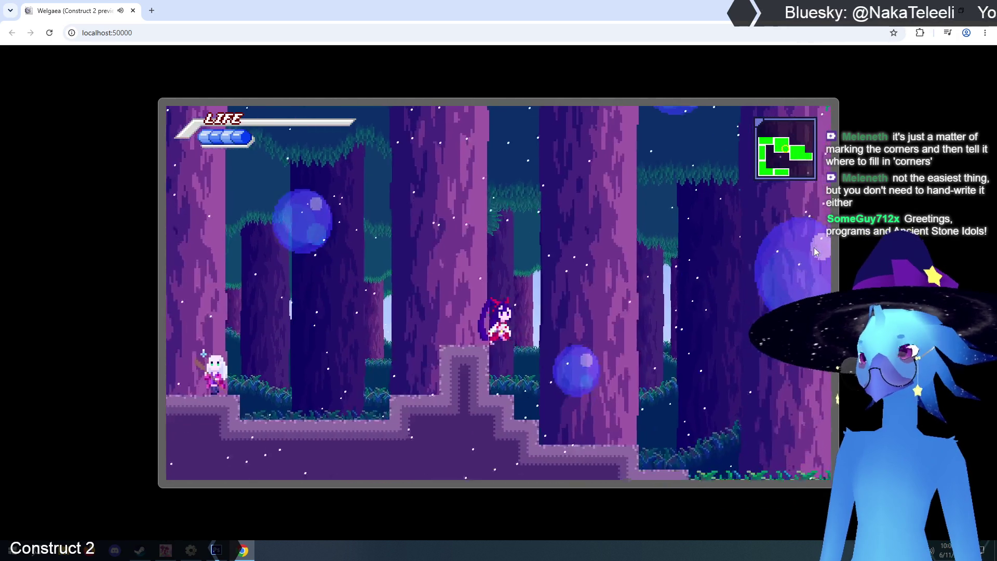
key(Up)
Head back left across the forest ledges, then close the preview
key(Left)
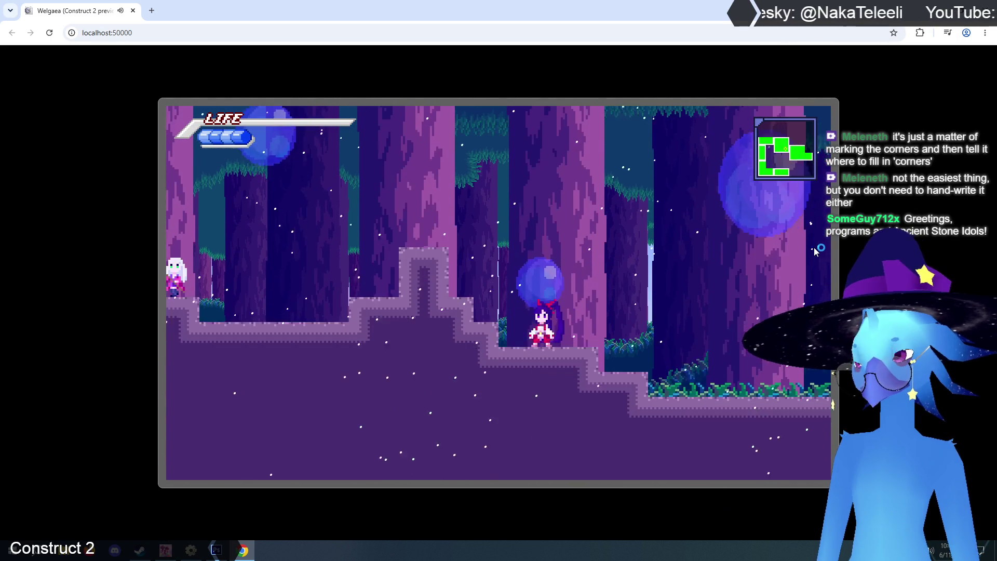
key(Up)
key(Left)
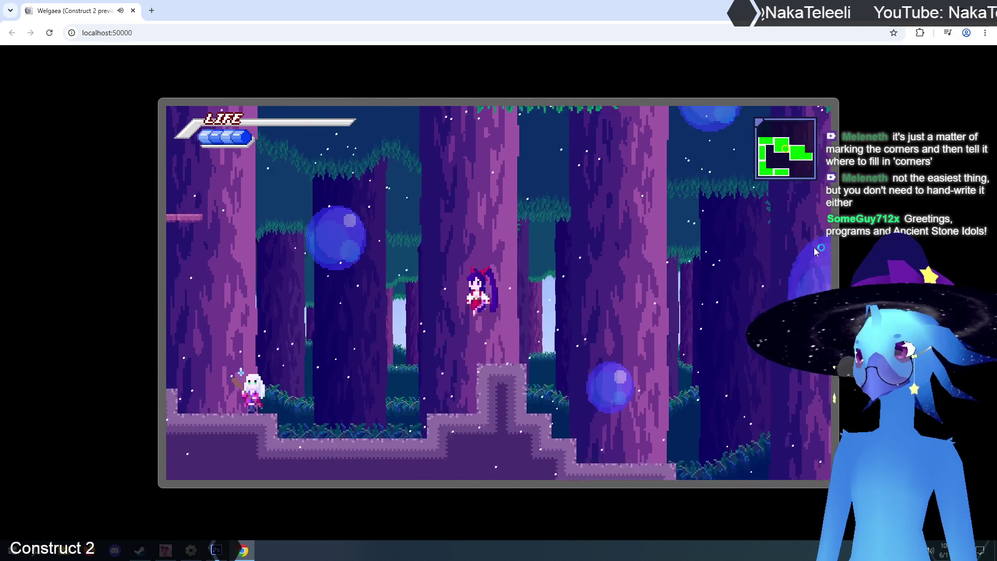
key(Up)
key(Left)
key(Up)
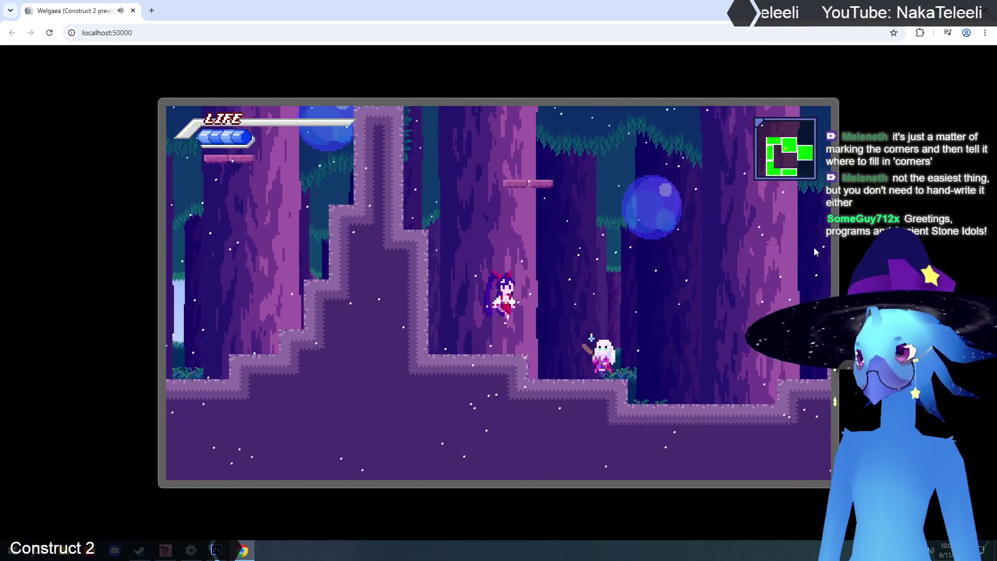
key(Left)
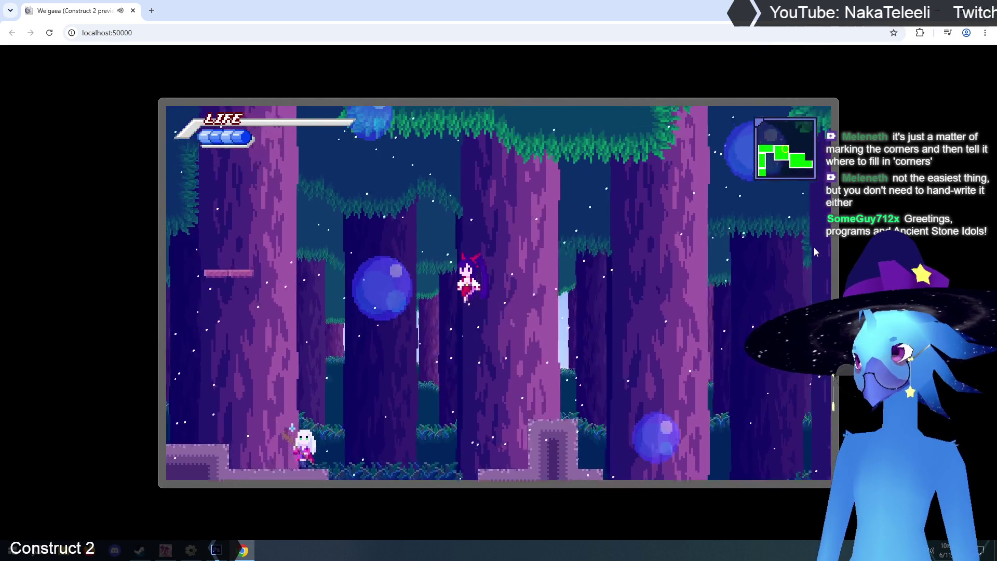
key(Up)
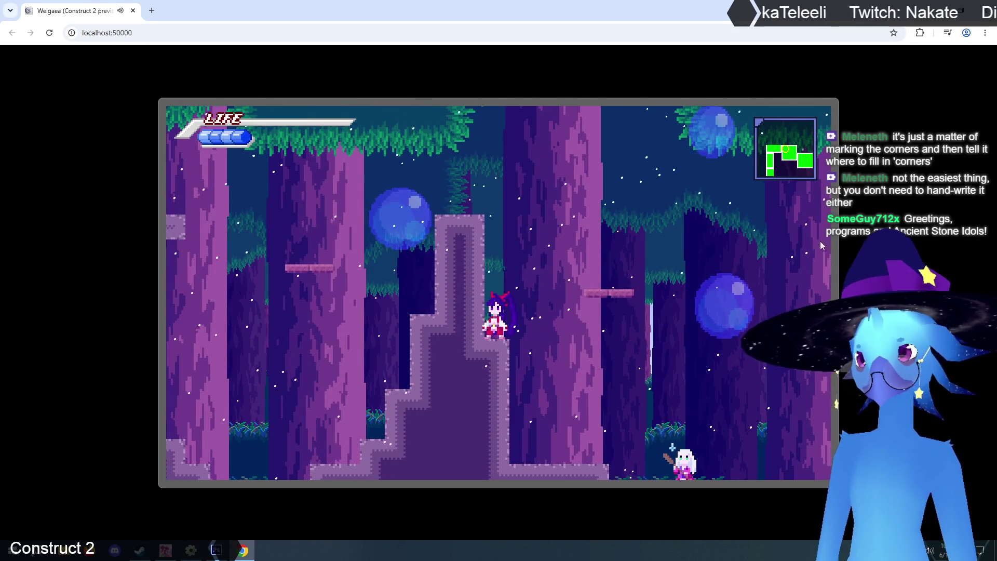
click(985, 10)
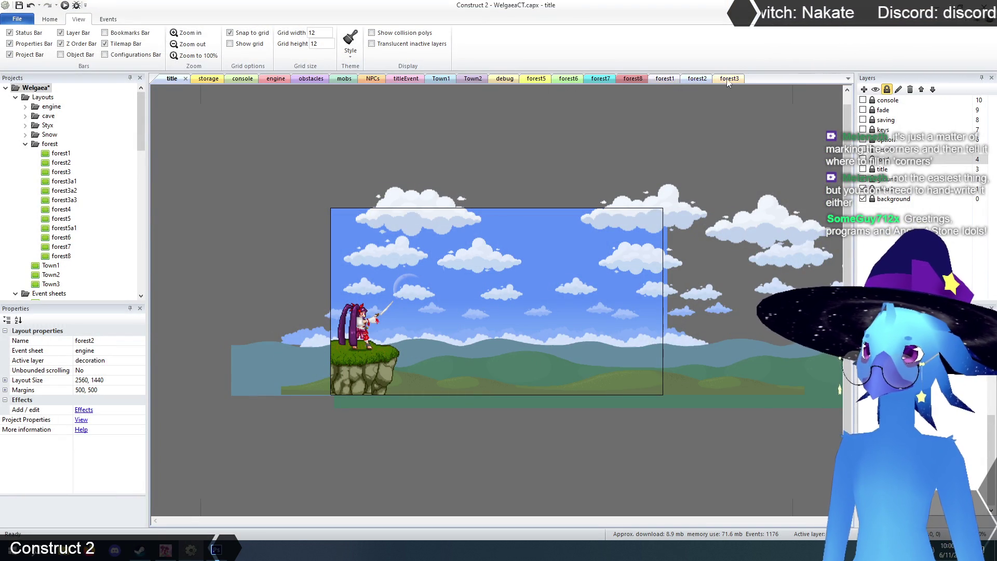
In forest2, paste a copy of the 1wayPlatform sprite further right and lower
click(697, 79)
scroll(485, 317, down, 3)
drag(471, 518, 642, 519)
click(313, 251)
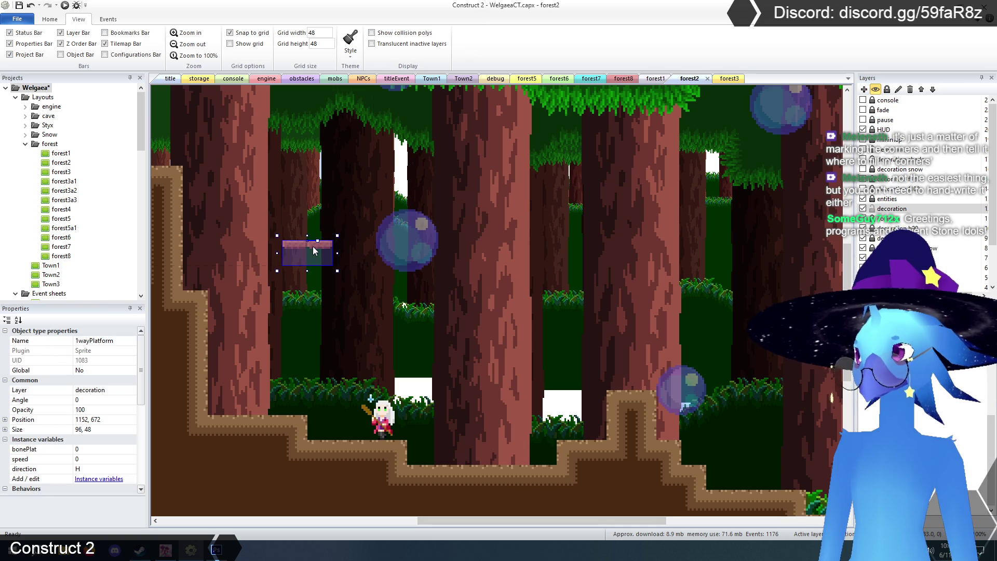
key(ctrl+v)
click(479, 329)
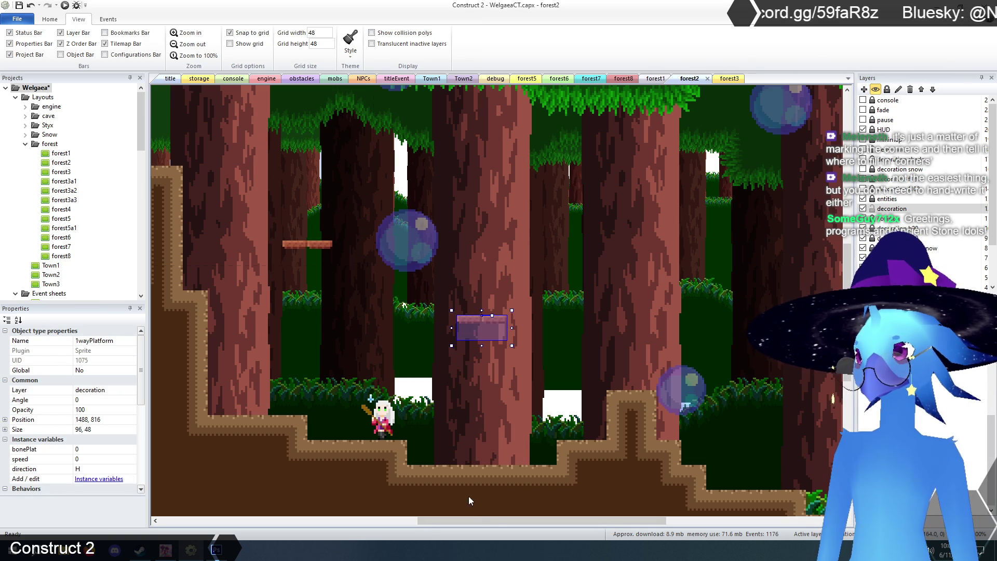
drag(484, 522, 358, 528)
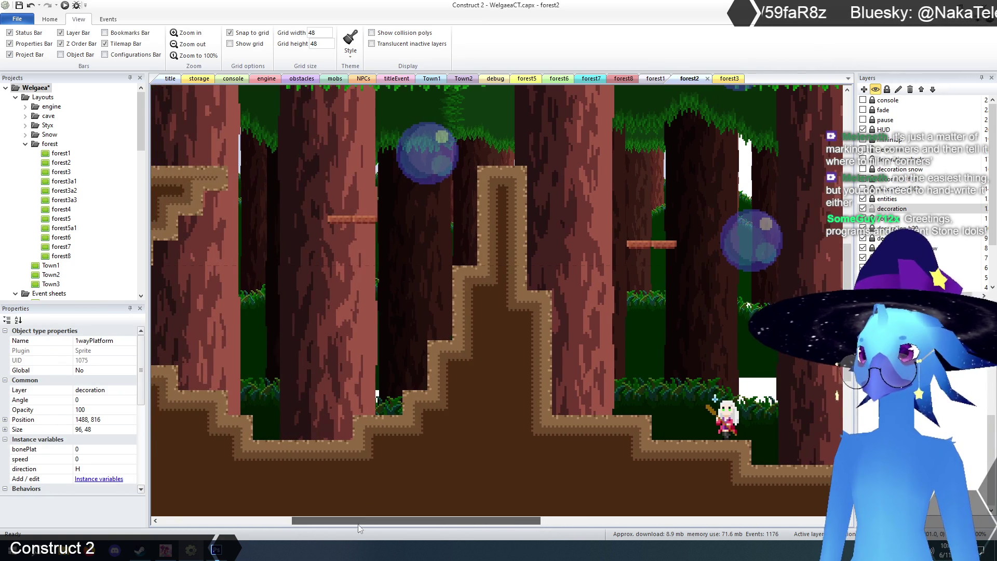
click(524, 358)
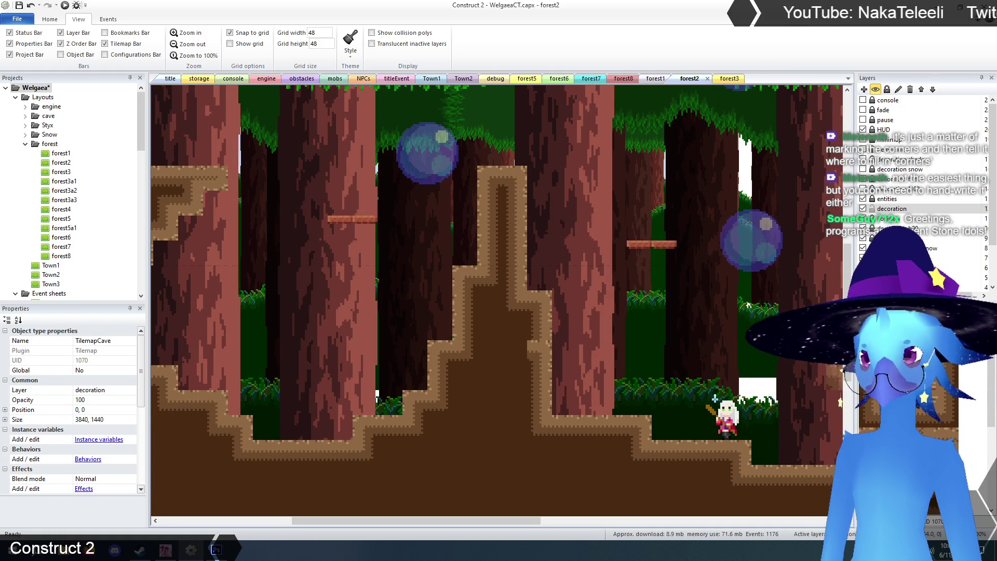
Paint a dirt tile and a tall TilemapCave block, plus a matching TilemapCollision tile
click(519, 349)
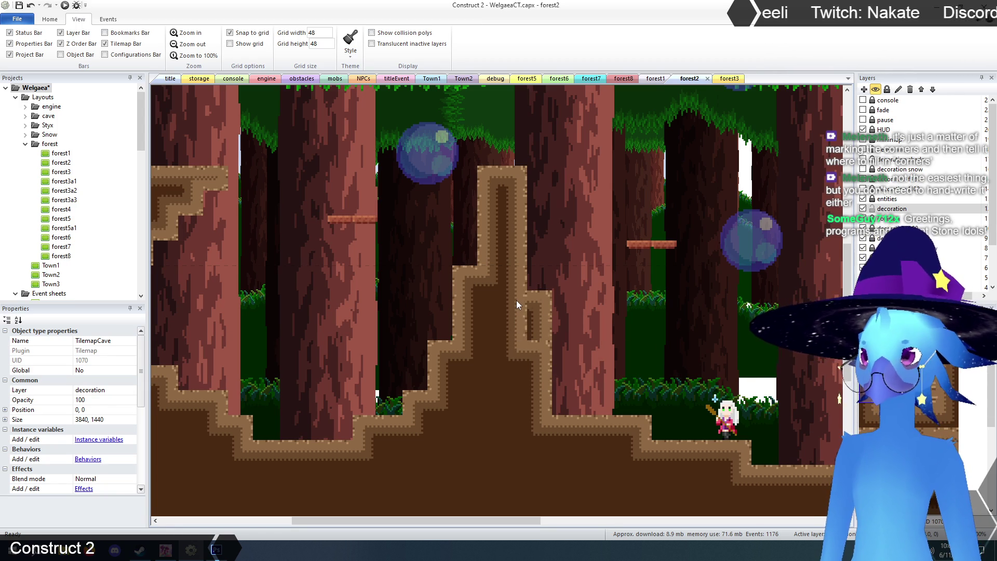
click(543, 297)
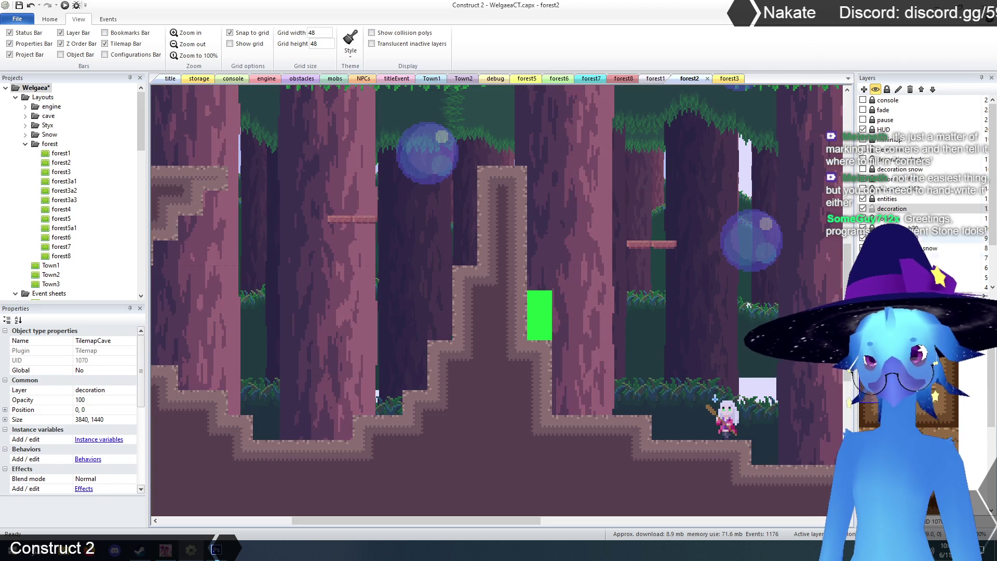
click(612, 331)
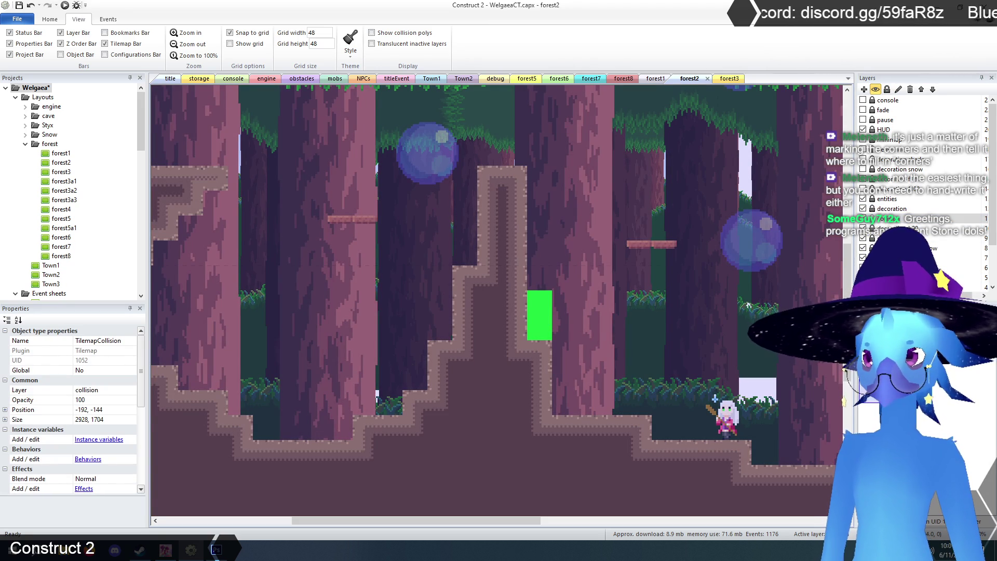
click(543, 281)
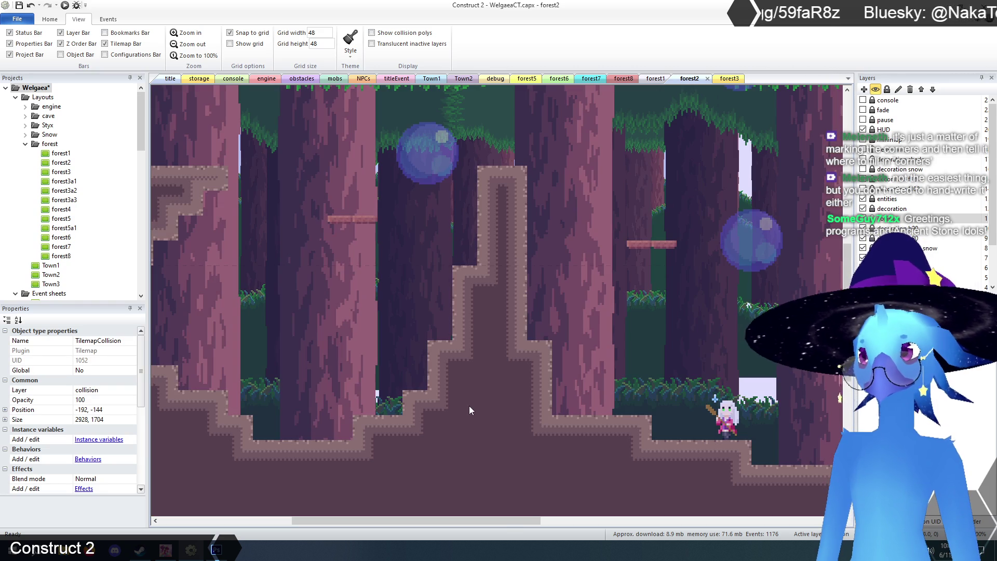
Deselect the tilemap and switch to the forest1 layout
scroll(509, 454, down, 4)
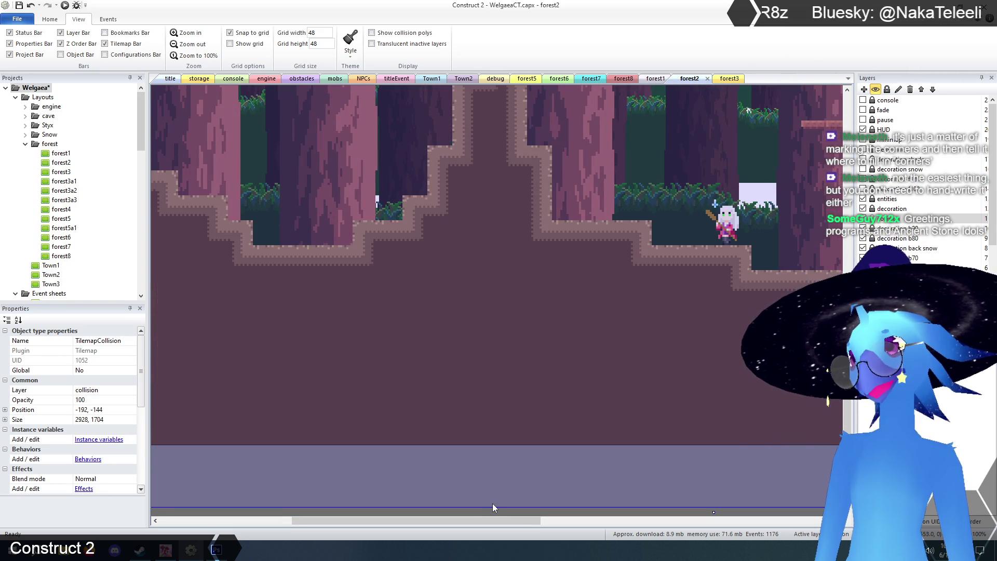
click(492, 511)
drag(494, 520, 426, 519)
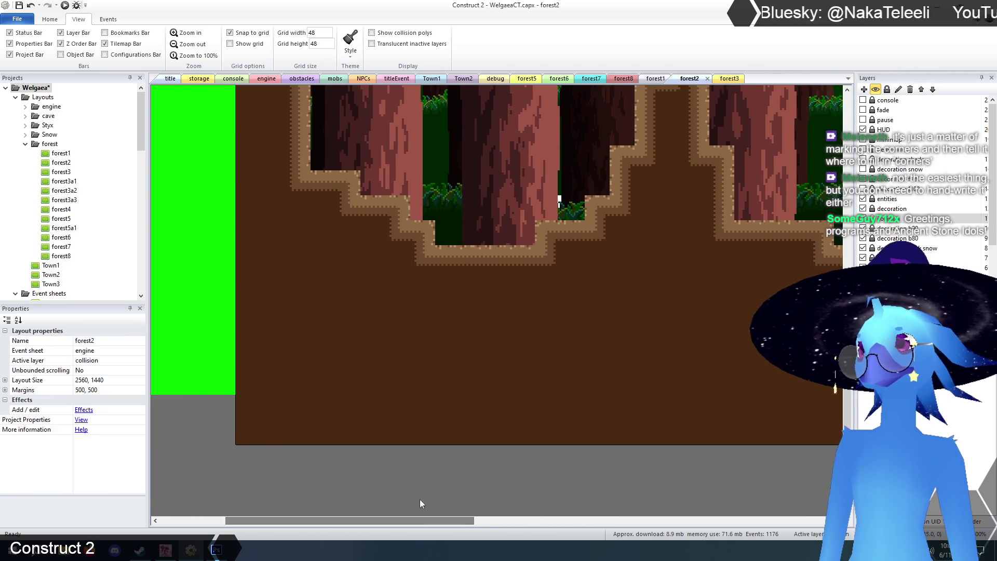
scroll(362, 396, up, 4)
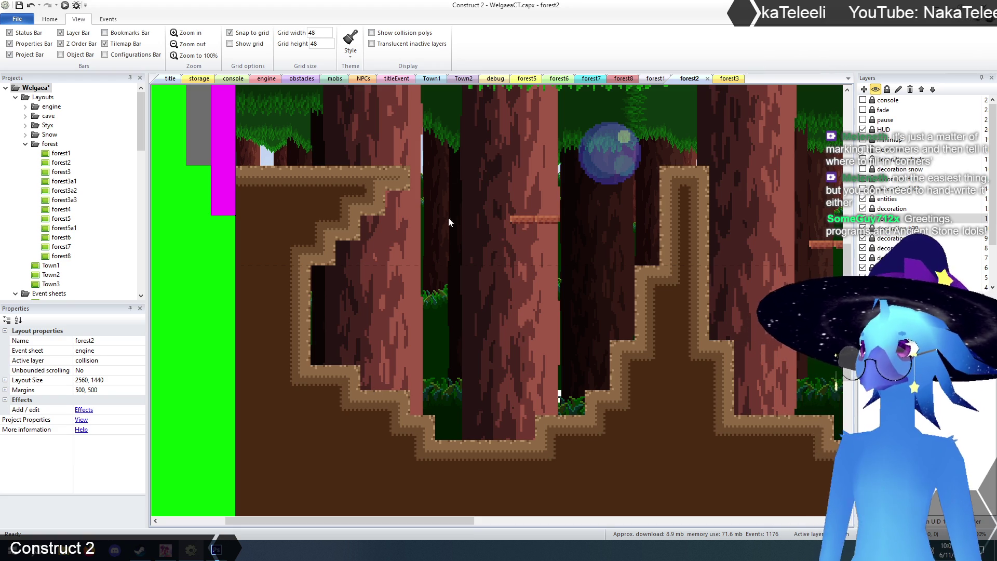
click(655, 79)
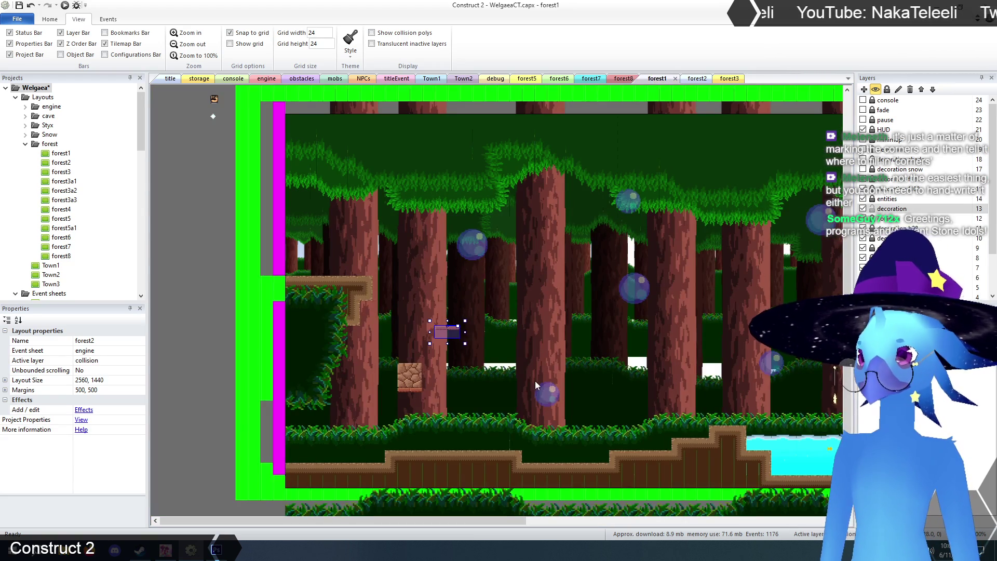
drag(518, 524, 721, 523)
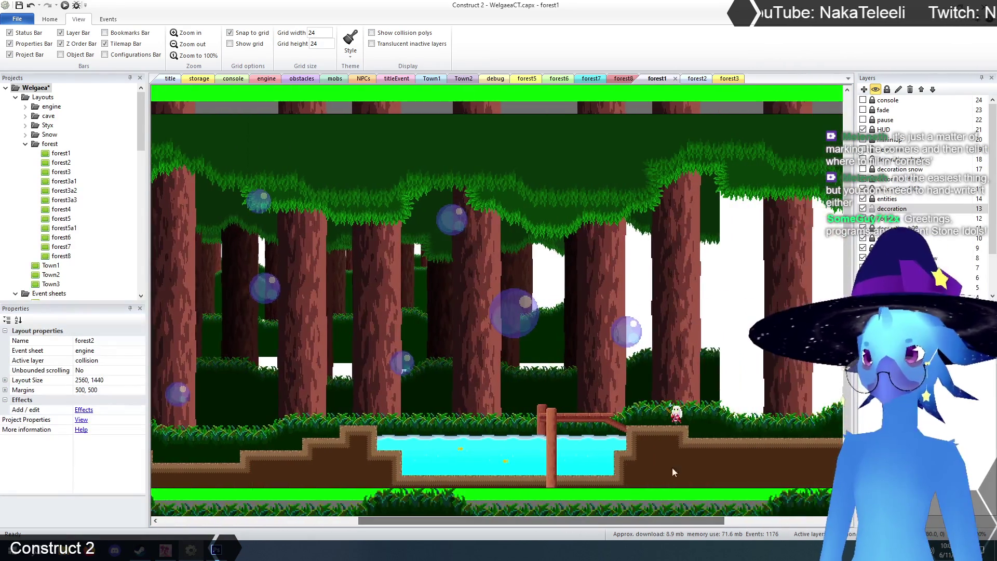
Inspect forest1's collision layer, TilemapCollision and WorldWater pond sprite, then return to forest2
scroll(673, 471, down, 2)
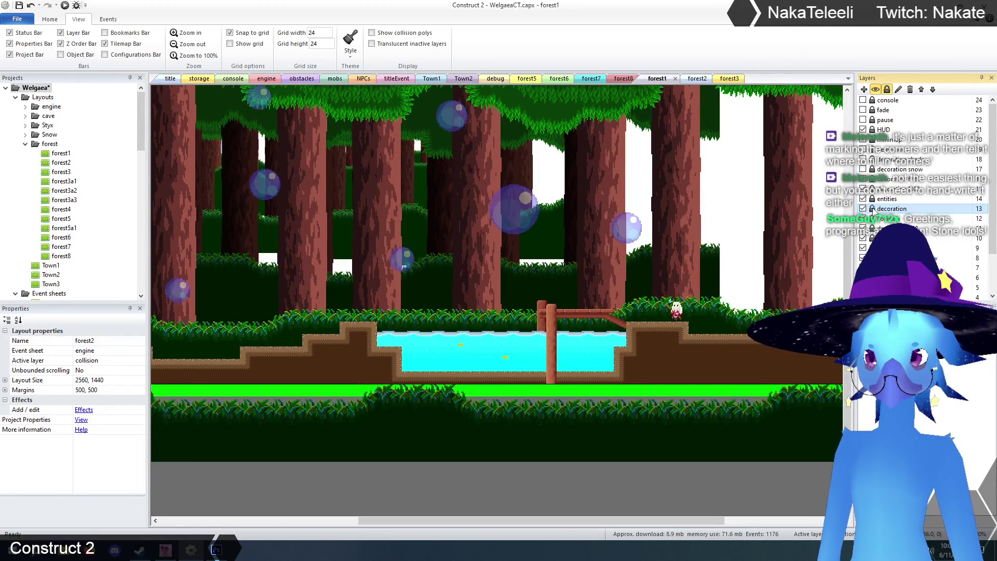
click(883, 220)
click(477, 509)
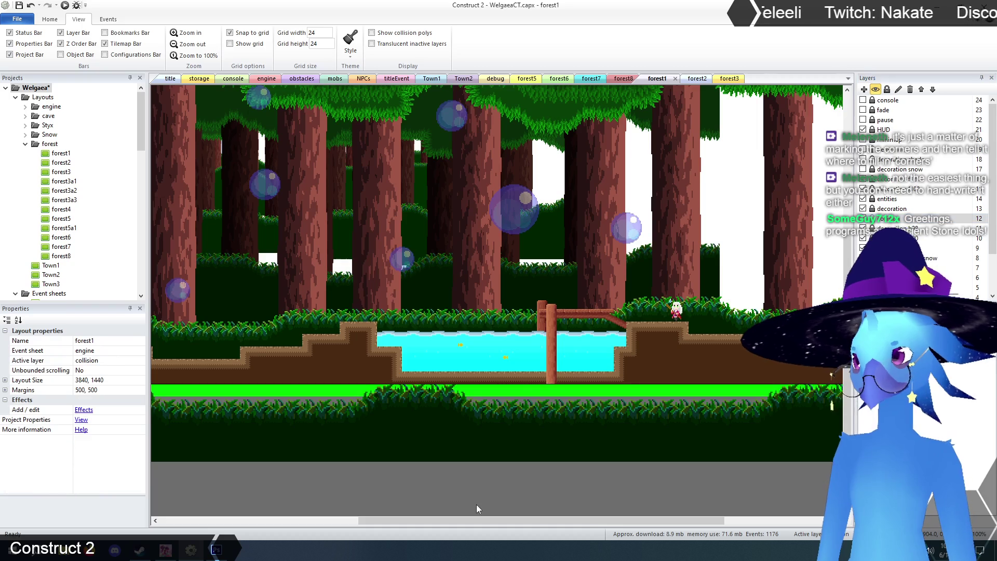
click(472, 357)
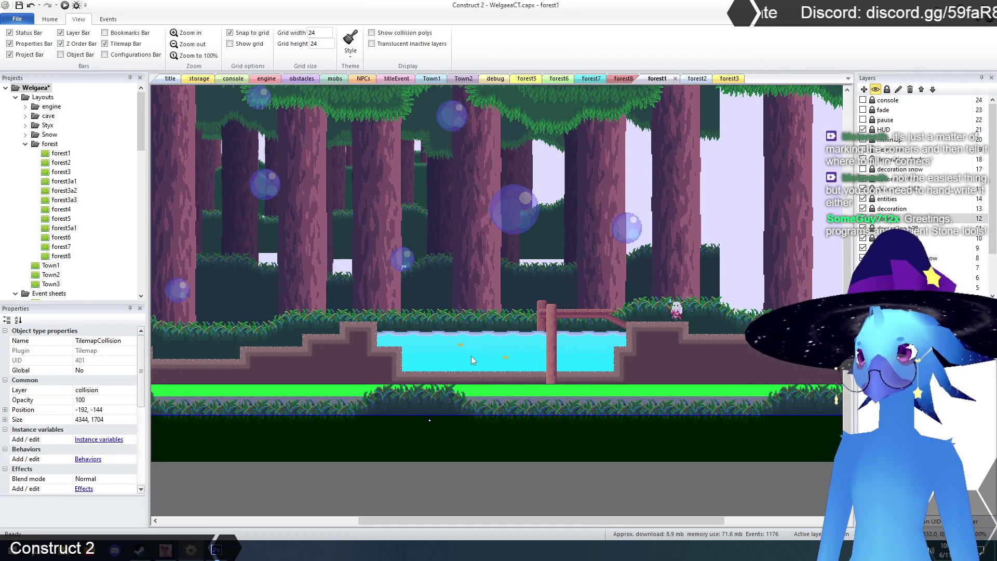
click(471, 356)
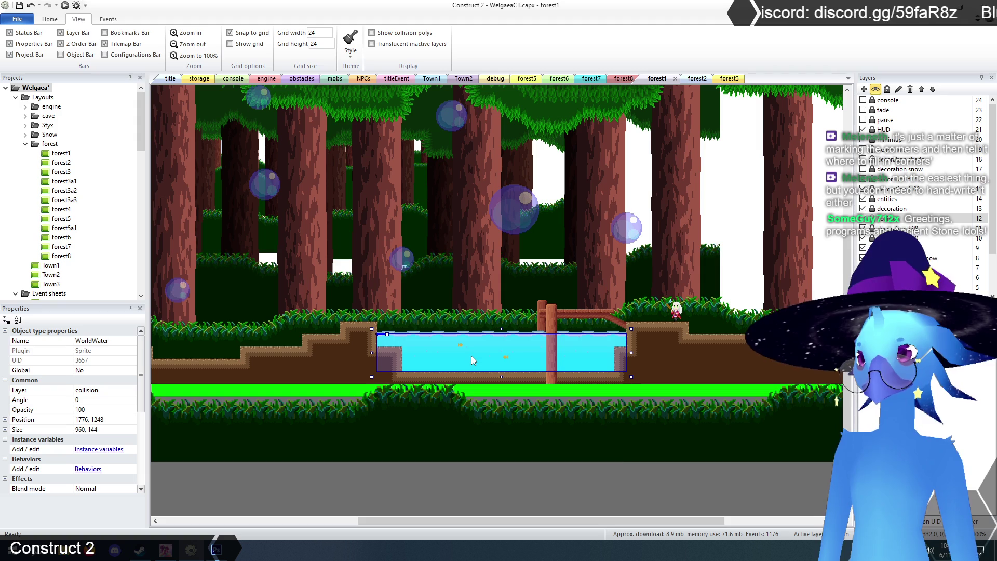
scroll(597, 411, up, 3)
drag(585, 521, 401, 526)
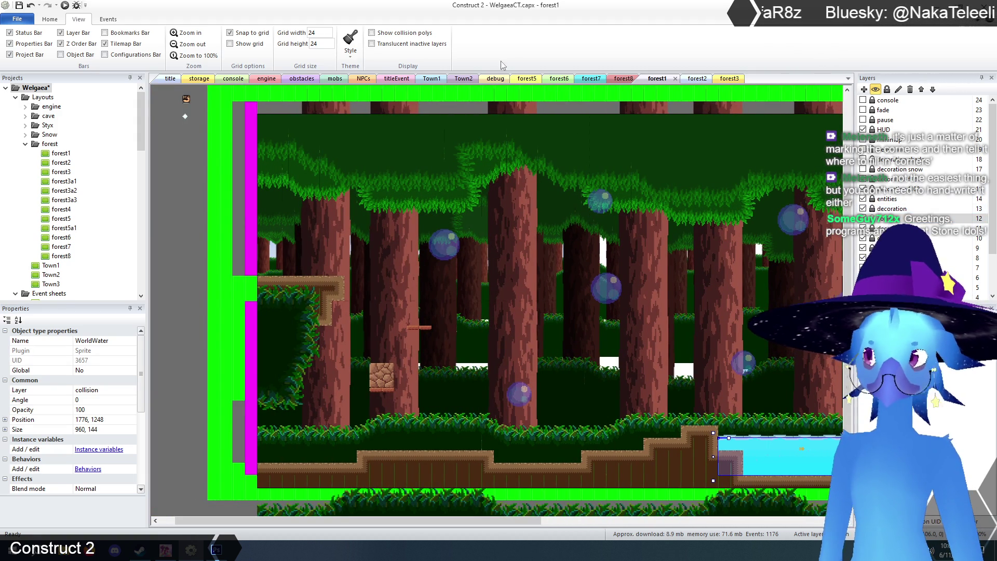
key(ctrl+Tab)
scroll(484, 332, down, 2)
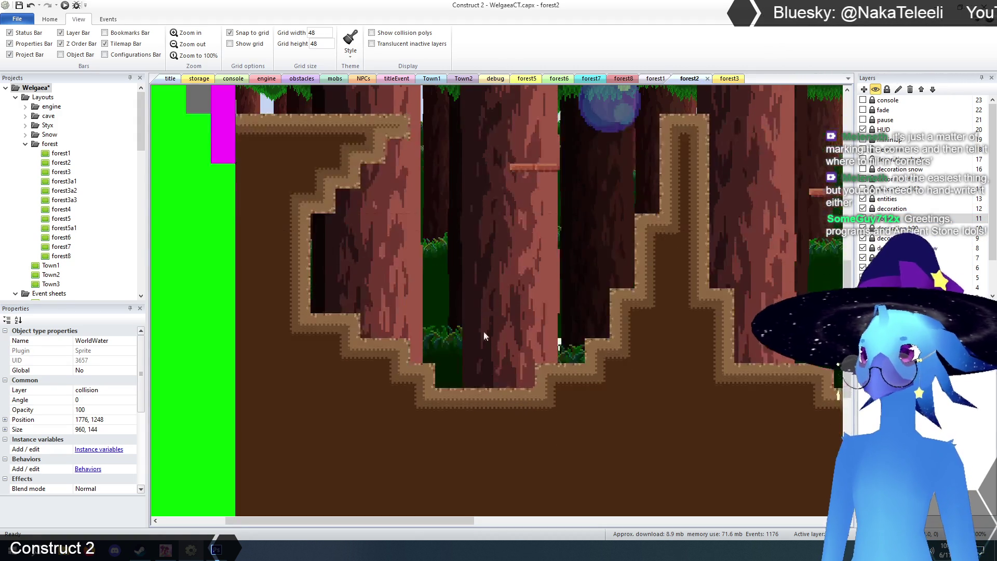
Move WorldWater to 144,864 and resize it to 576×192 to fill the stepped pool
scroll(493, 310, up, 2)
click(425, 324)
scroll(438, 311, down, 2)
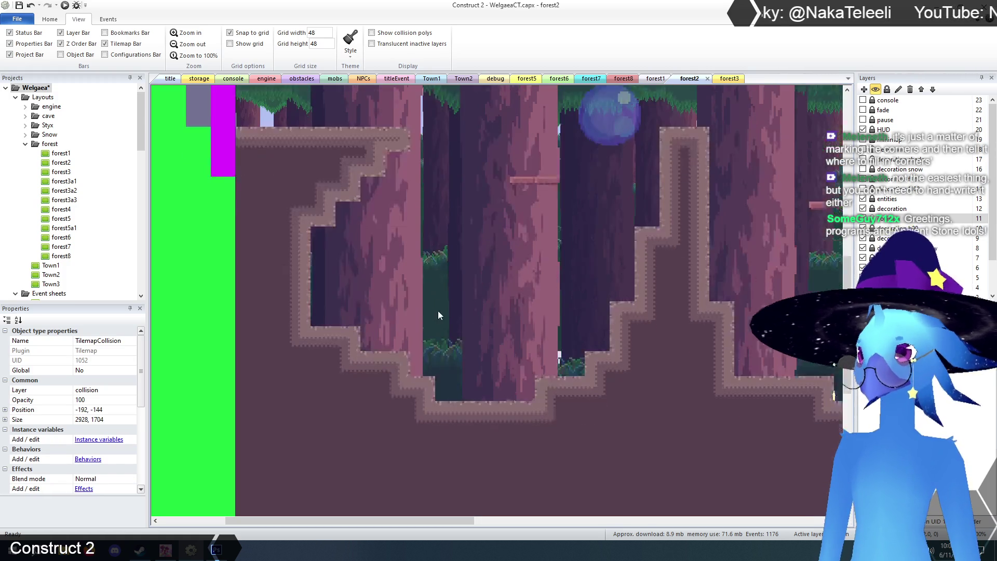
click(502, 333)
drag(501, 331, 397, 313)
mouse_move(814, 368)
mouse_down()
mouse_move(667, 367)
mouse_move(667, 384)
mouse_up()
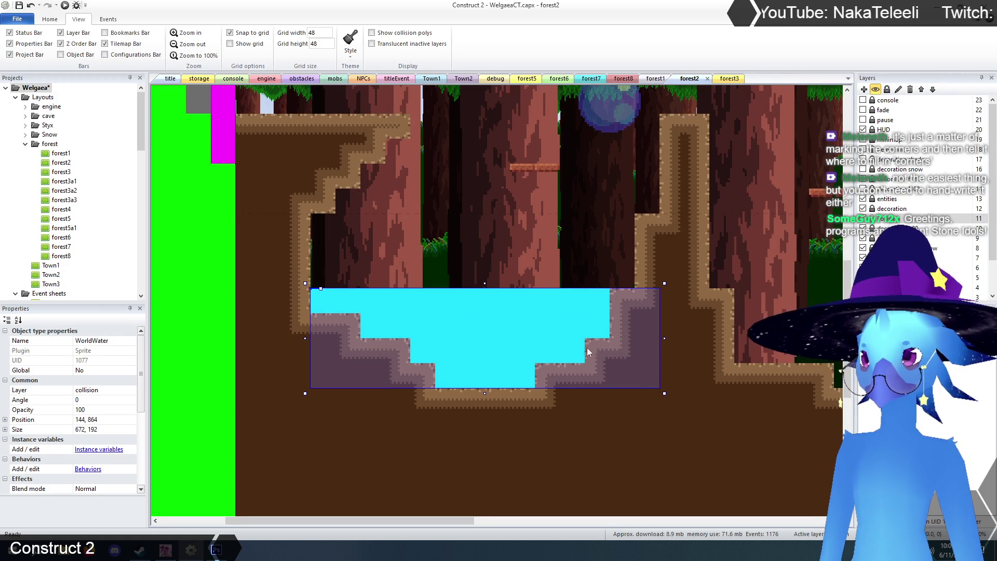
drag(483, 283, 486, 258)
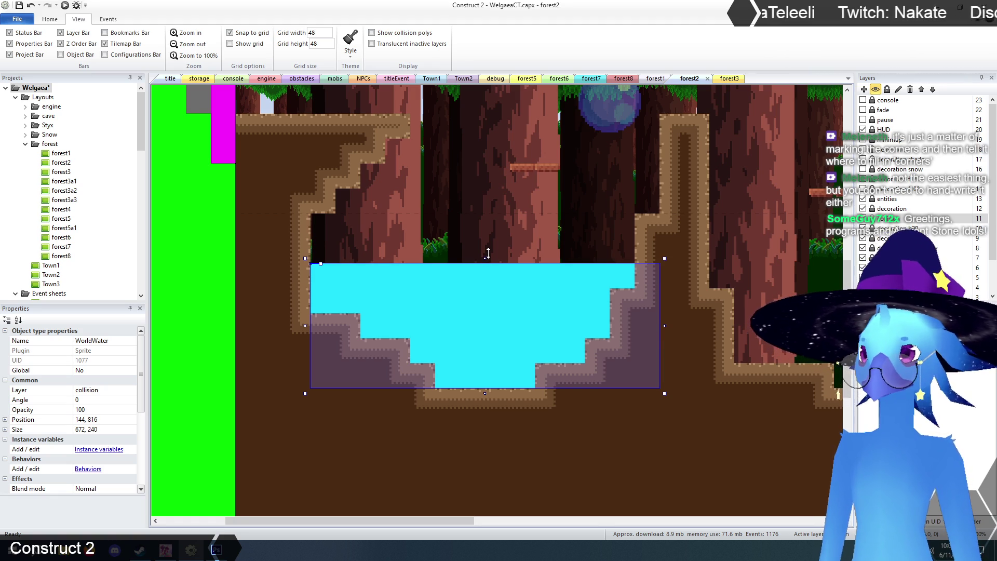
scroll(584, 357, up, 3)
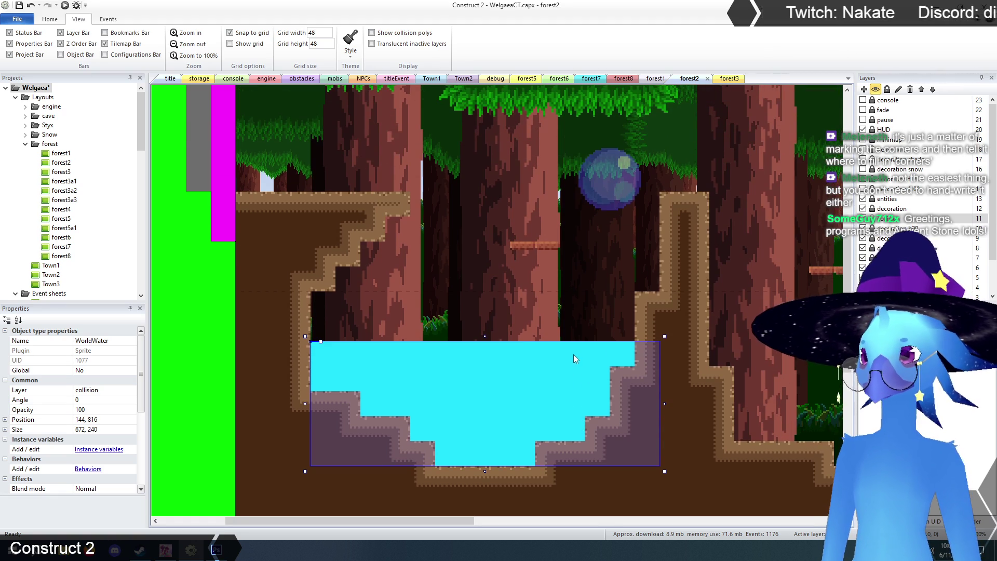
drag(484, 340, 486, 357)
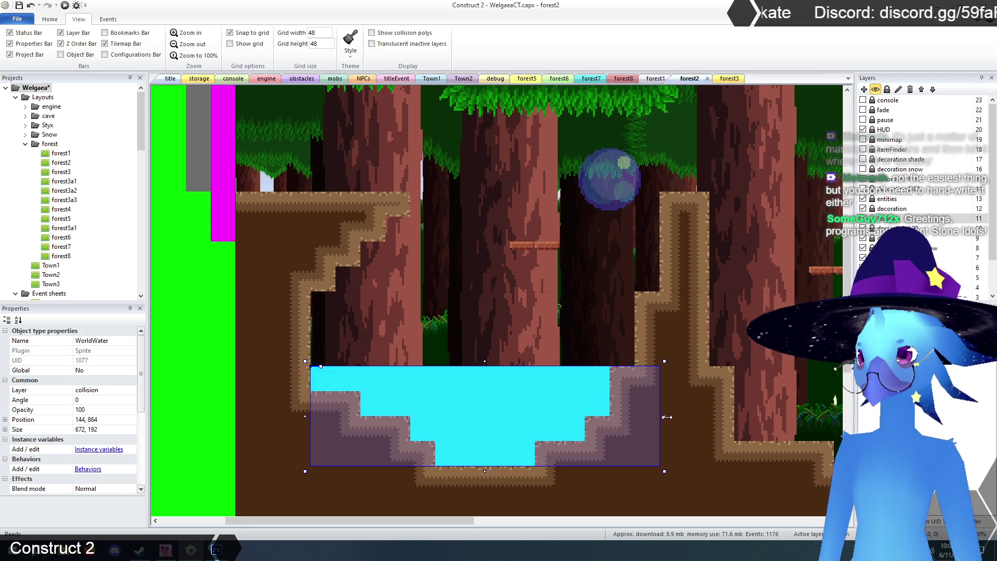
drag(663, 416, 614, 420)
scroll(481, 307, down, 5)
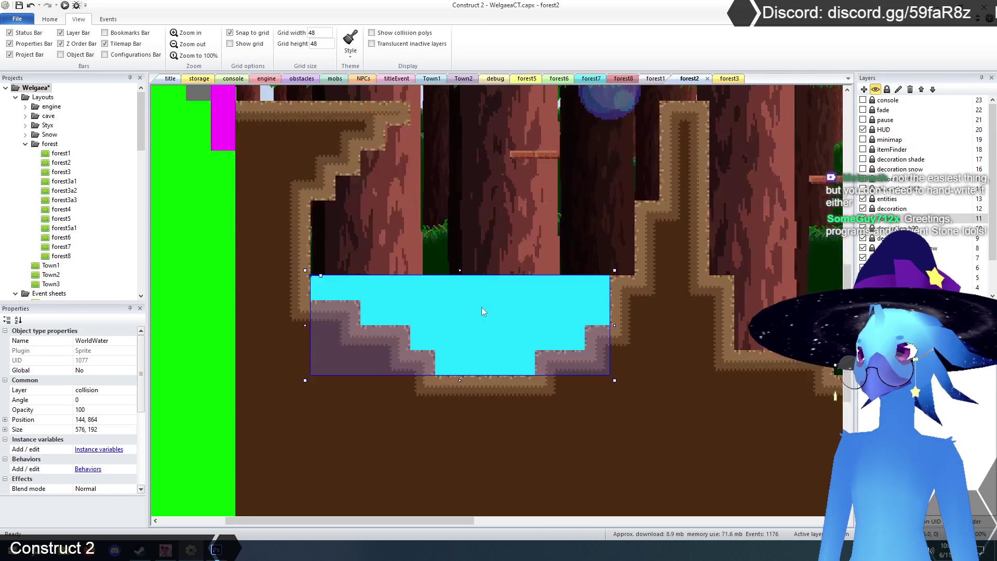
Clear the selection, pick the decoration layer and switch to the forest1 layout
click(200, 491)
scroll(237, 466, up, 3)
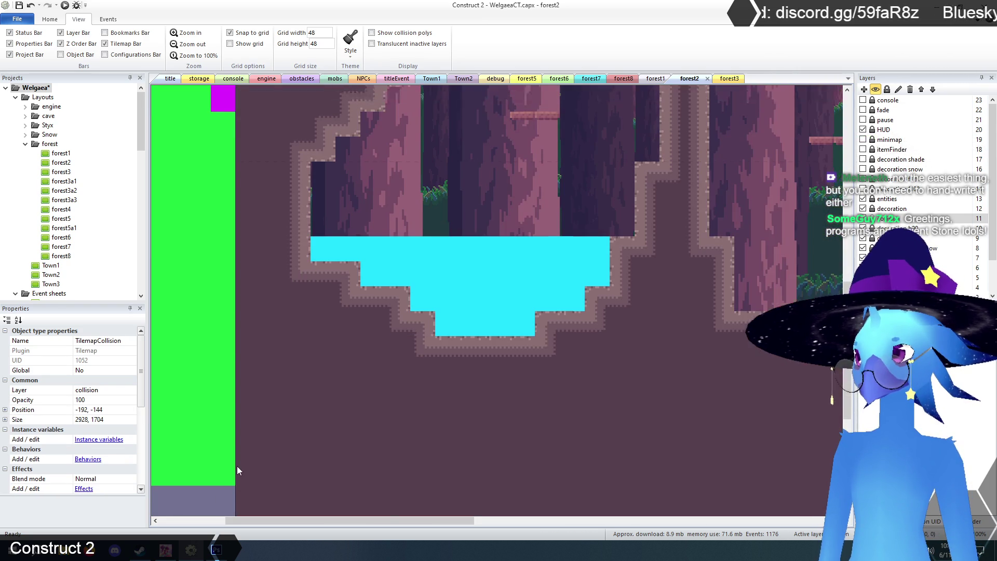
drag(454, 521, 365, 525)
click(251, 365)
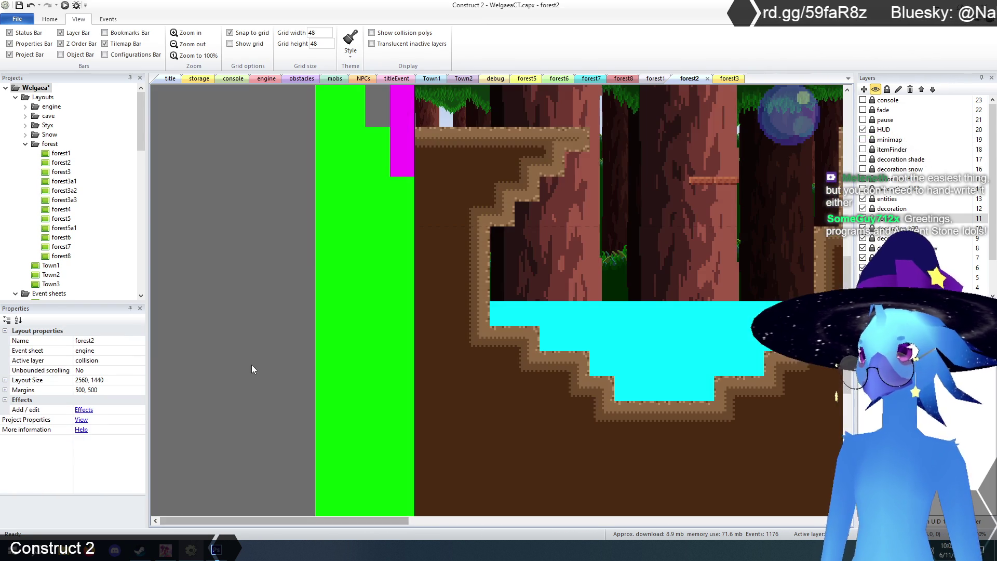
click(892, 208)
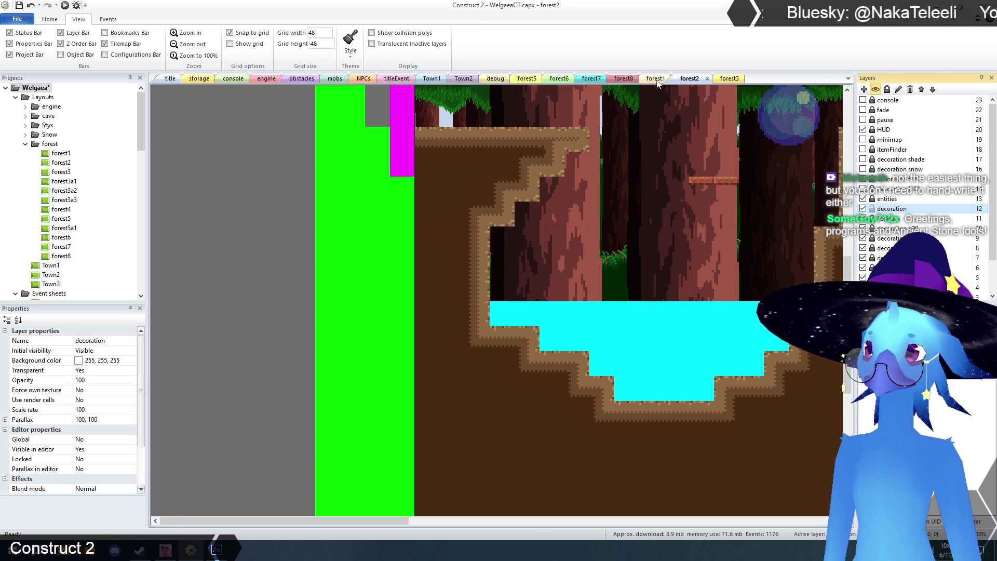
click(657, 80)
scroll(567, 370, up, 3)
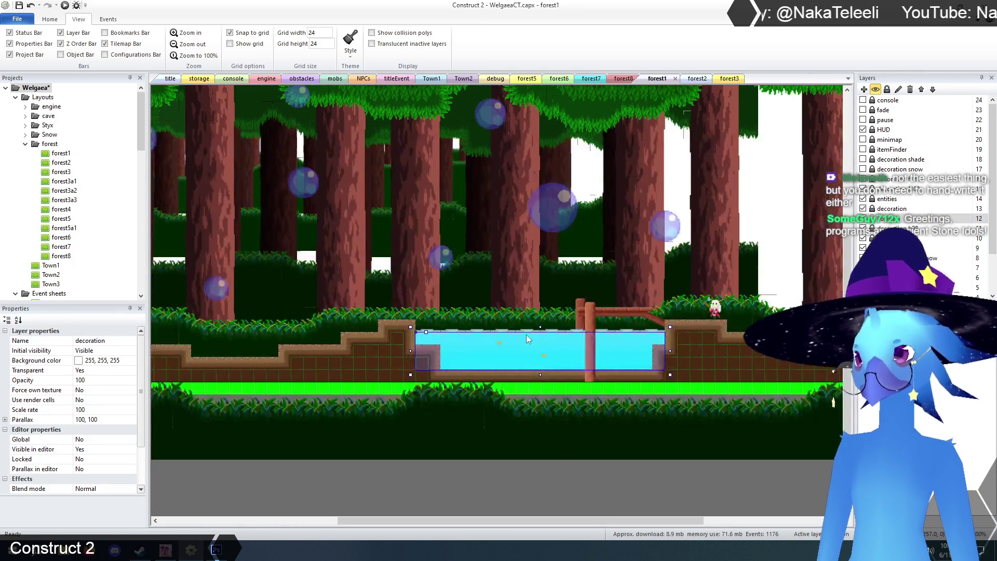
Inspect forest1's collision tilemap and water object, zooming in on its pool
click(529, 333)
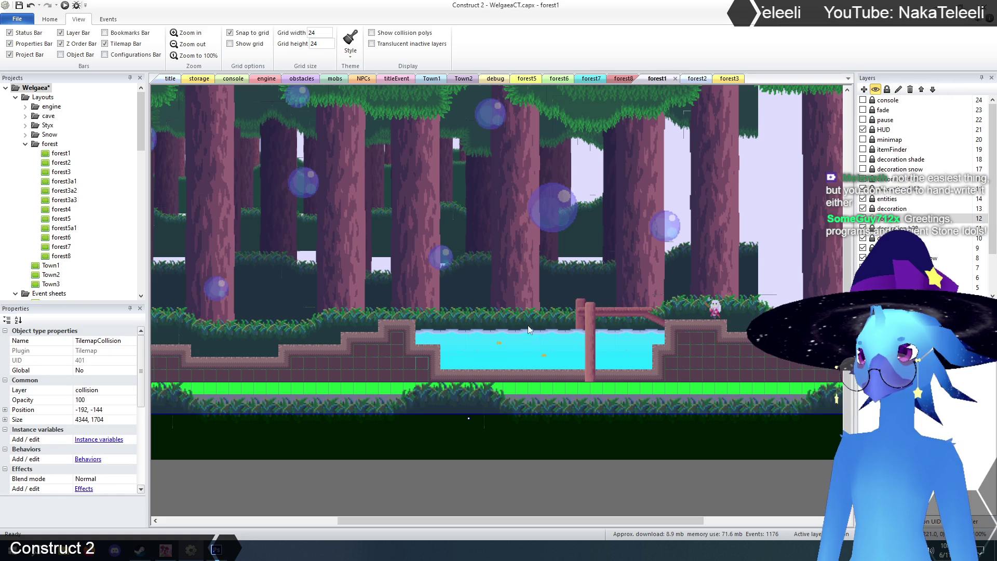
click(527, 335)
click(527, 326)
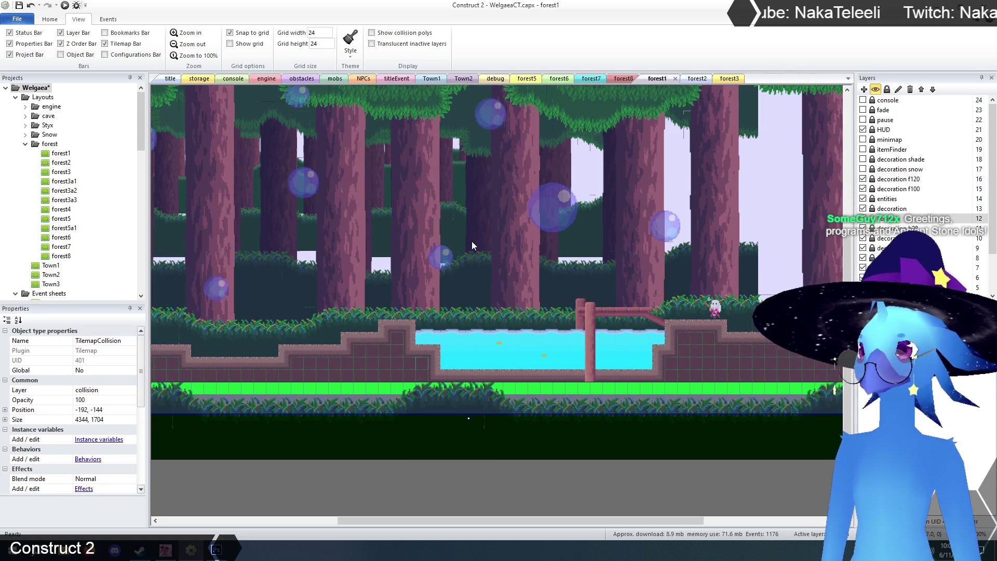
click(186, 35)
scroll(428, 310, down, 3)
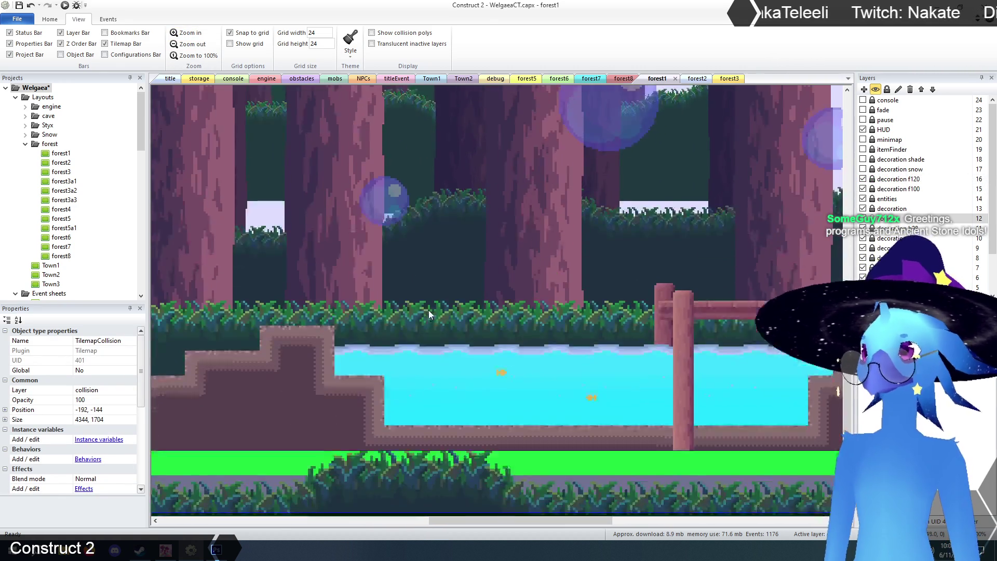
Hide and re-show the decoration and lower layers to compare what each draws
click(863, 208)
click(864, 208)
click(863, 218)
click(864, 219)
click(863, 228)
click(863, 228)
Toggle the decoration f100 layer's visibility off and on, then select that layer
click(863, 188)
click(863, 189)
click(863, 188)
click(863, 188)
click(863, 188)
click(863, 188)
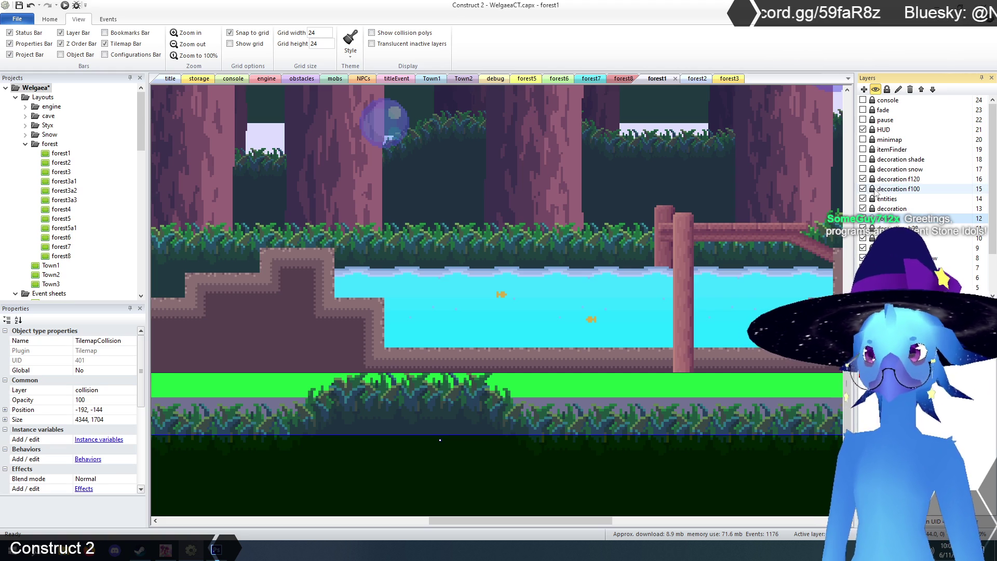
click(878, 189)
Inspect forest1's water surface sprites, WorldWater sprite and collision tilemap
click(550, 281)
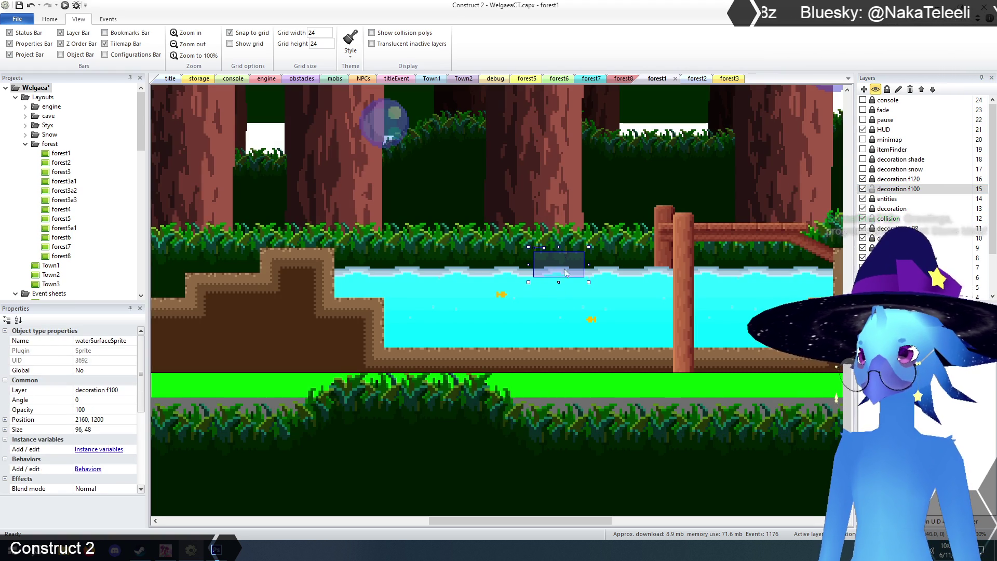
click(567, 299)
click(563, 272)
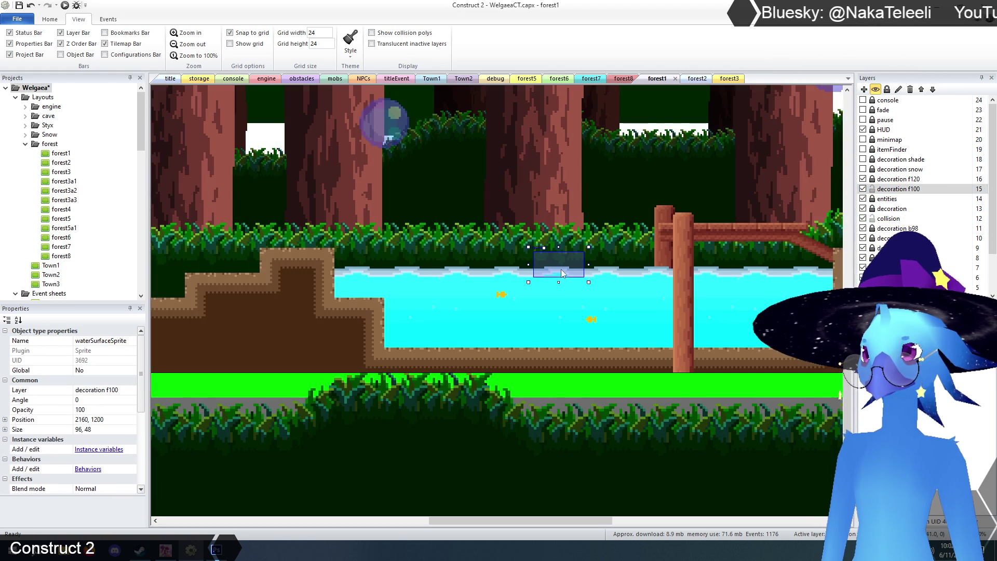
click(584, 311)
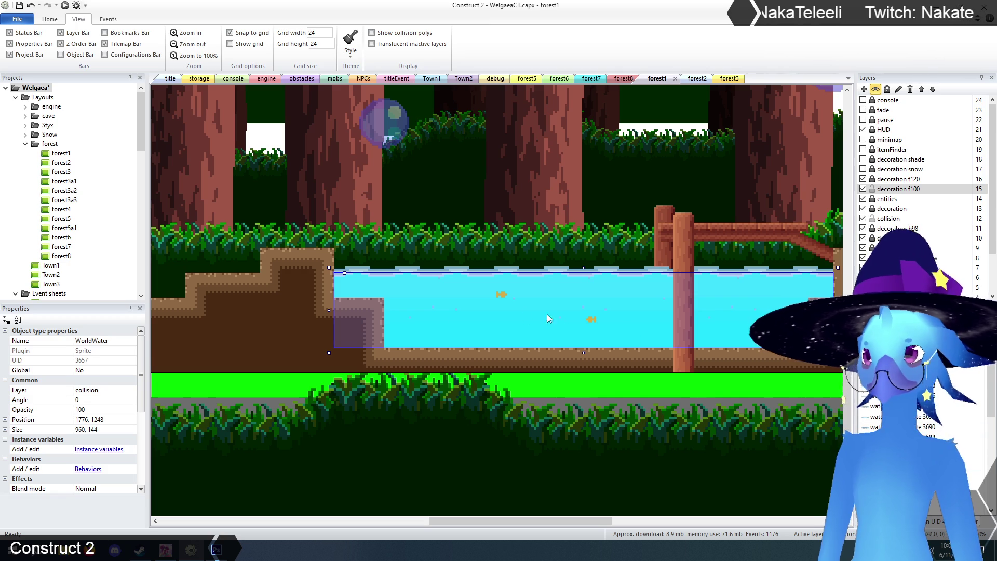
click(456, 311)
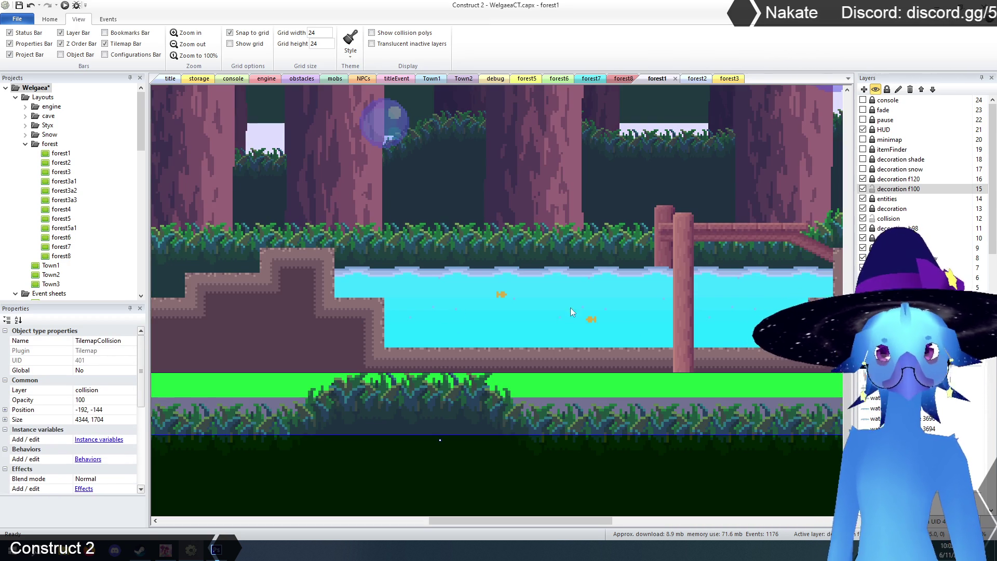
Unlock the decoration layer, check the 288×96 waterGraphic sprite, and return to forest2
click(872, 208)
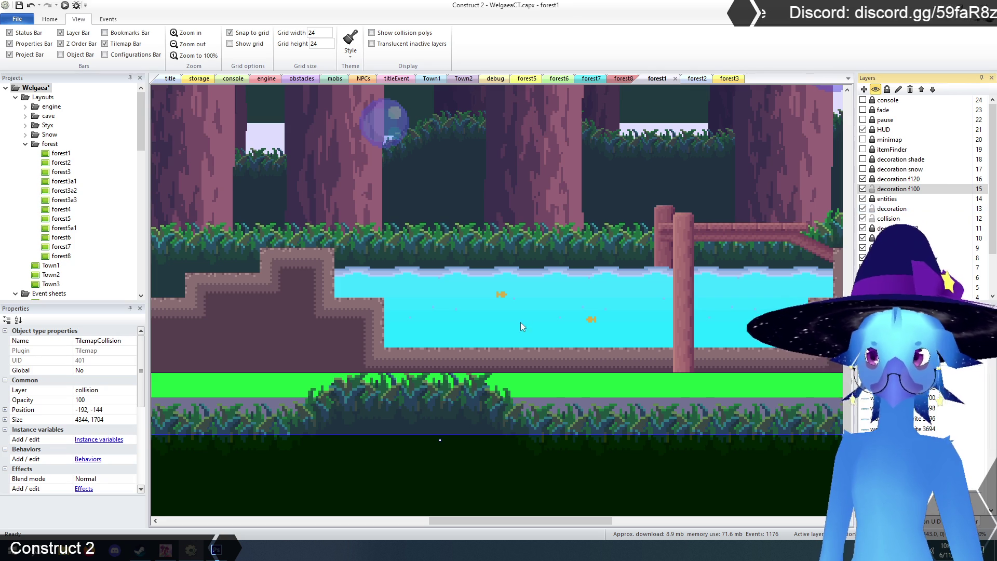
click(515, 298)
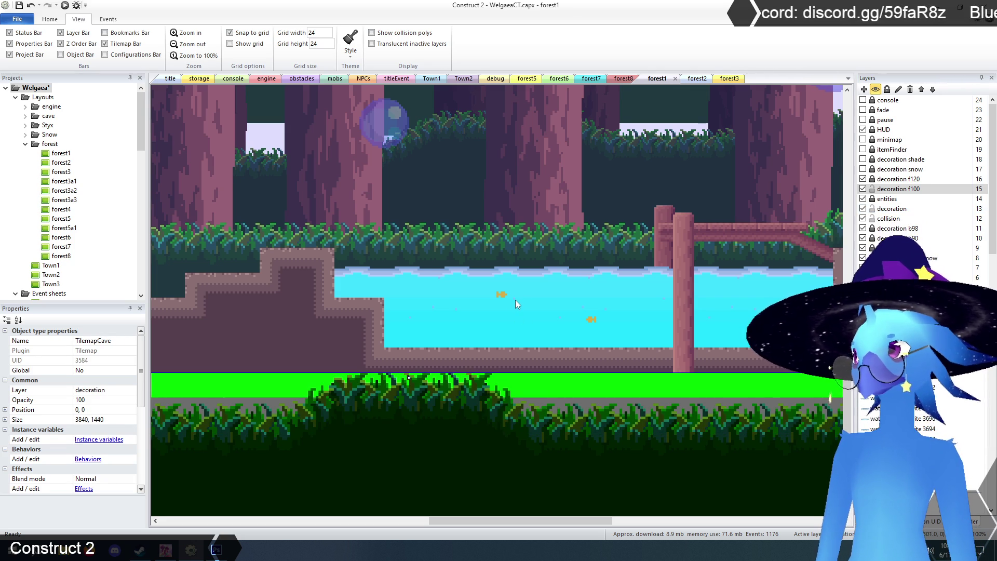
click(515, 300)
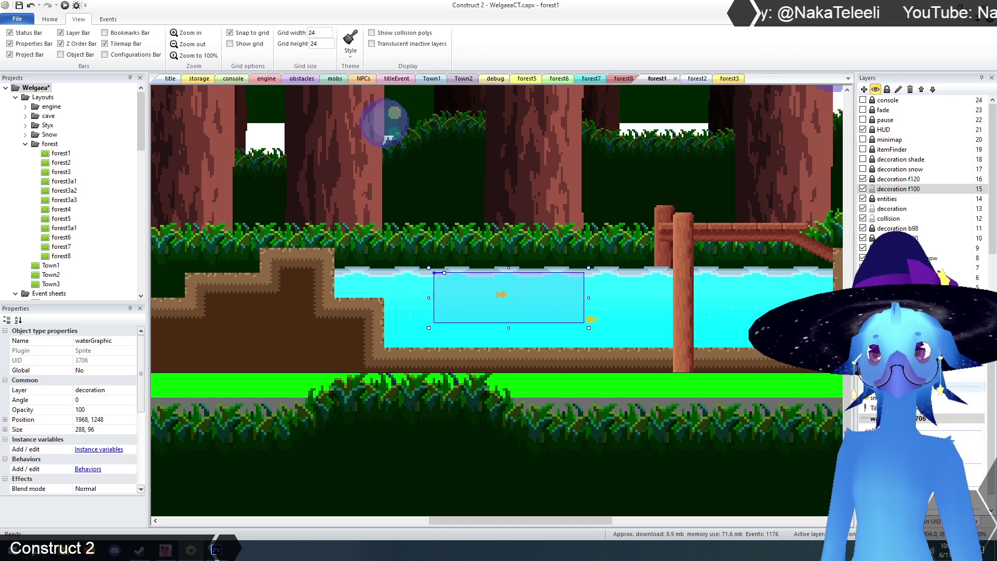
click(708, 78)
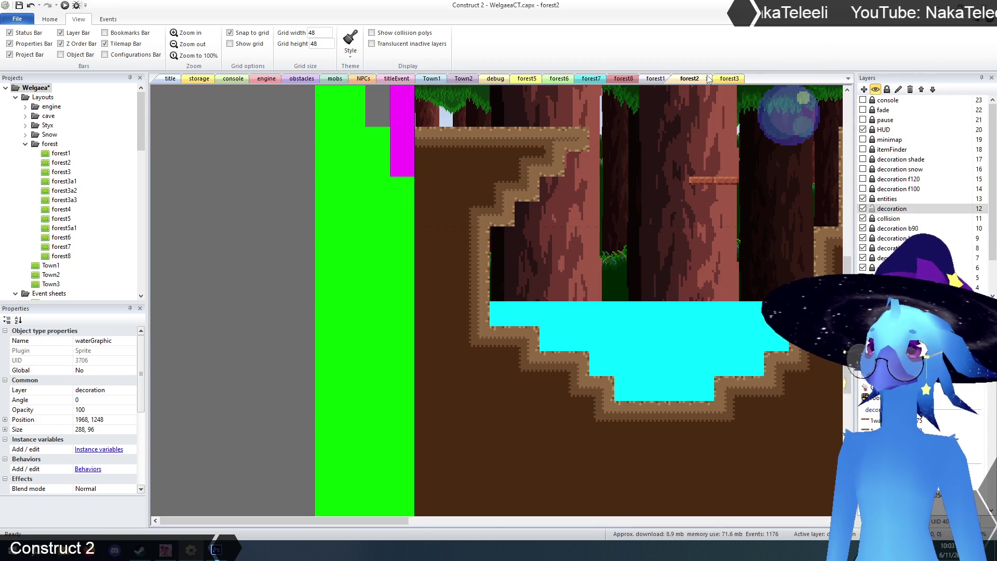
Place a waterGraphic sprite over the left part of the forest2 pool
mouse_move(654, 328)
mouse_down()
mouse_move(622, 325)
mouse_move(684, 356)
mouse_move(585, 329)
mouse_move(567, 335)
mouse_up()
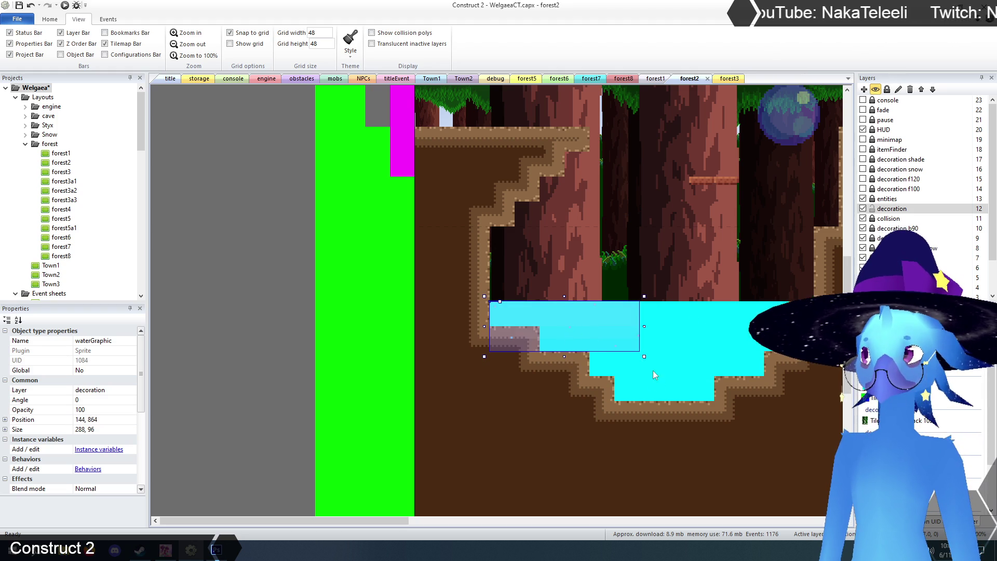
click(656, 339)
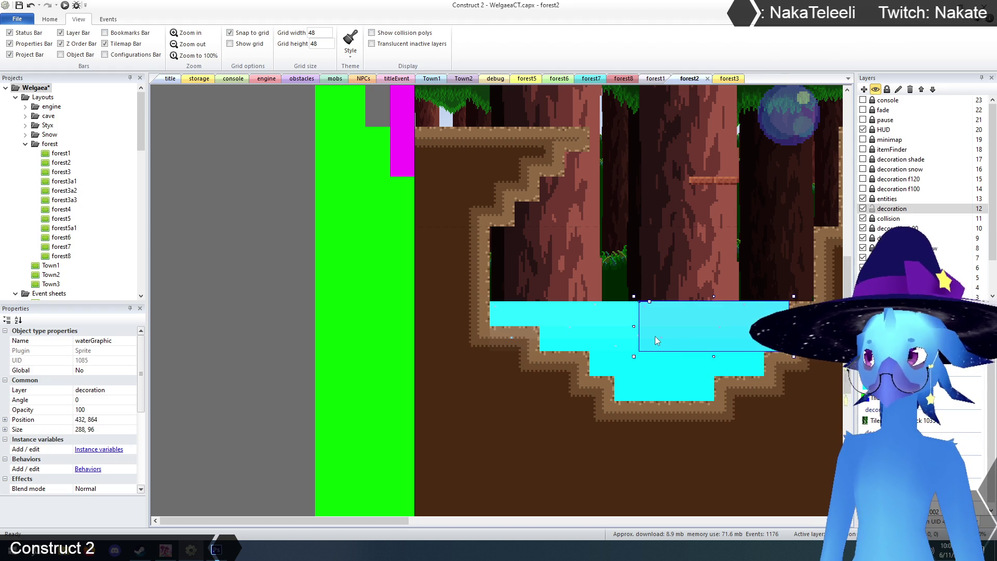
click(596, 334)
click(409, 227)
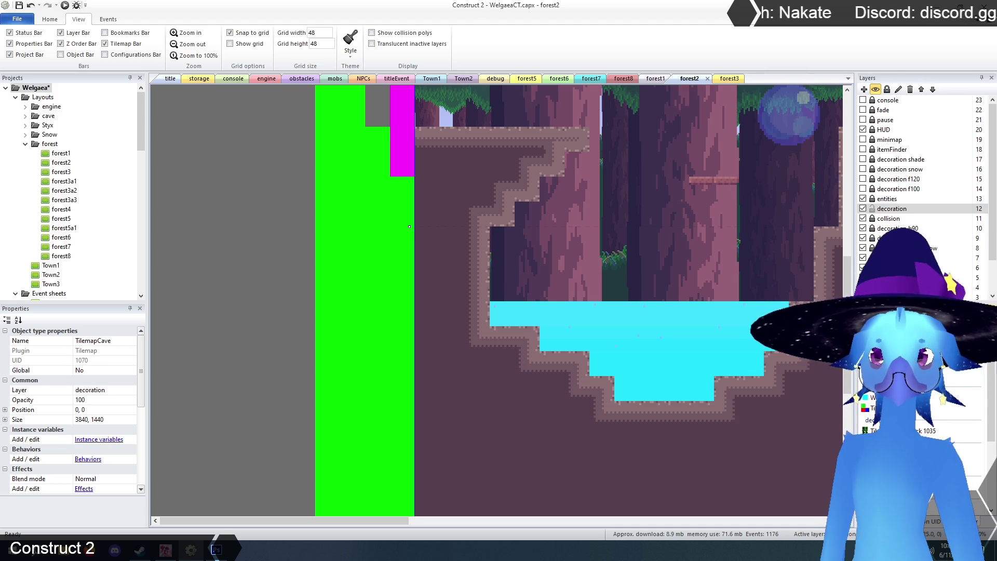
click(291, 367)
Make the decoration f100 layer visible and selected, then go back to forest1
drag(404, 522, 457, 525)
click(863, 189)
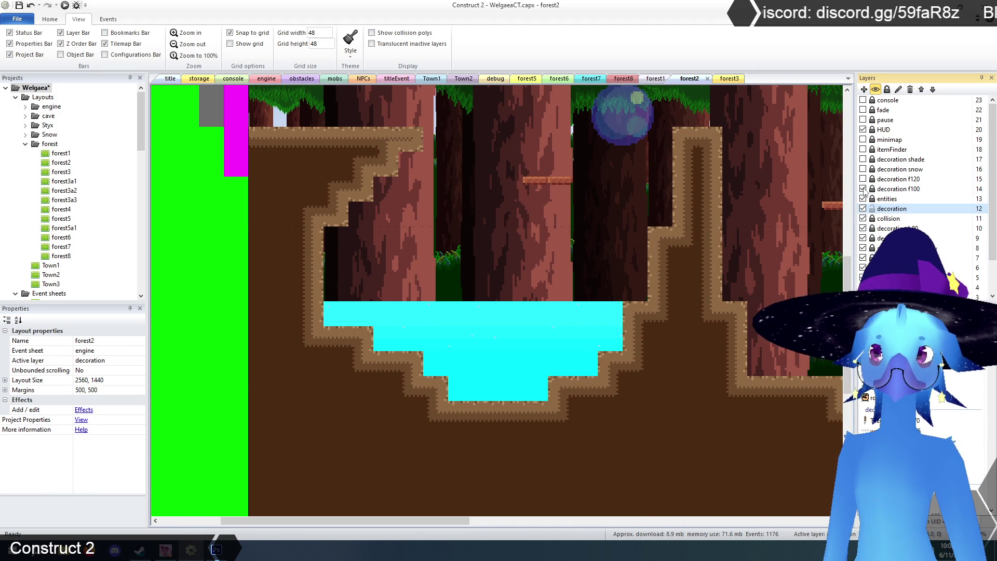
click(893, 190)
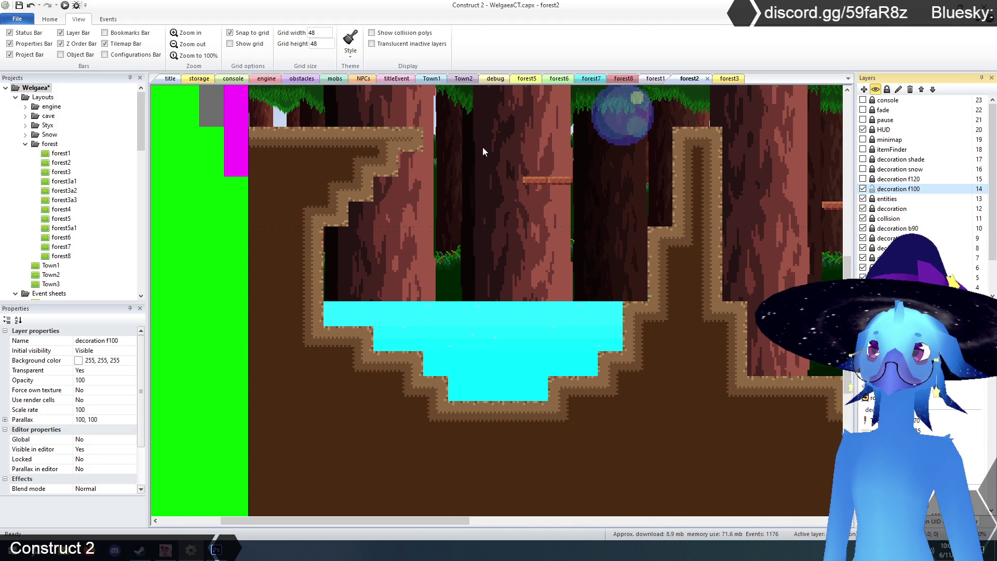
click(656, 79)
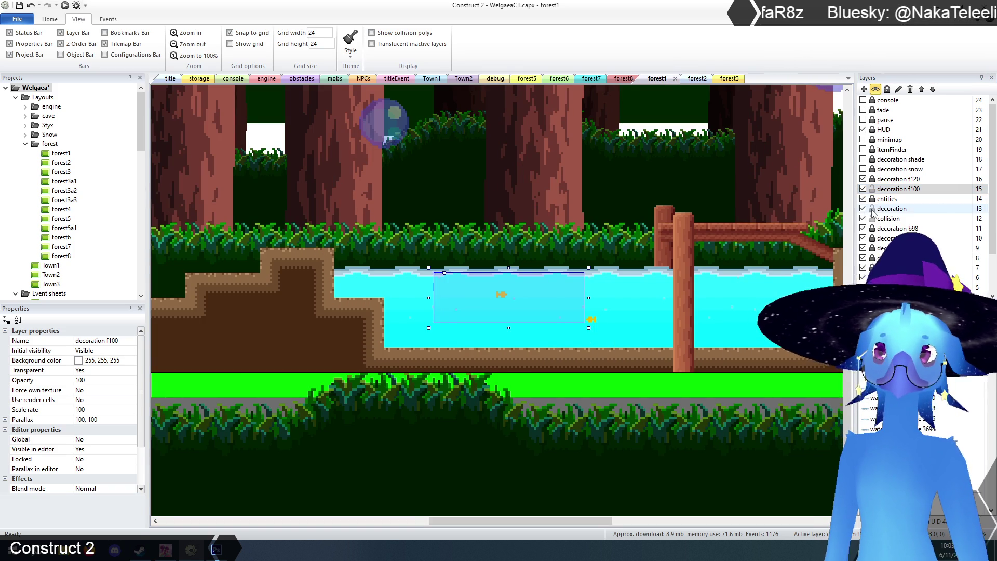
Undo the last change, then paste two water-surface sprites at forest2's pool left edge
key(ctrl+z)
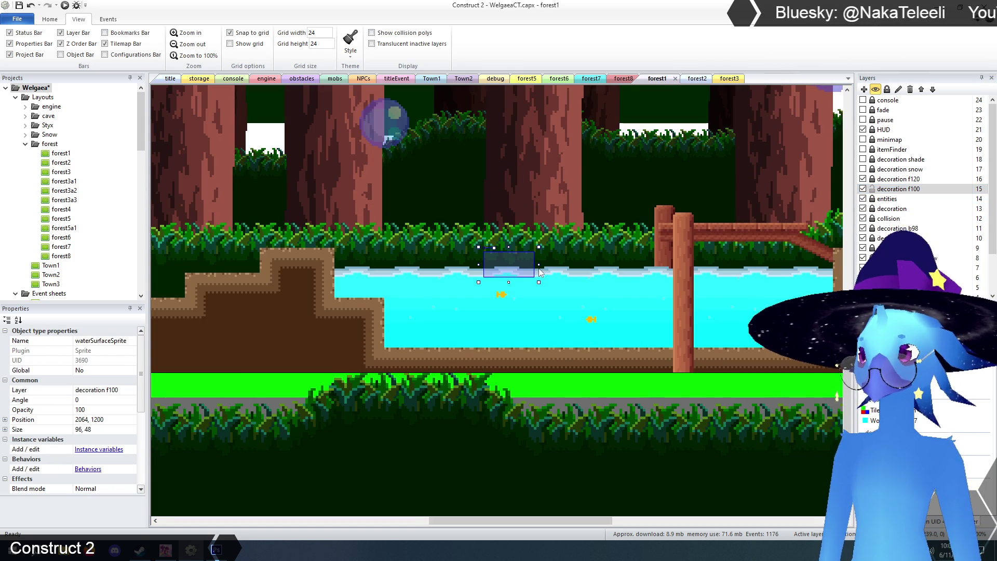
click(696, 79)
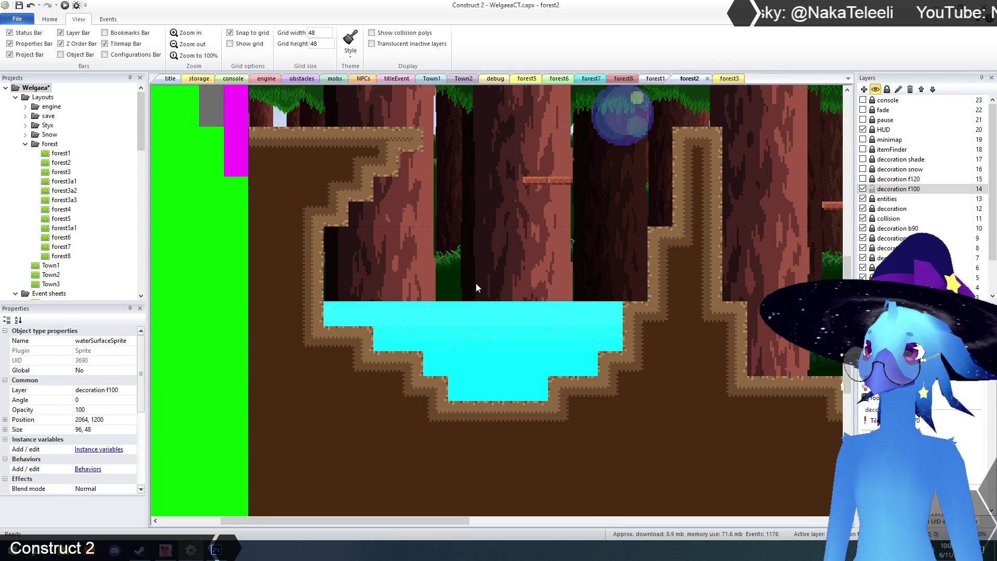
key(ctrl+v)
click(443, 300)
drag(443, 299, 360, 300)
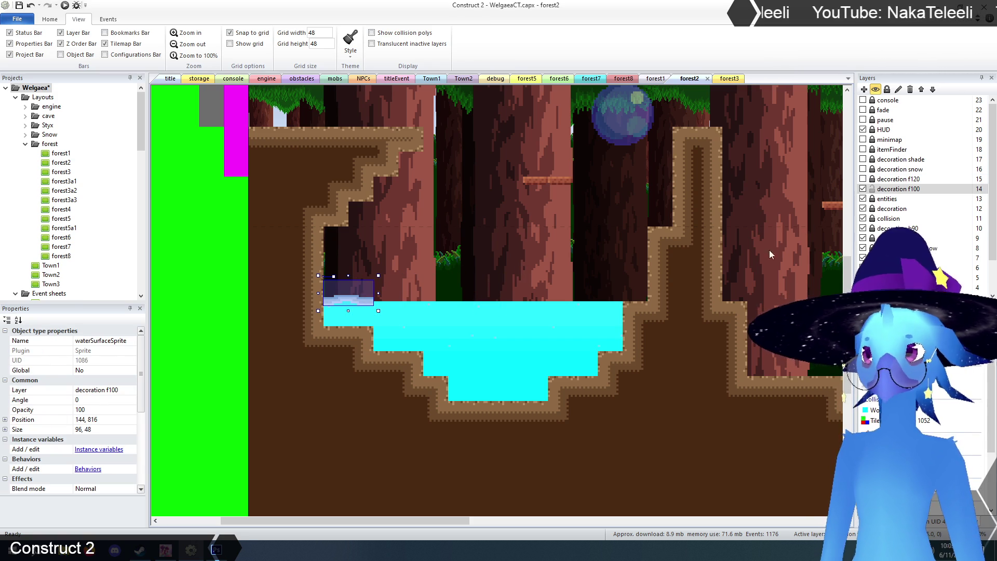
key(ctrl+v)
click(417, 288)
drag(449, 300, 398, 302)
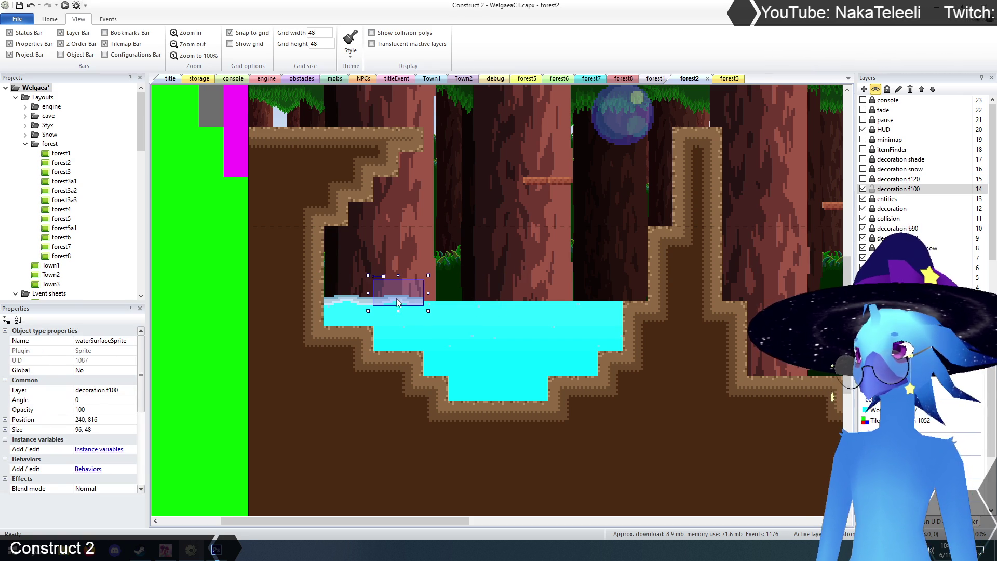
Paste four more surface sprites along the water to the pool's right end
click(461, 301)
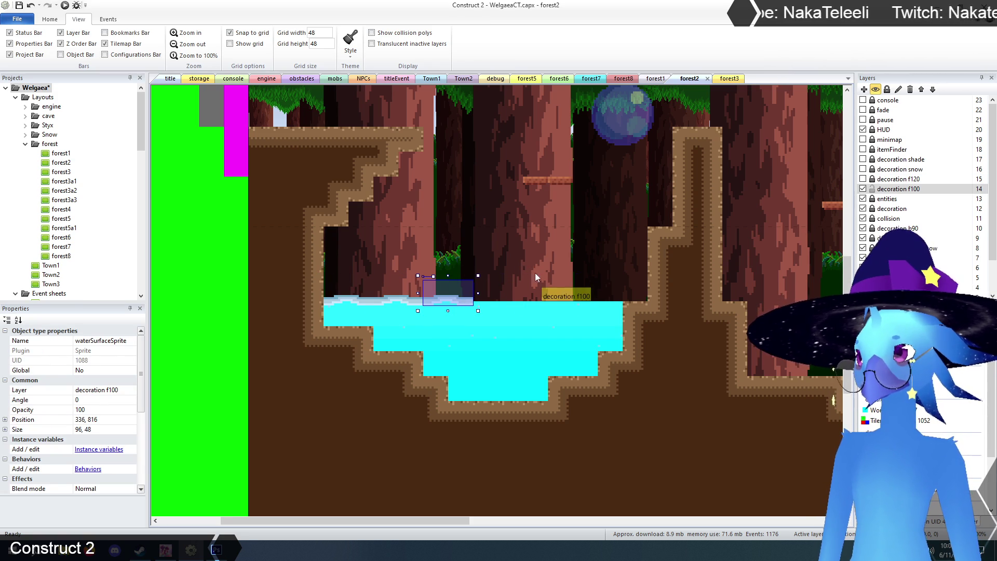
key(ctrl+v)
click(521, 300)
key(ctrl+v)
click(587, 284)
key(ctrl+v)
click(619, 274)
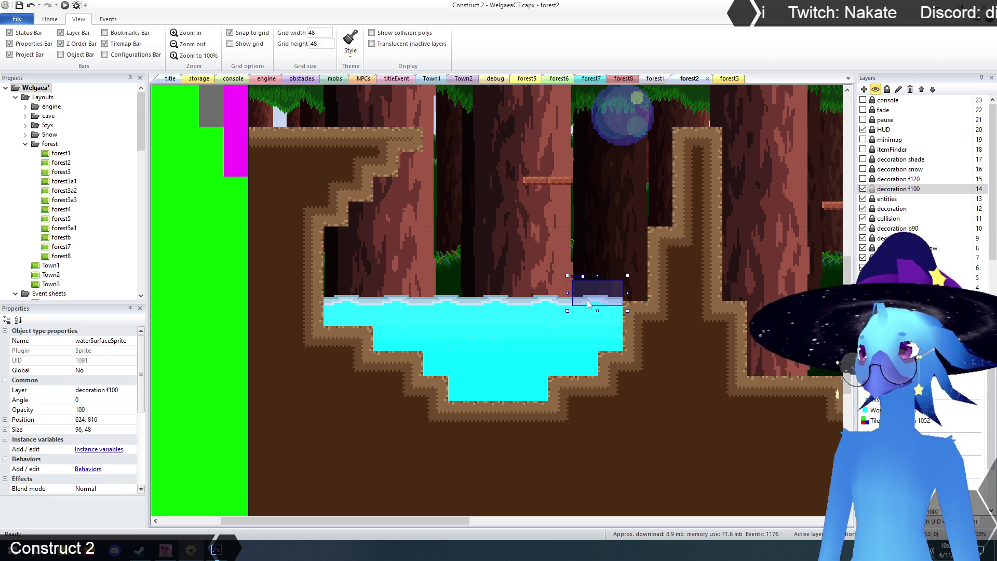
click(209, 316)
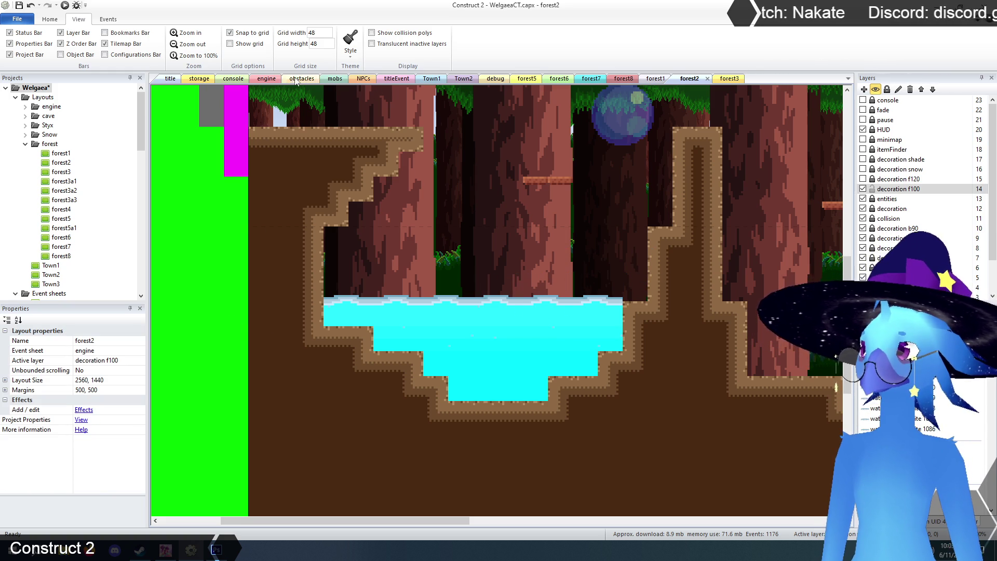
click(176, 79)
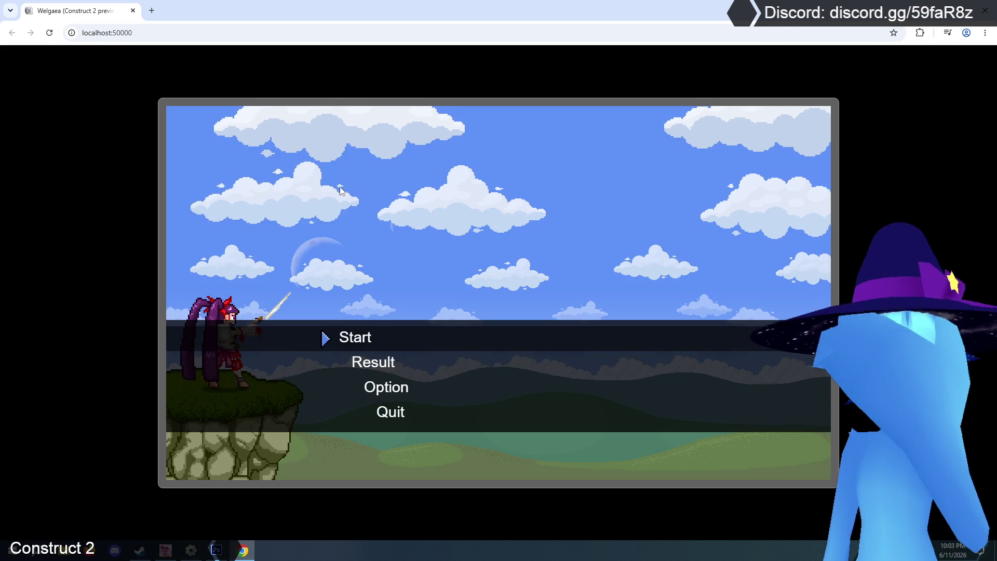
Start the game and run left through the first forest room, jumping and attacking
key(Return)
key(Return)
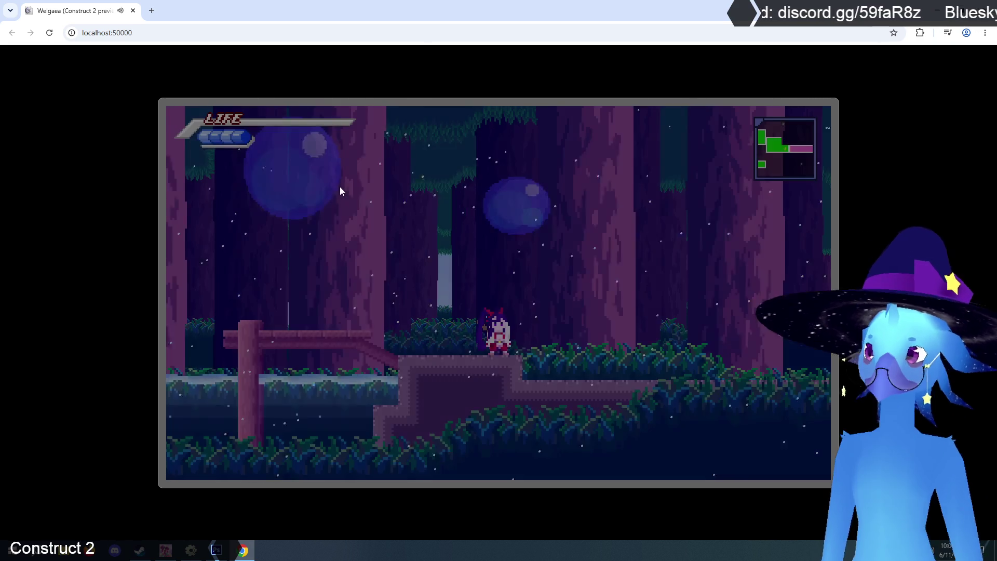
key(Left)
key(z)
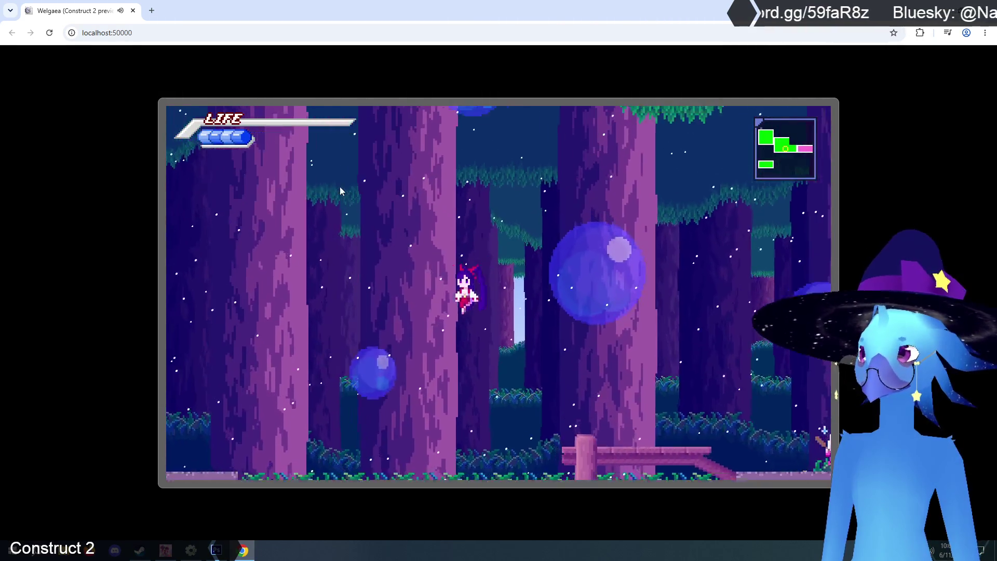
key(x)
key(Left)
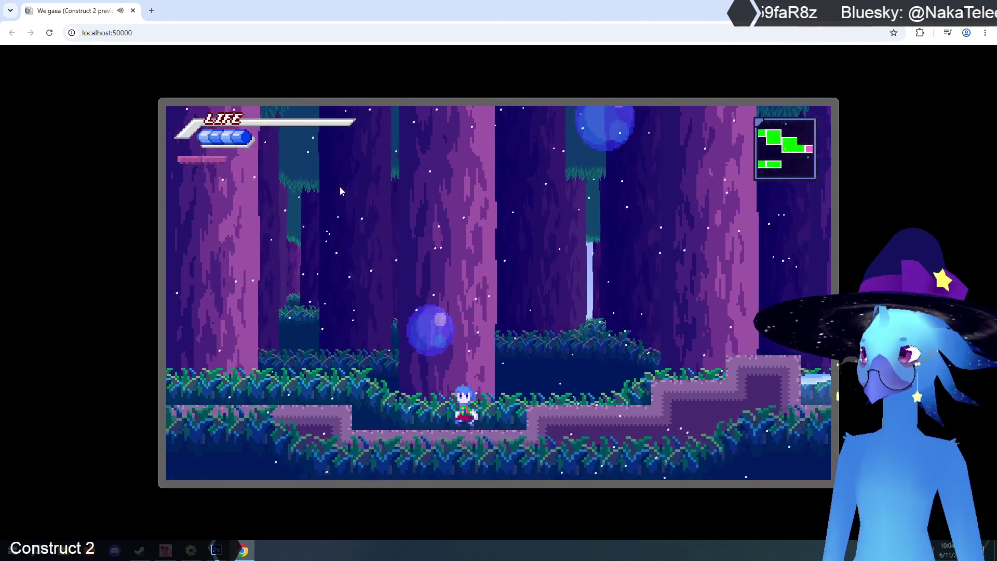
key(z)
key(Left)
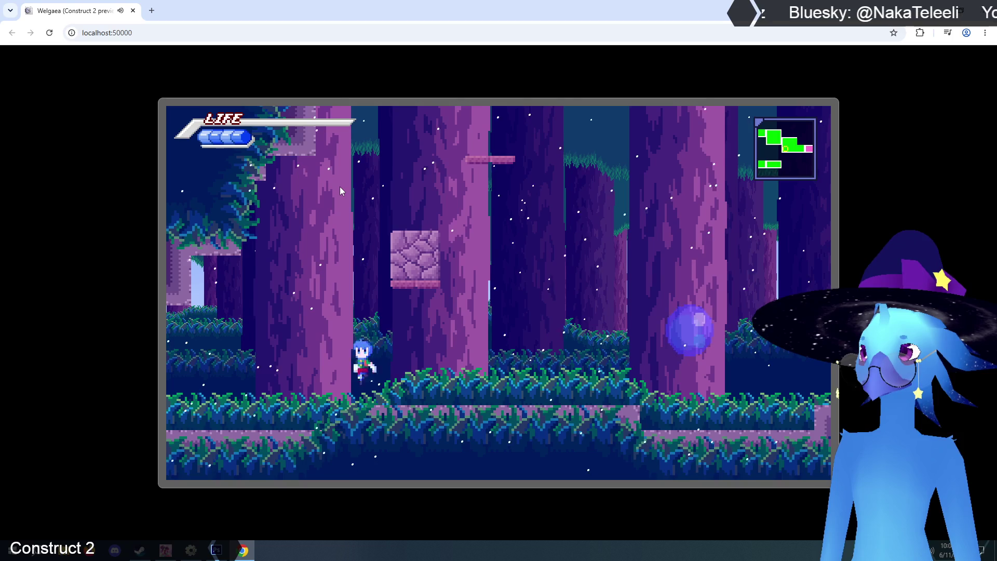
key(z)
key(x)
Climb the forest shaft and stepped ledges up into the higher forest
key(Right)
key(z)
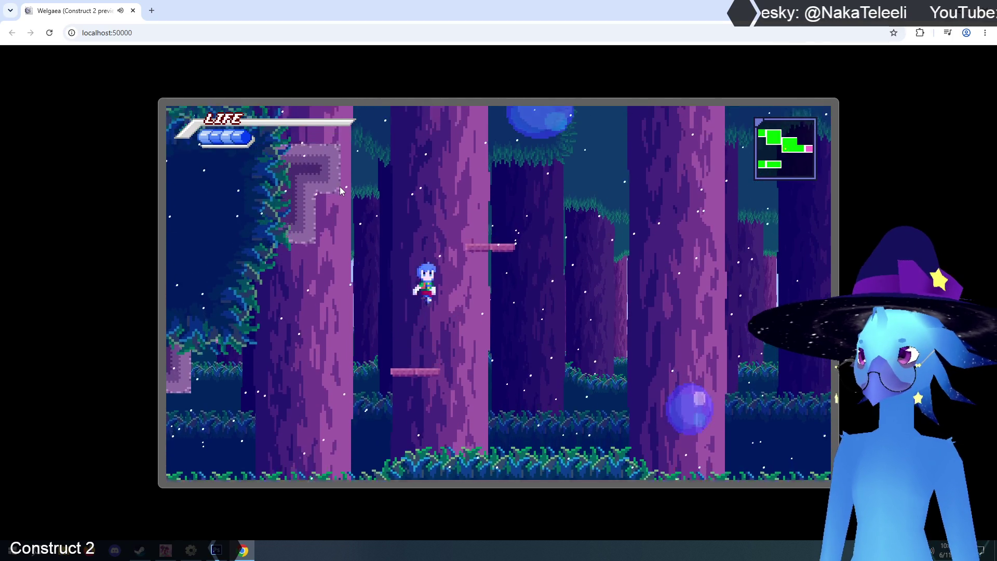
key(Left)
key(x)
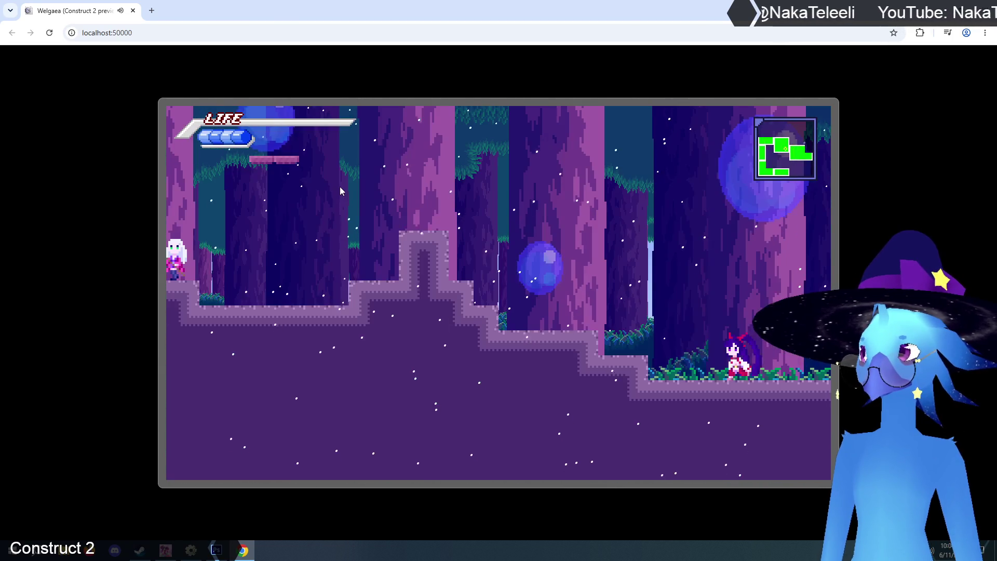
key(Left)
key(z)
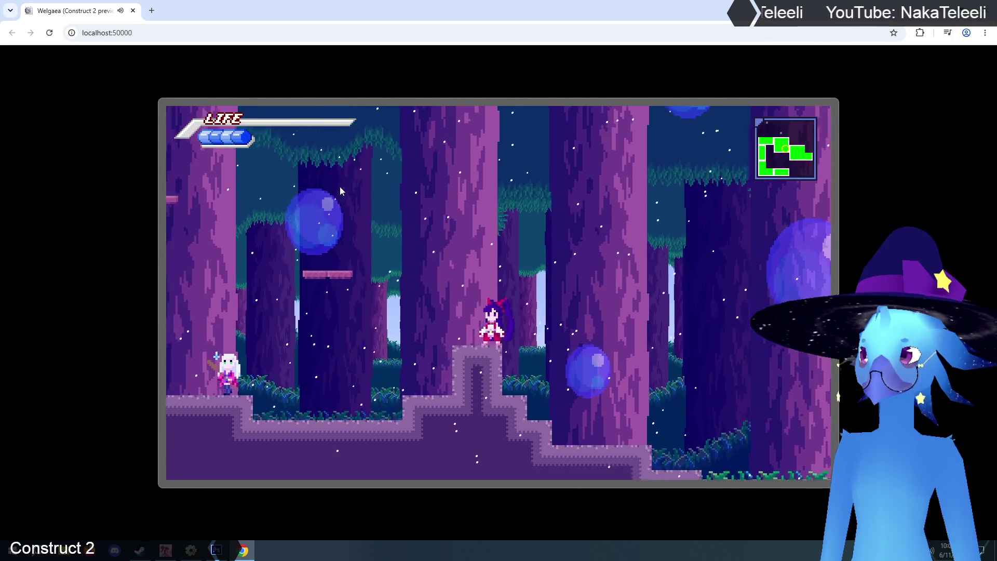
key(z)
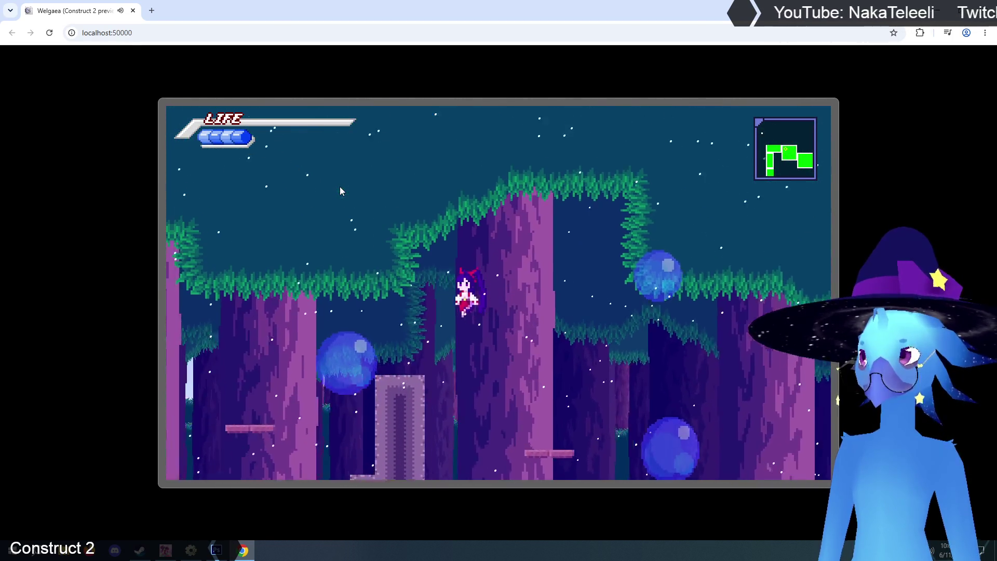
key(Right)
key(z)
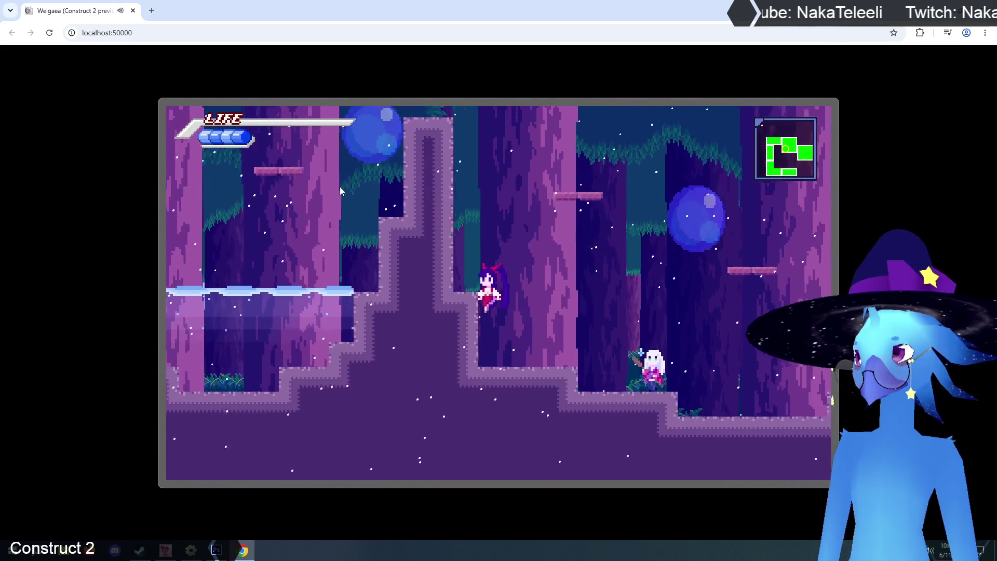
key(z)
key(Left)
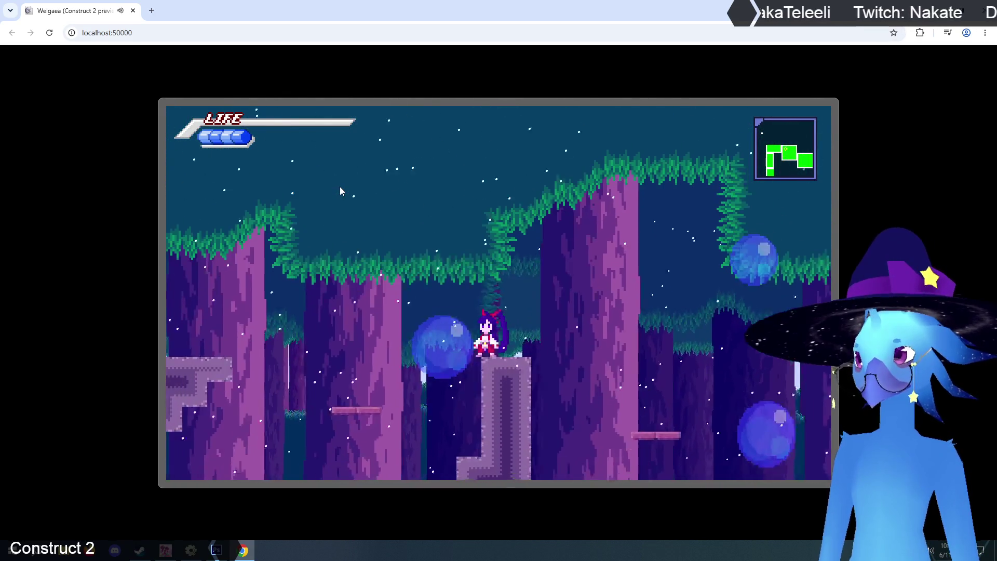
Drop into the water area, swim right and land beside the new pool
key(Left)
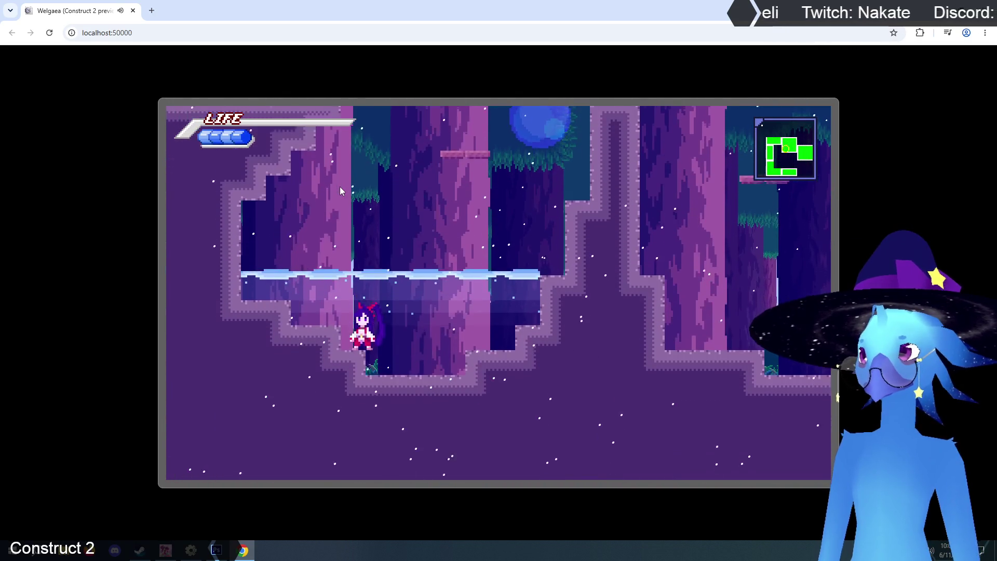
key(Right)
key(z)
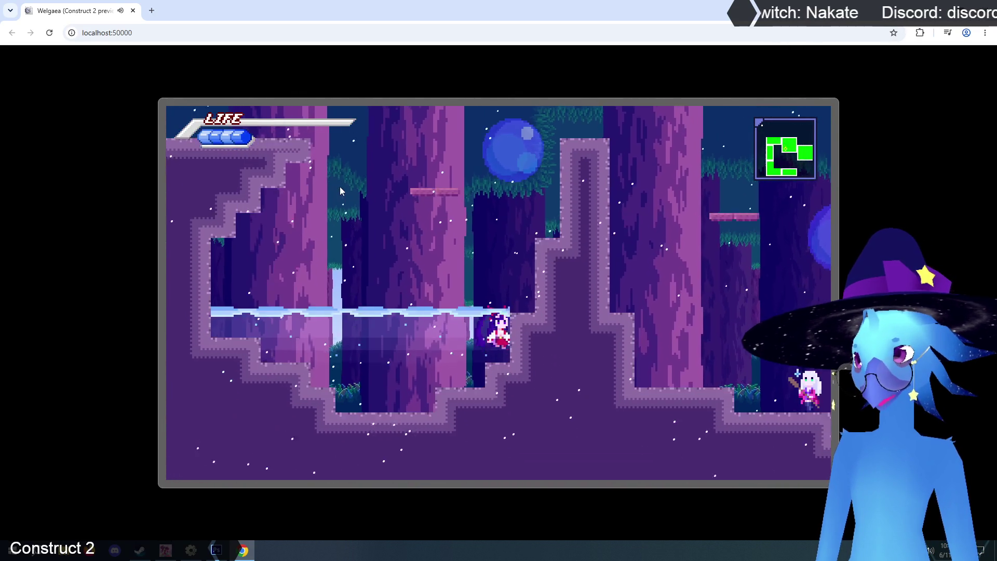
key(z)
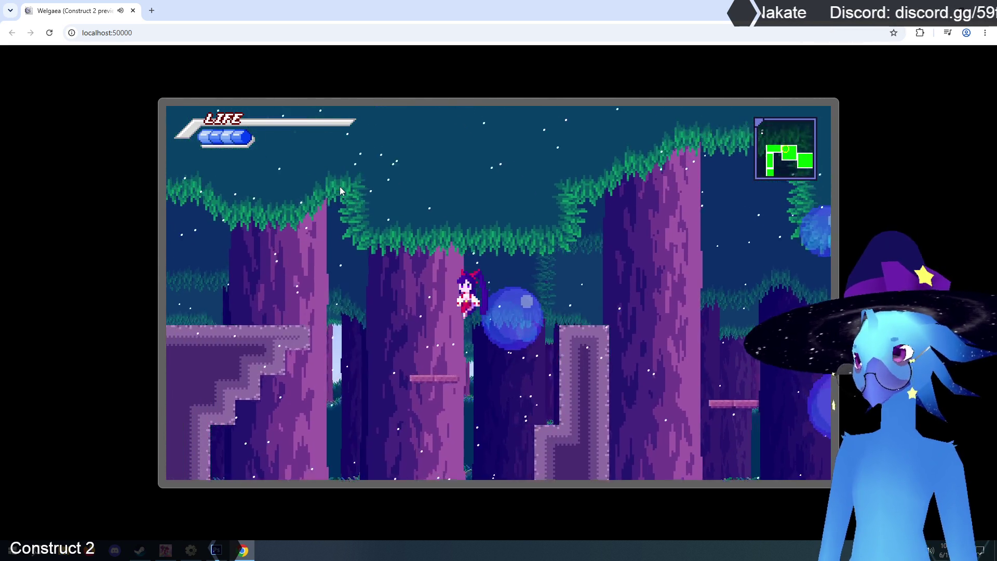
key(Right)
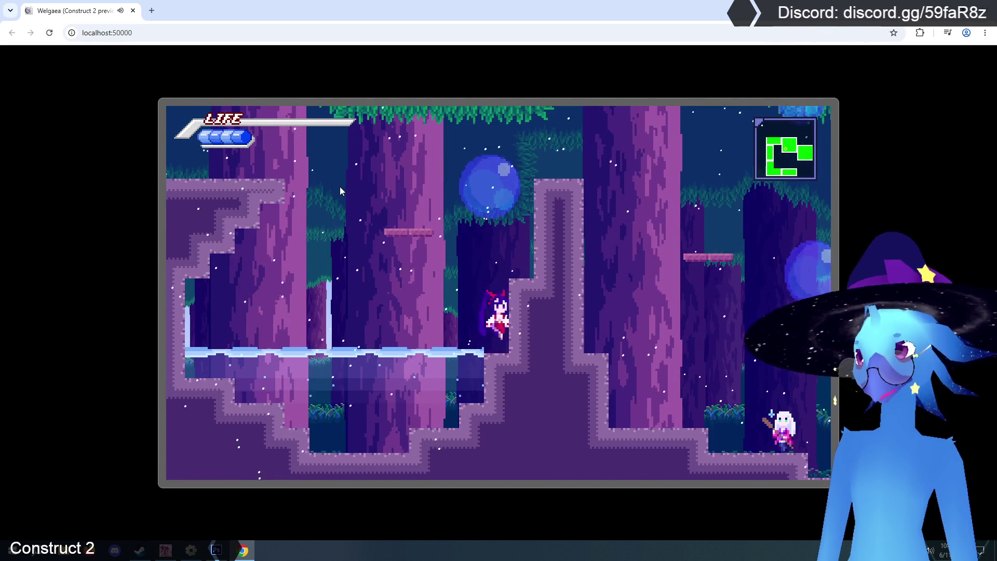
key(z)
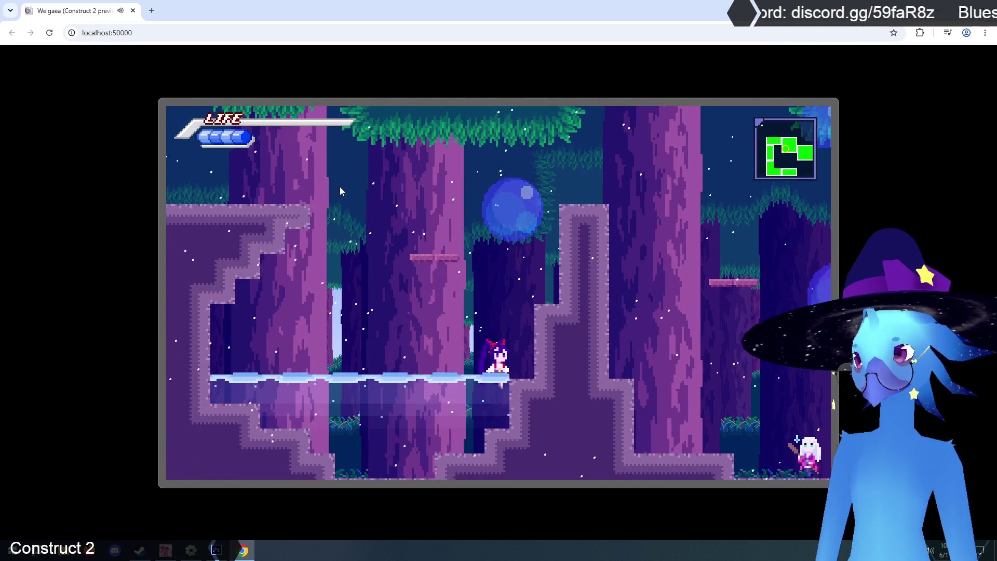
key(z)
Swim left and right across the pool, climb to the pink ledge, and close the preview
key(Left)
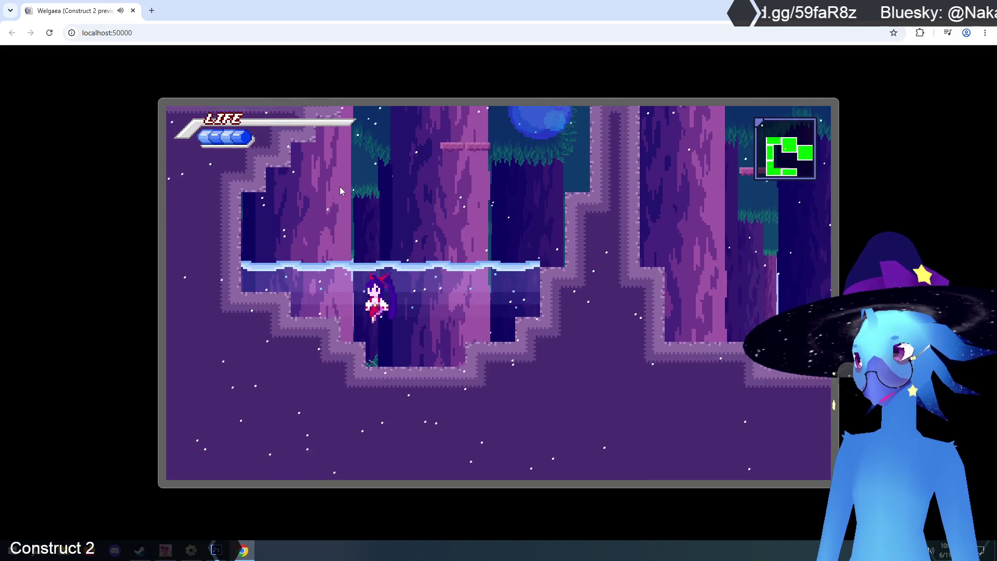
key(z)
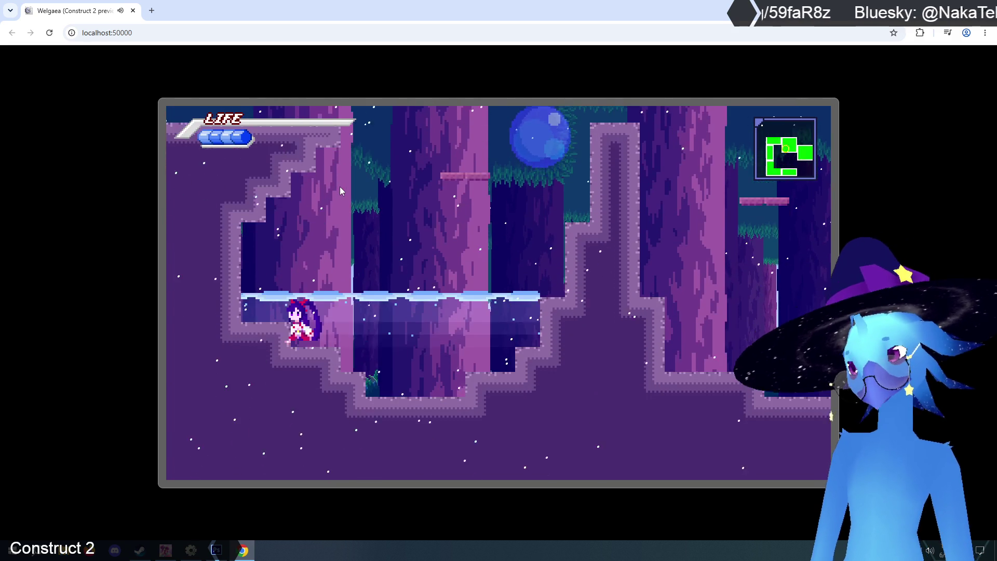
key(Right)
key(z)
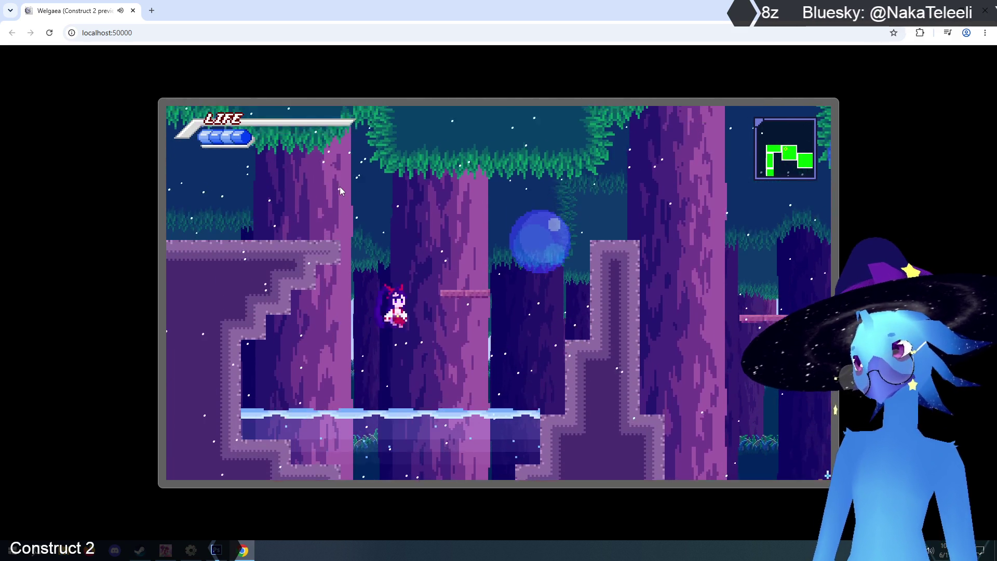
key(Right)
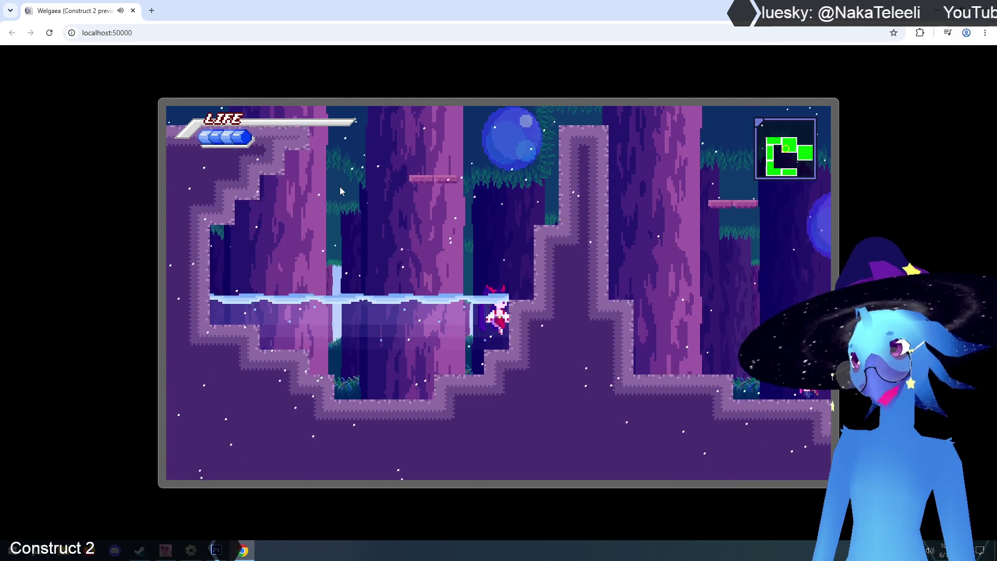
key(z)
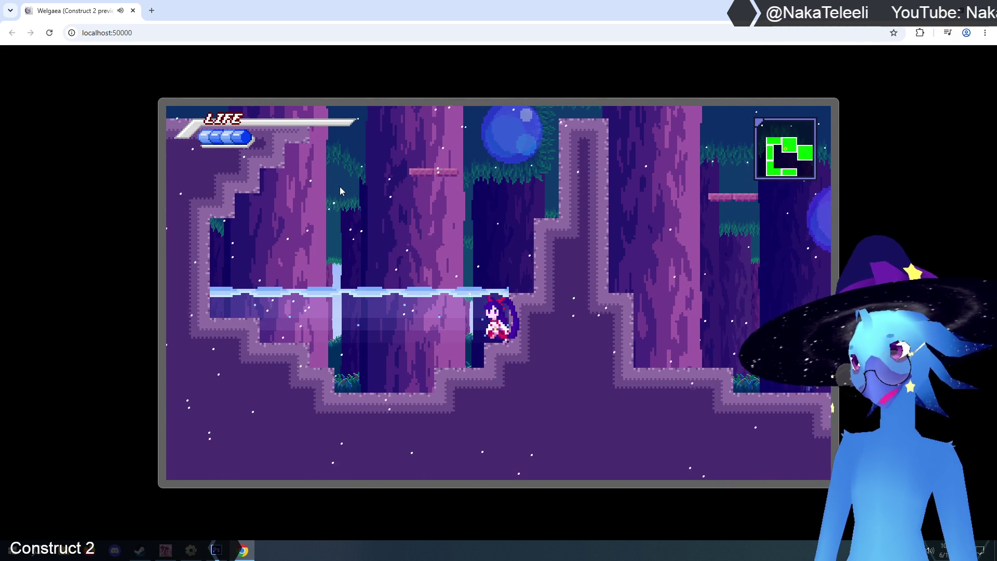
key(z)
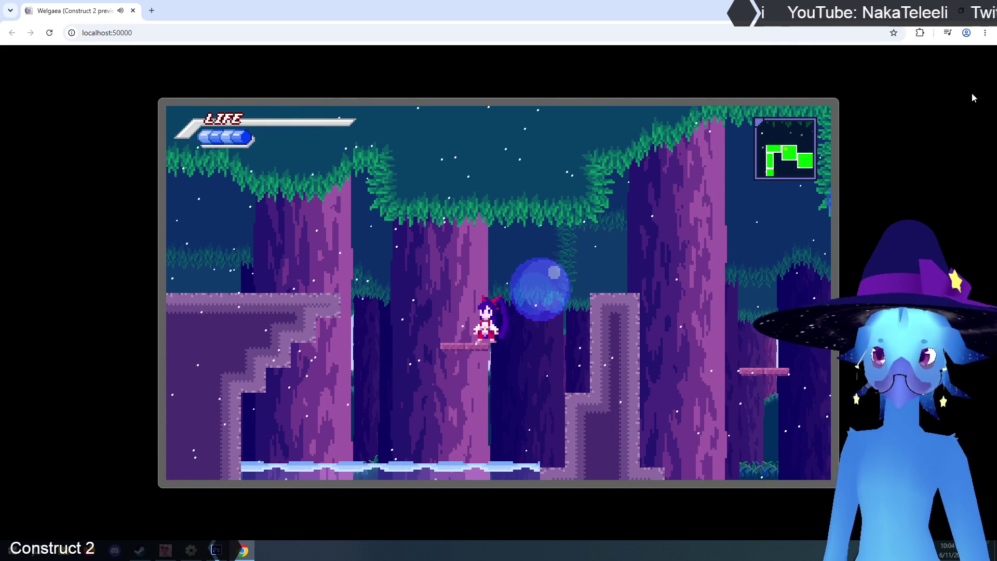
key(ctrl+w)
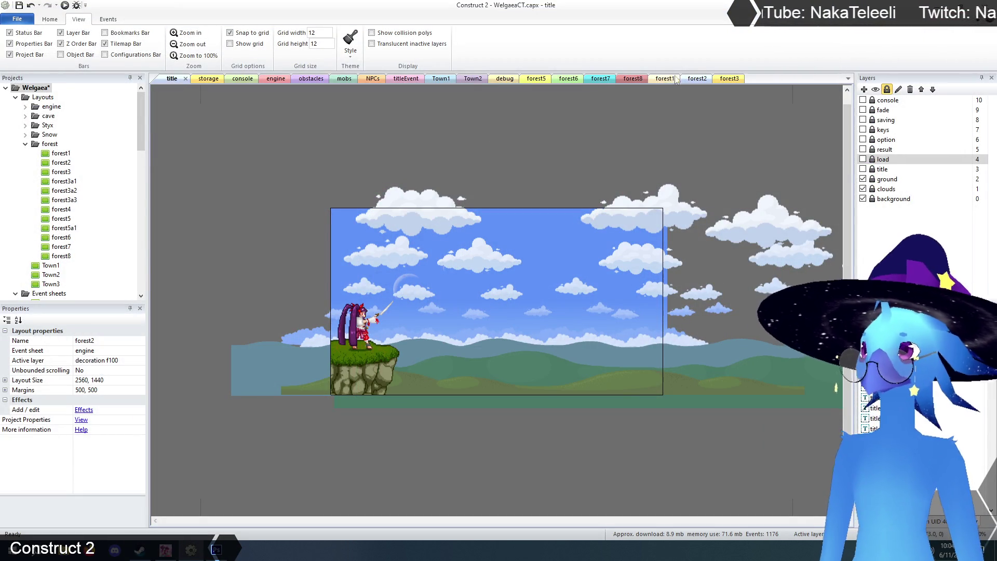
In forest2, toggle decoration and collision layer visibility, leaving decoration hidden
click(690, 79)
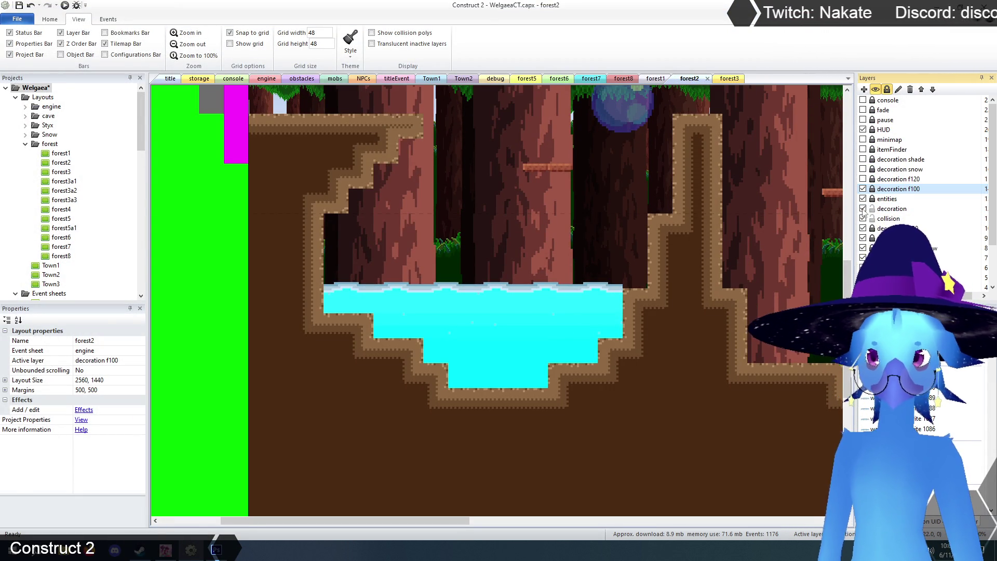
click(864, 209)
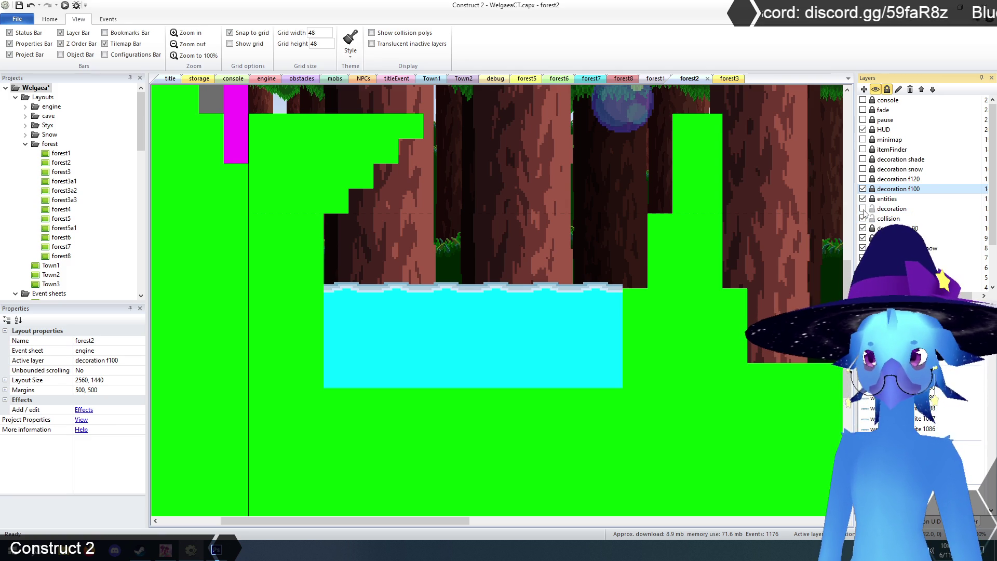
click(863, 209)
click(863, 209)
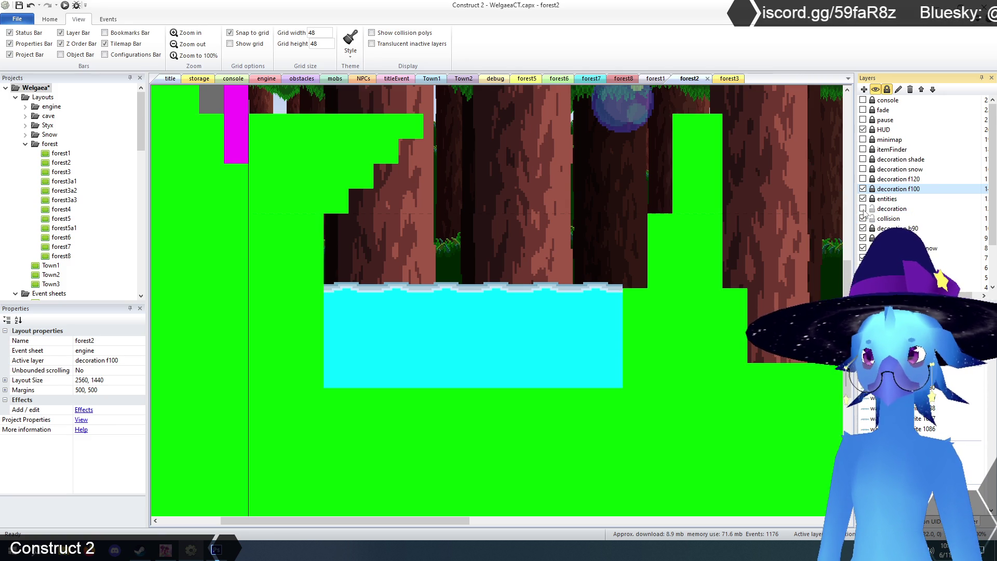
click(863, 218)
click(863, 219)
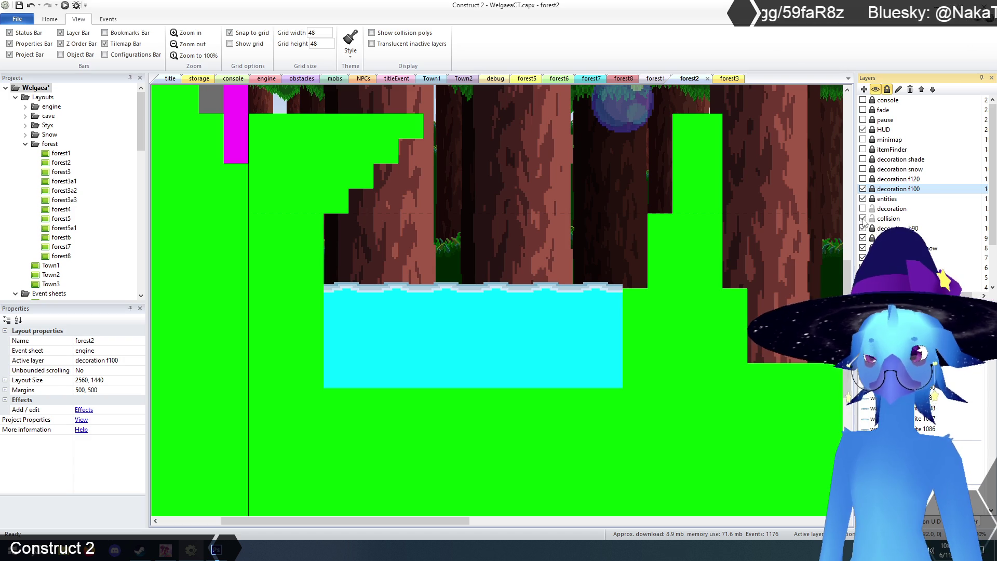
Delete the rectangular WorldWater sprite and select the collision tilemap
click(885, 218)
click(445, 354)
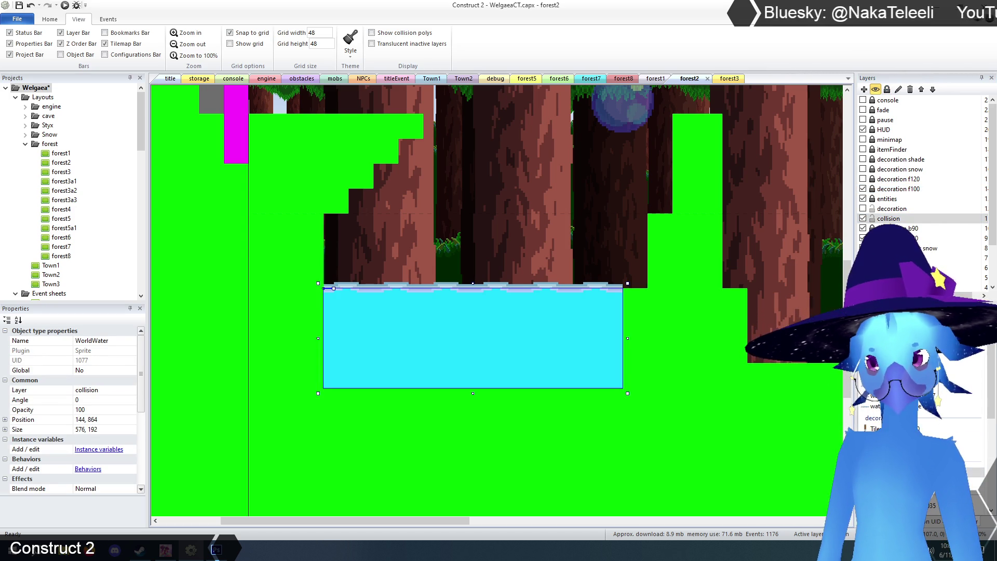
key(Delete)
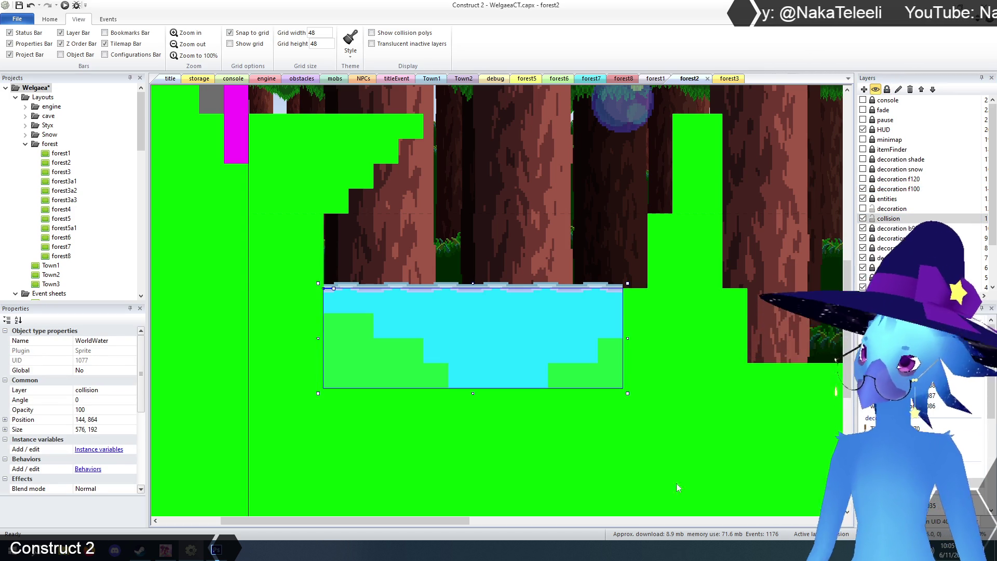
click(559, 456)
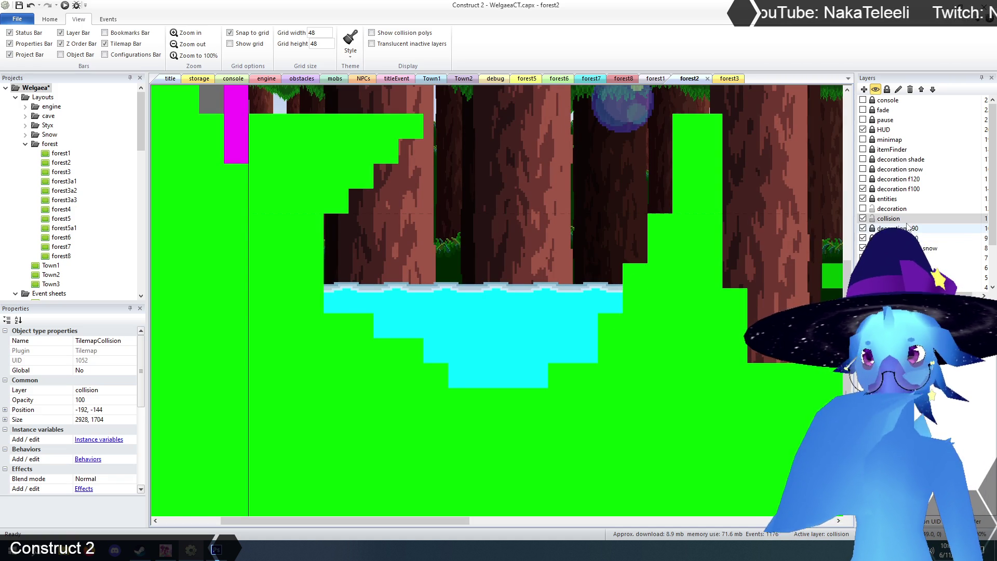
On the re-shown decoration layer, paint TilemapCave dirt over the green squares by the pool
click(863, 209)
click(891, 209)
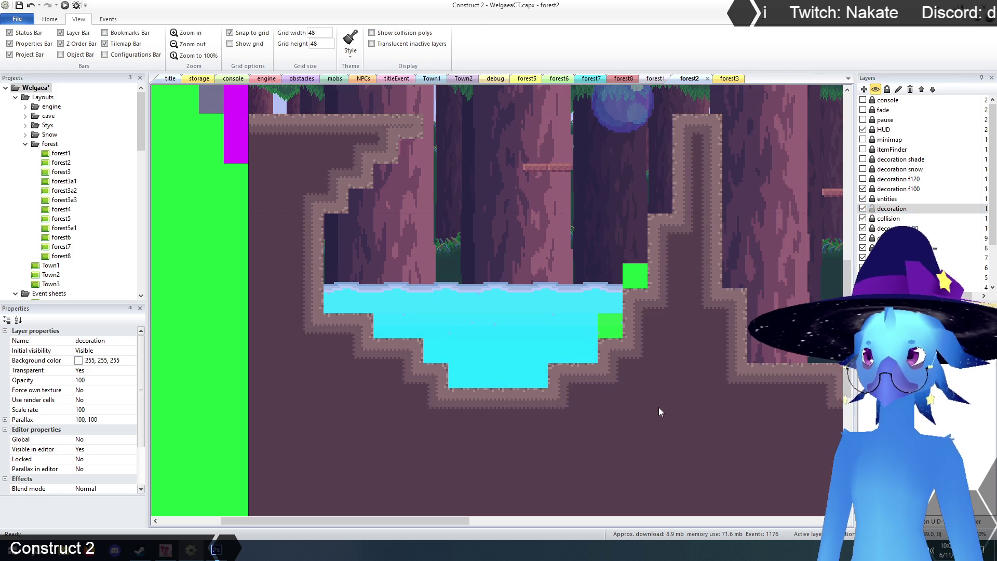
click(658, 407)
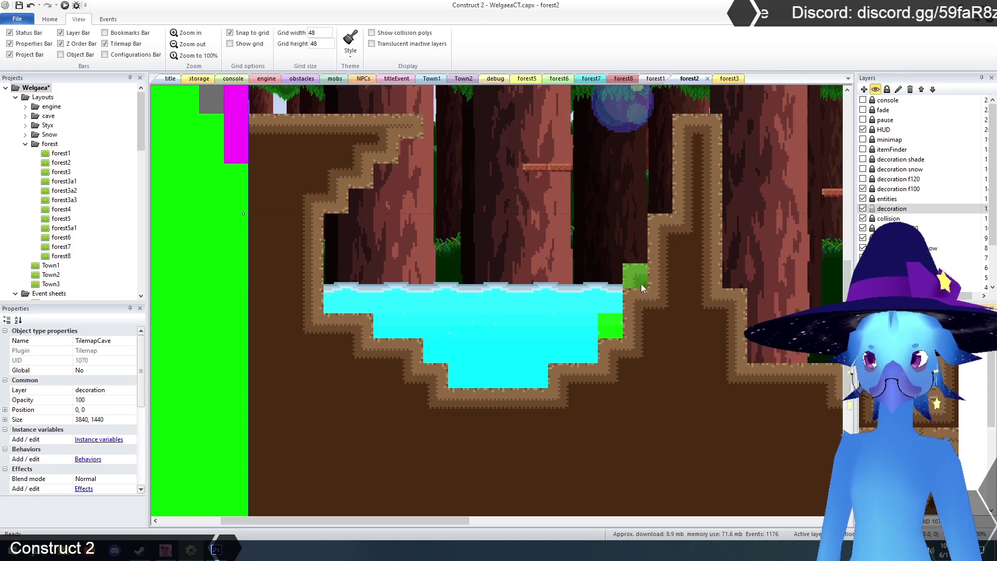
click(633, 275)
click(613, 325)
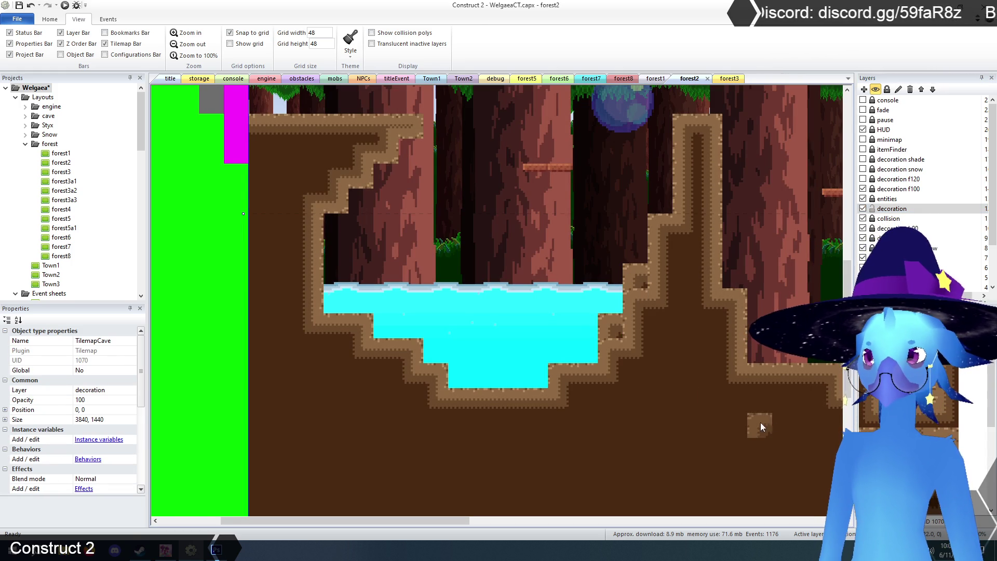
click(616, 354)
click(677, 288)
Replace lighter tiles with plain dirt along the pool's right wall, keeping the edge strip tile
click(677, 287)
click(635, 298)
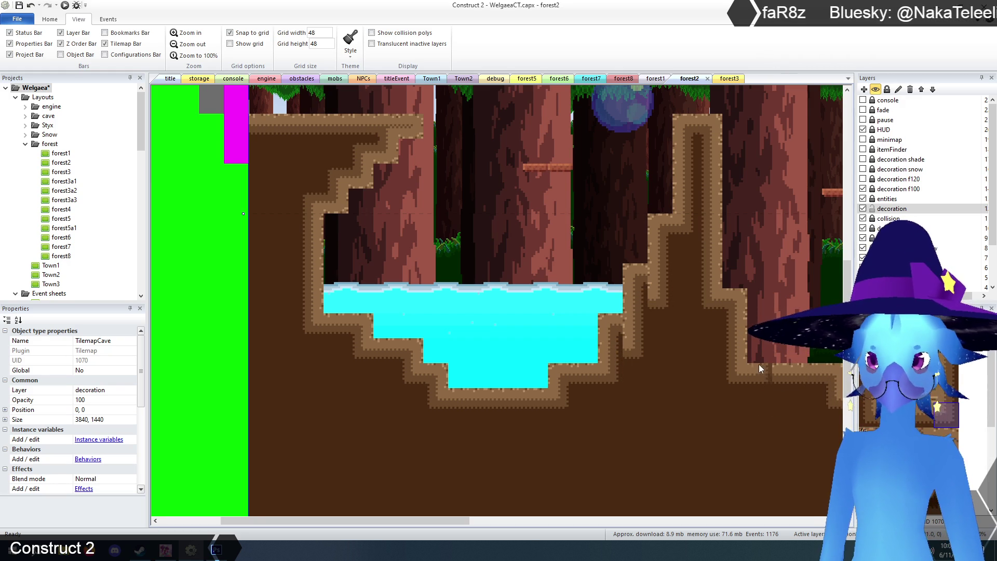
click(639, 339)
click(665, 300)
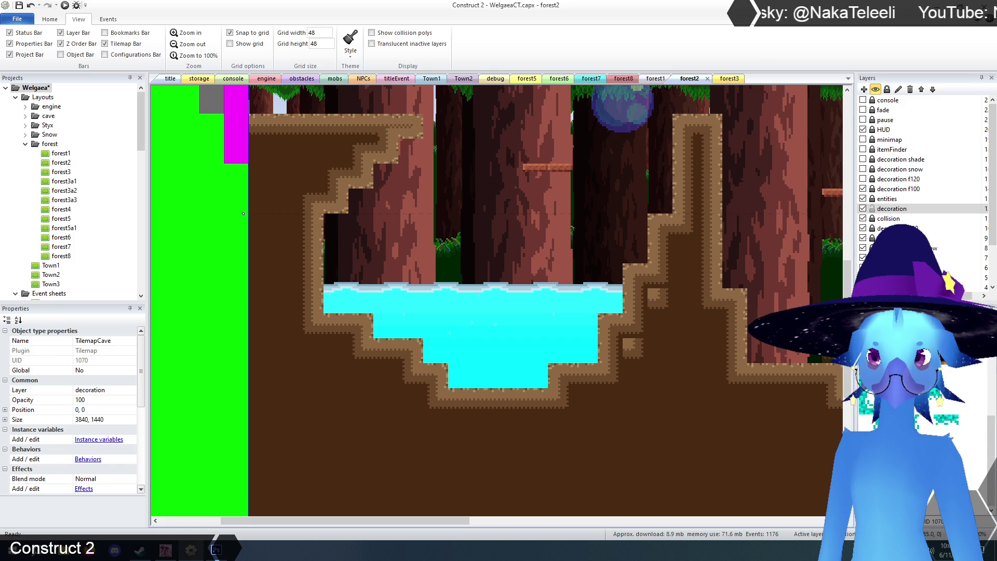
click(667, 304)
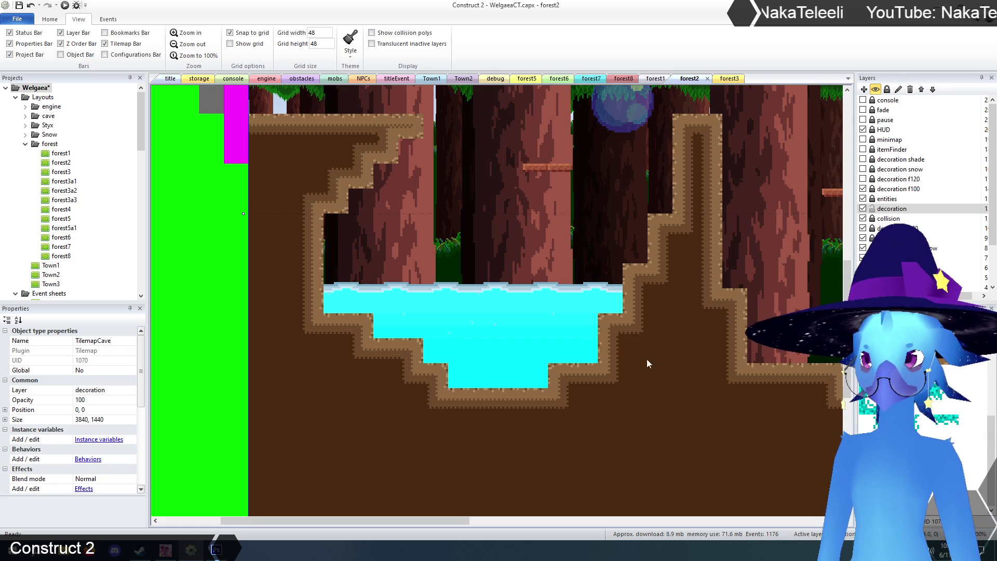
Zoom out to view the whole forest2 level with its framed pool
click(196, 47)
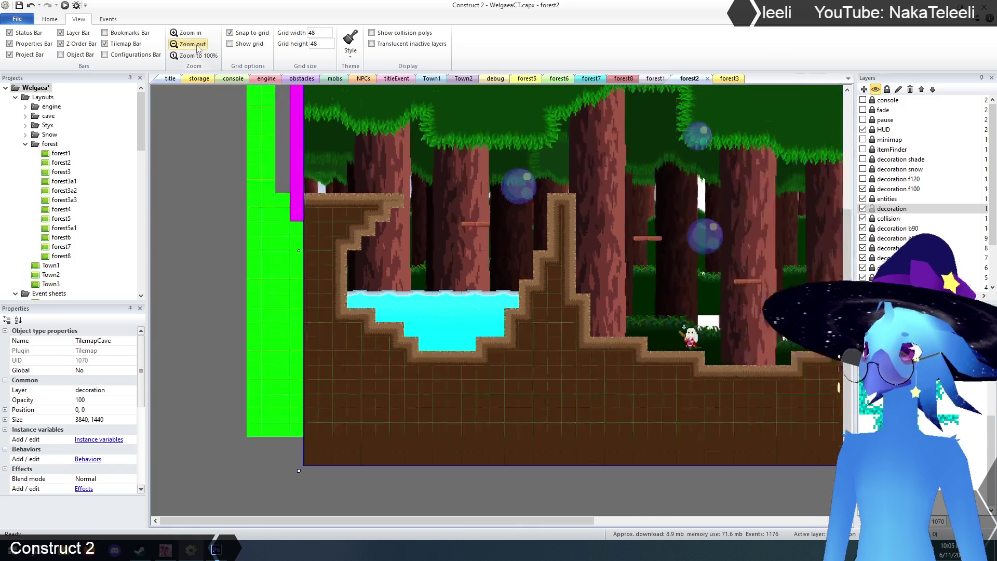
click(197, 47)
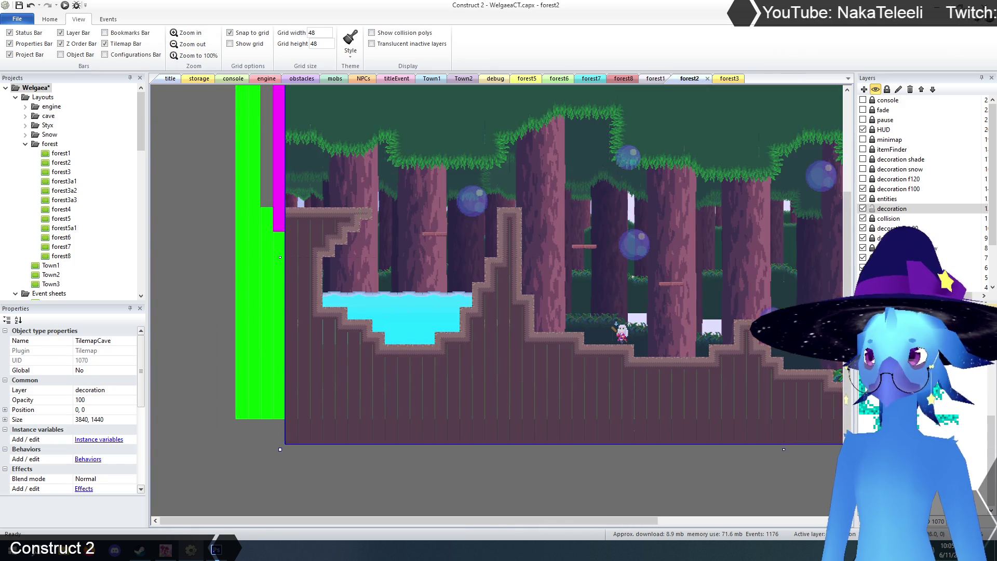
click(497, 510)
scroll(261, 422, up, 3)
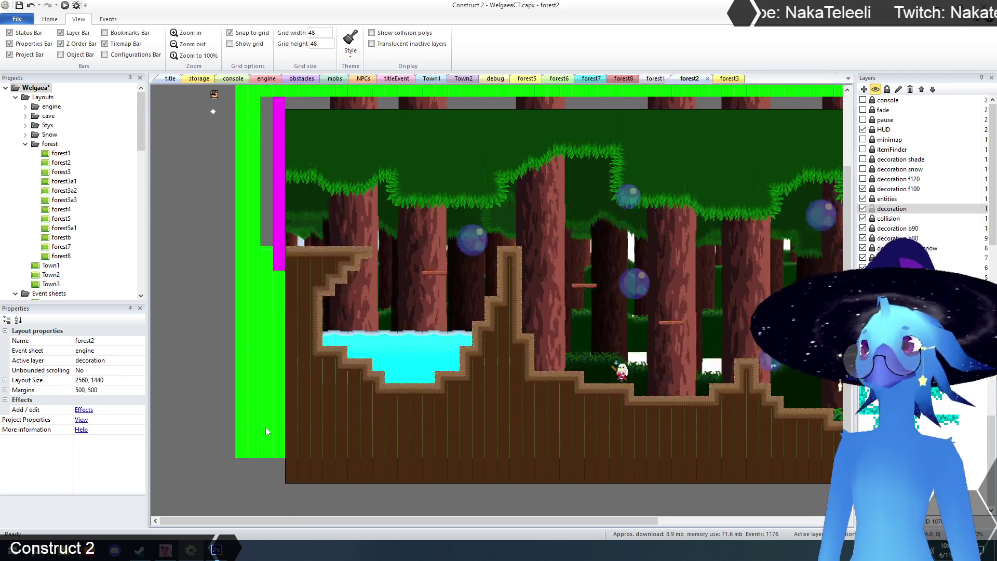
mouse_move(302, 522)
mouse_down()
mouse_move(498, 525)
mouse_move(399, 524)
mouse_up()
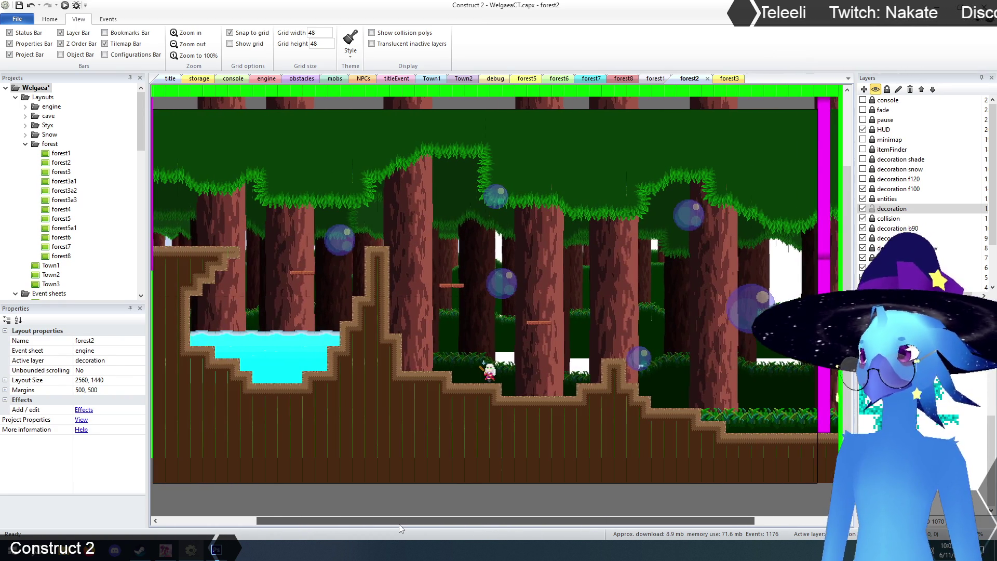
click(166, 78)
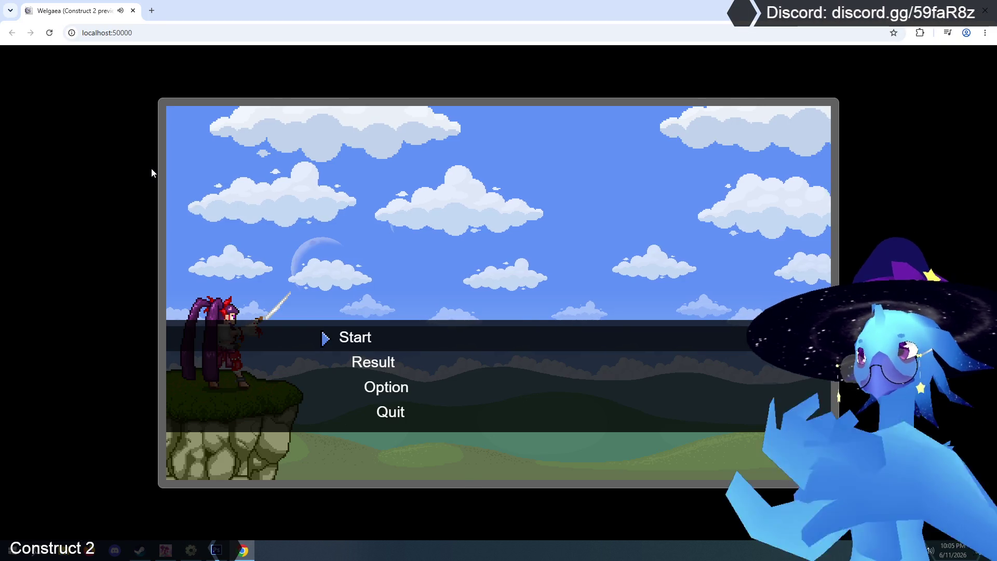
Start from Save 1 and run right through the forest rooms toward the stepped pool
key(Return)
key(Return)
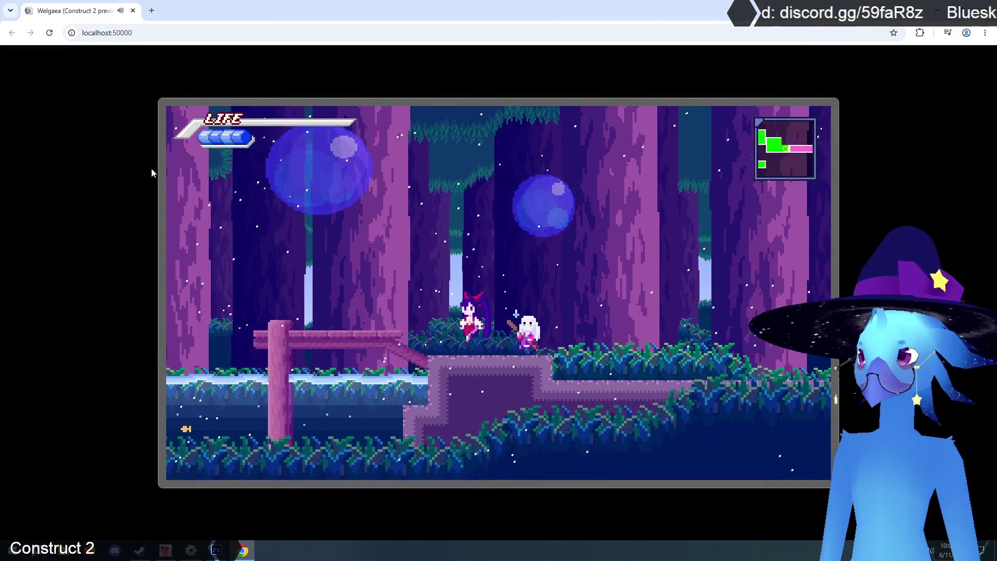
key(Right)
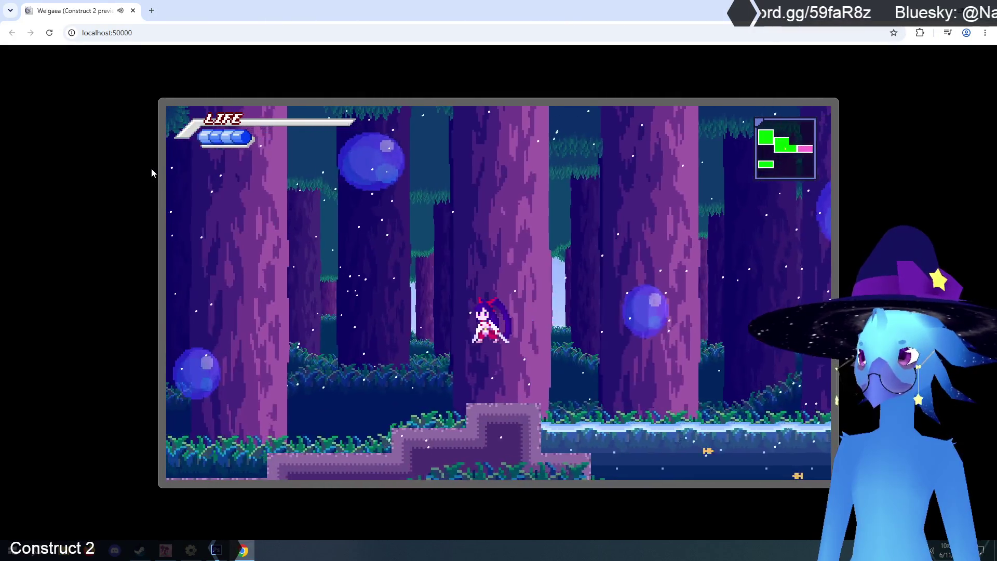
key(Right)
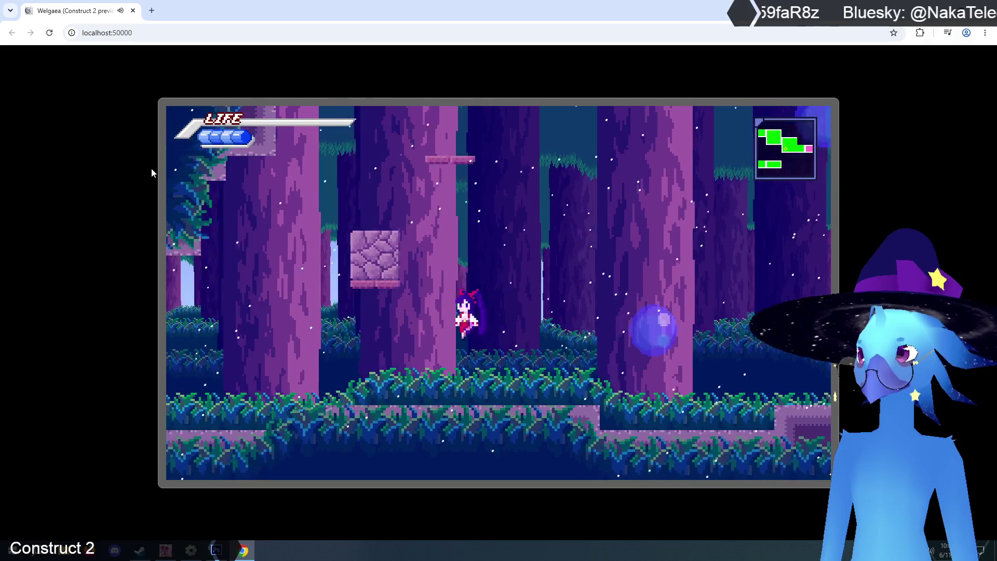
key(Left)
key(x)
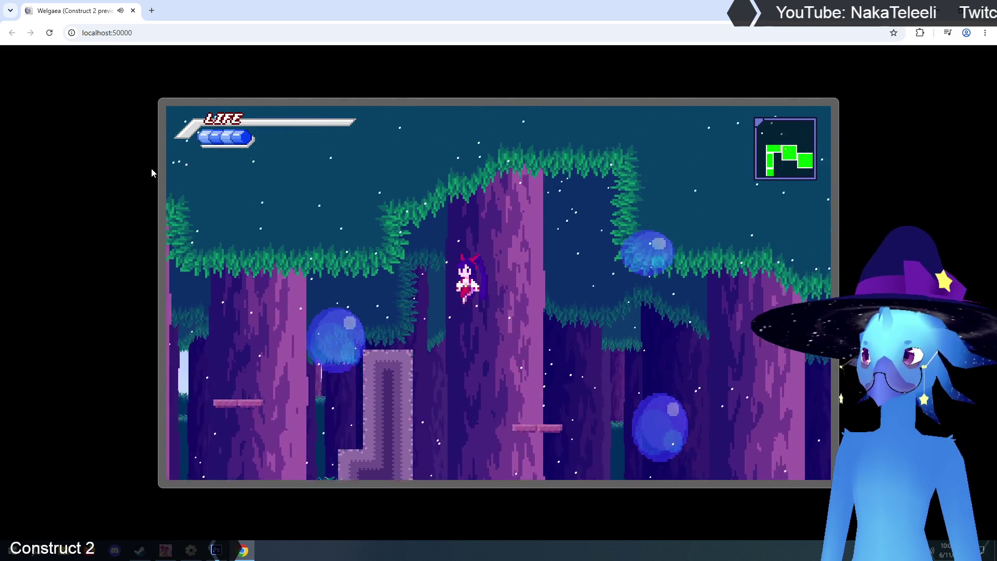
key(Right)
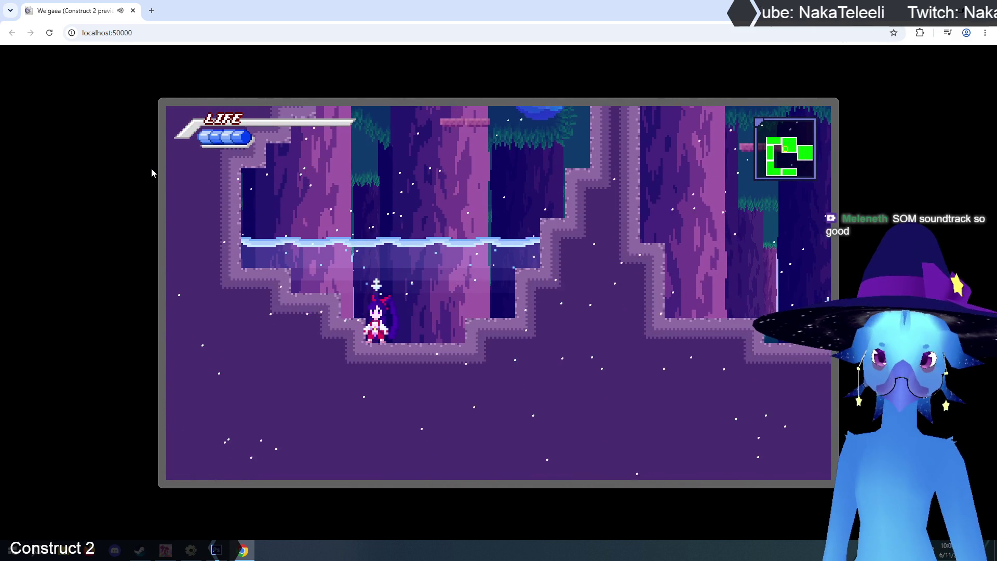
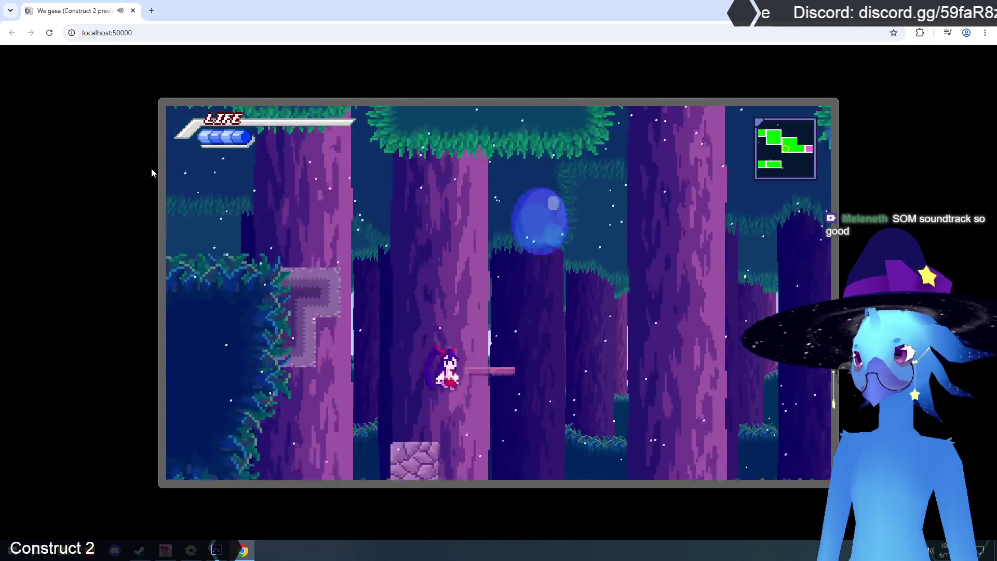
Run right across the night forest ledges, switching to the blue-haired character
key(Right)
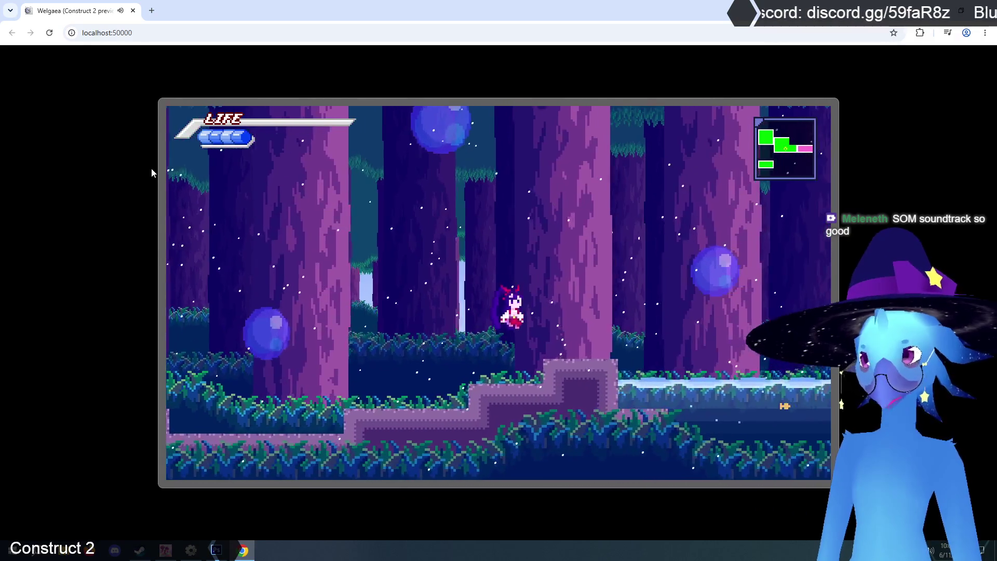
key(c)
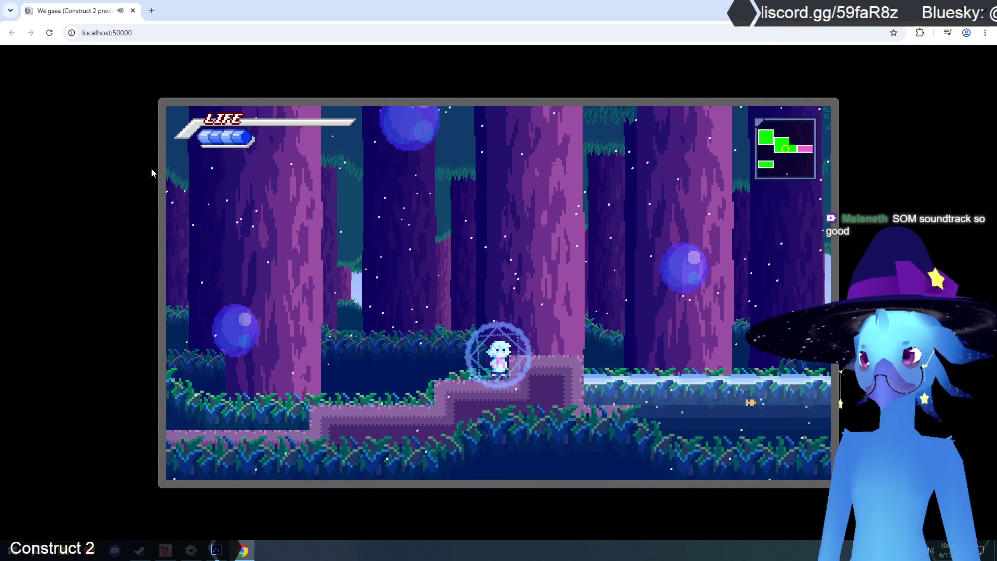
key(Right)
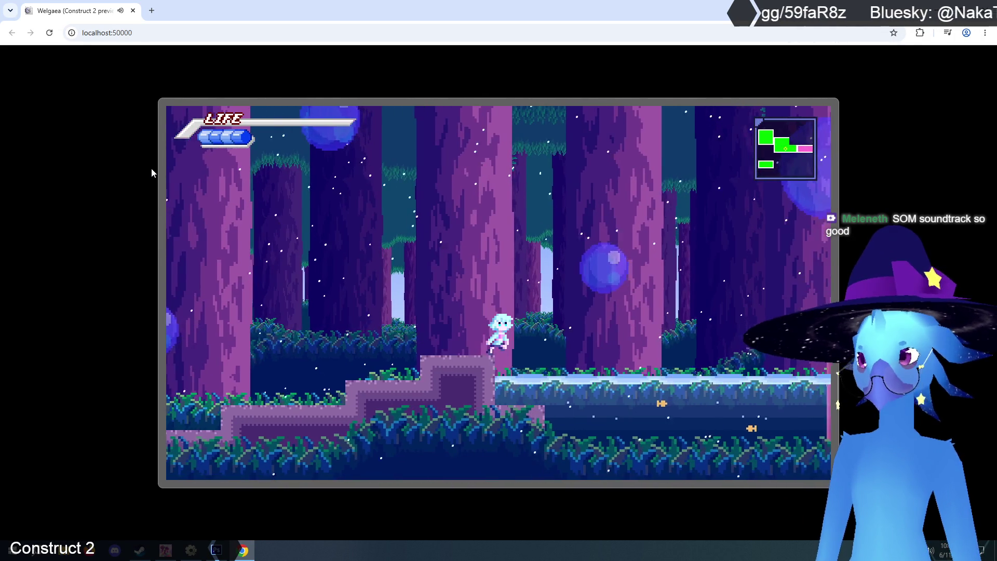
key(Right)
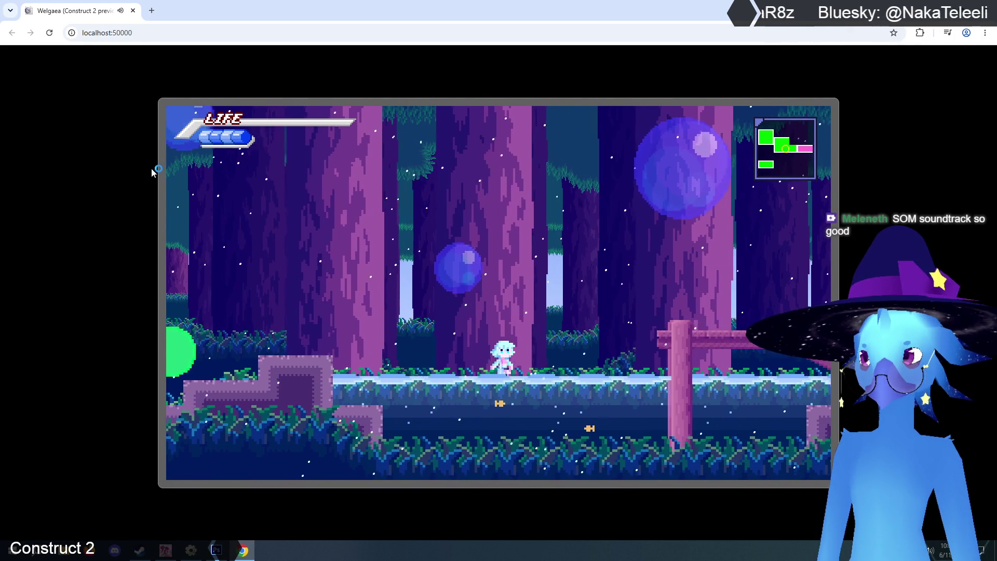
key(Right)
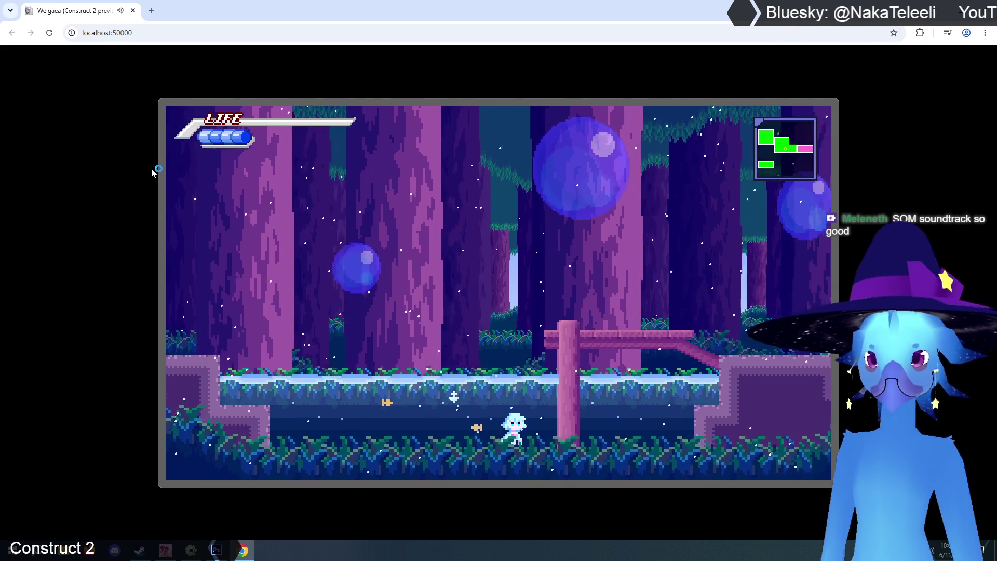
key(Right)
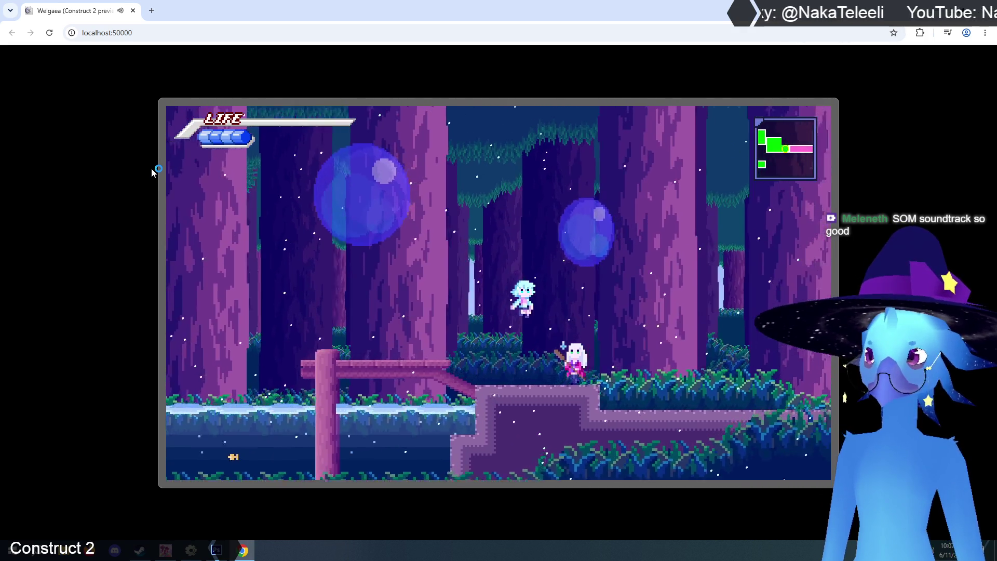
Run through the daytime forest past the temple and rock portal, then close the preview
key(Right)
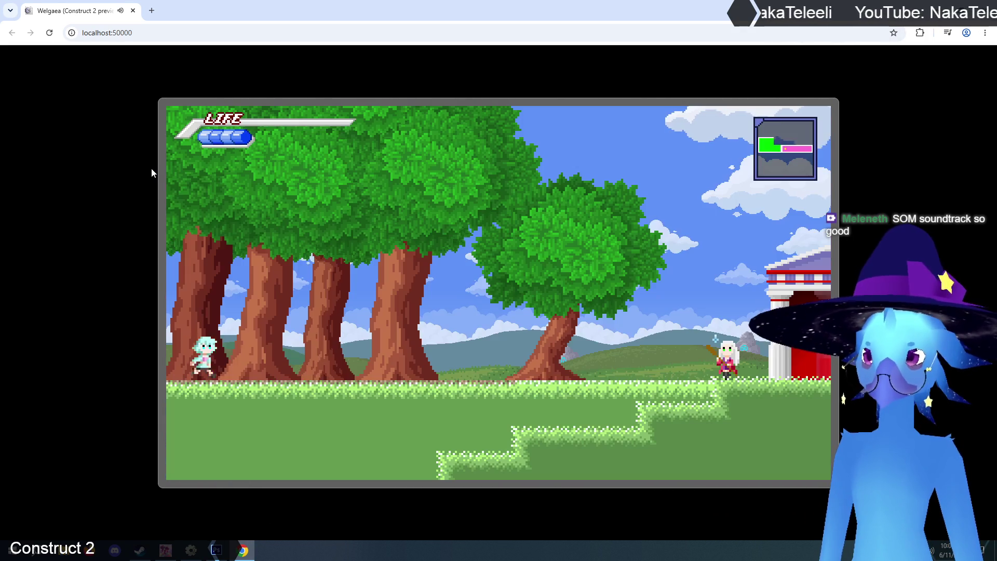
key(Right)
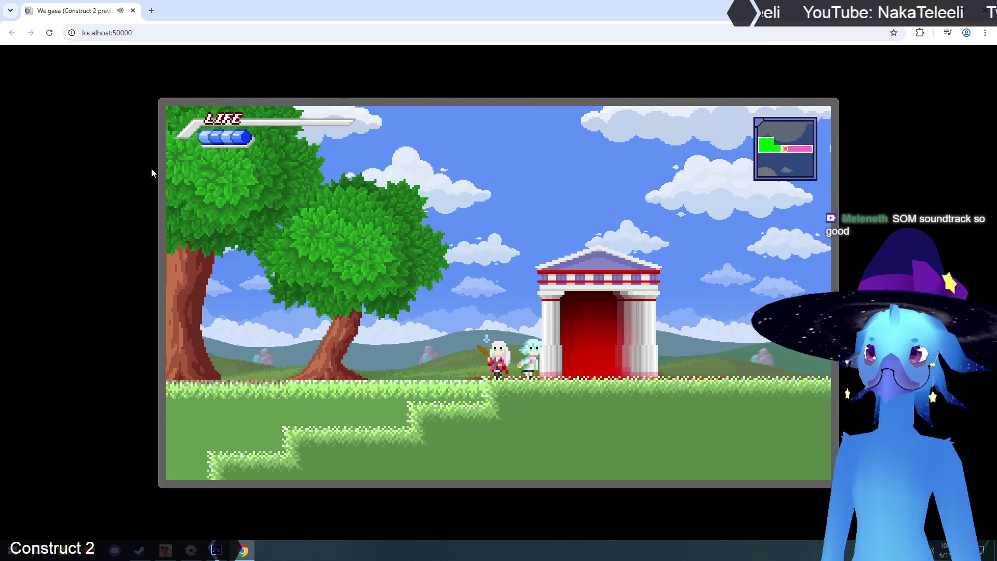
key(Right)
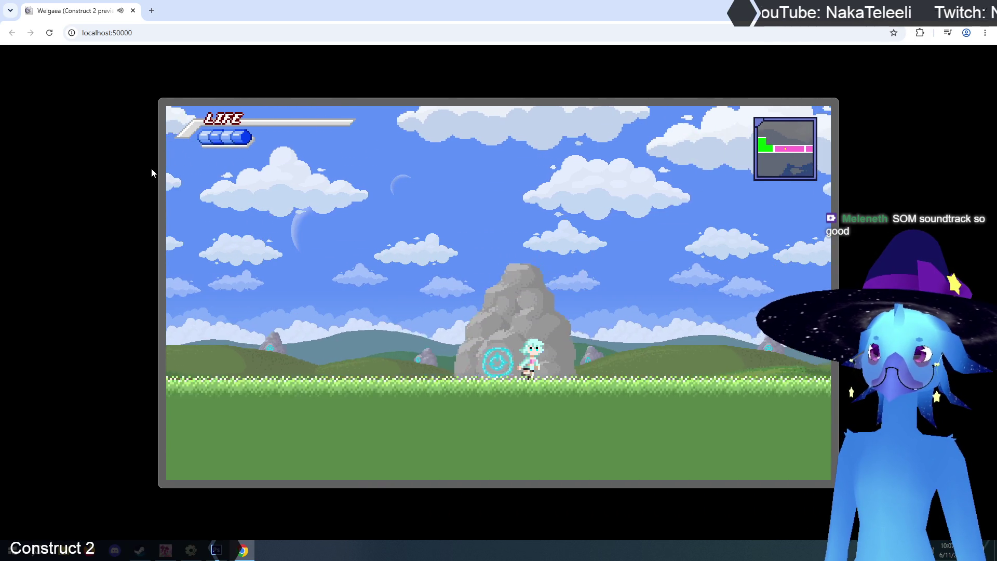
key(Right)
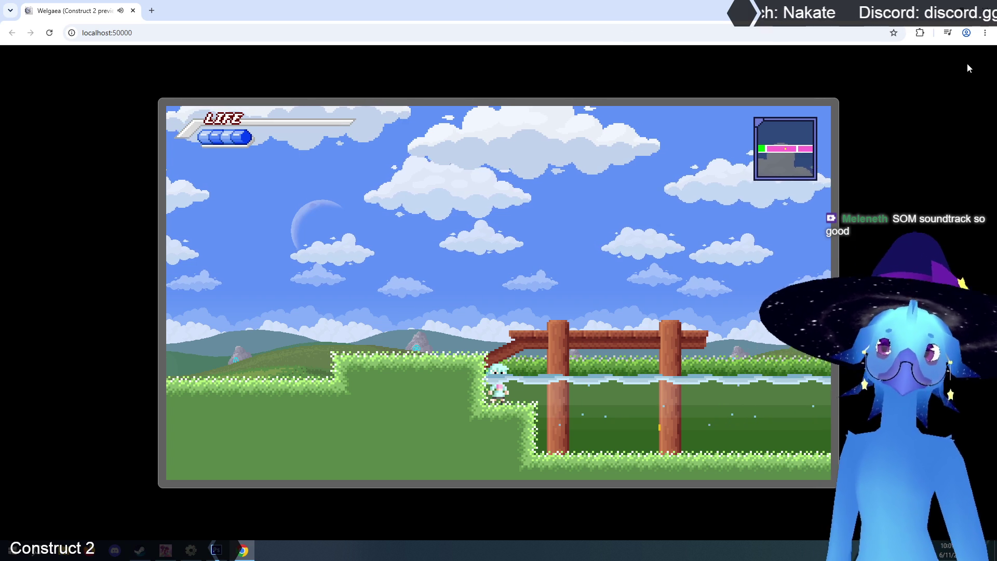
key(ctrl+w)
Open the Town1 layout and zoom in on the fence-and-water scene
click(227, 145)
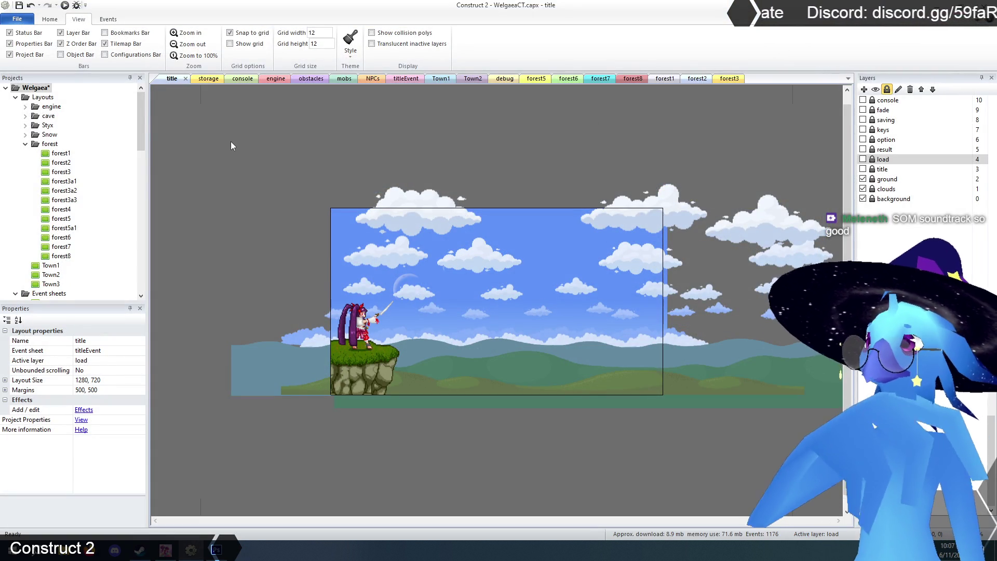
click(467, 79)
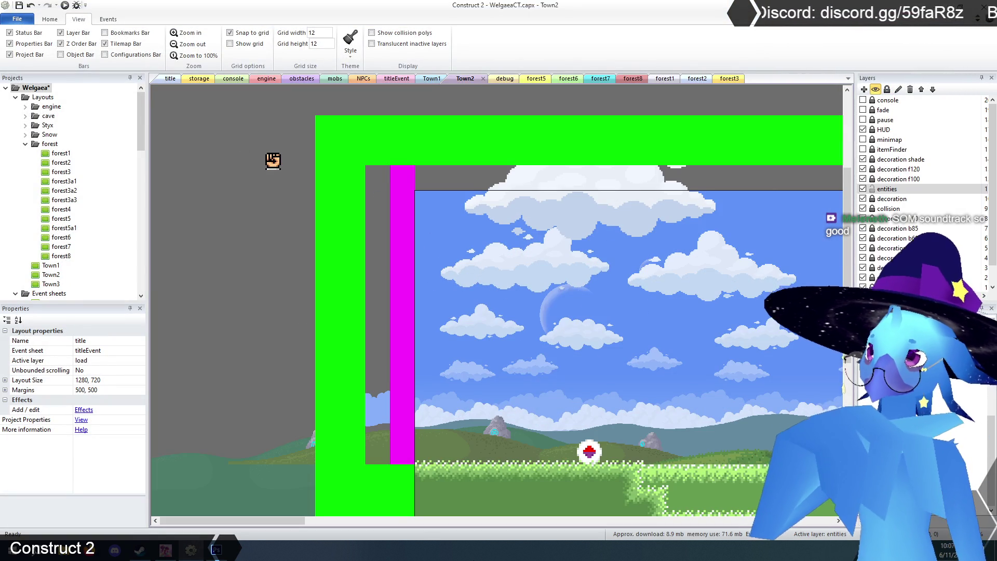
scroll(369, 505, down, 3)
drag(282, 522, 564, 522)
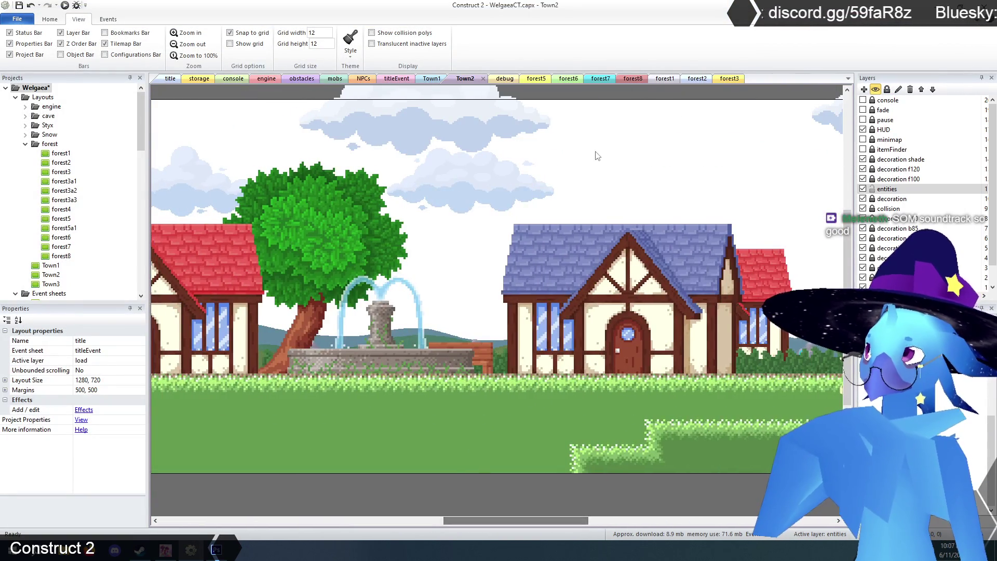
click(433, 79)
drag(417, 522, 682, 518)
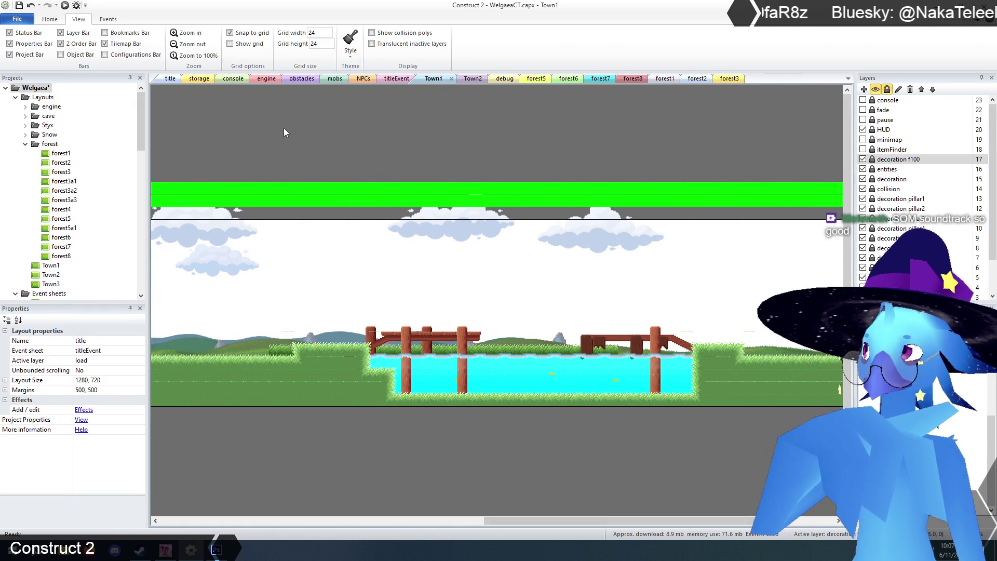
click(187, 33)
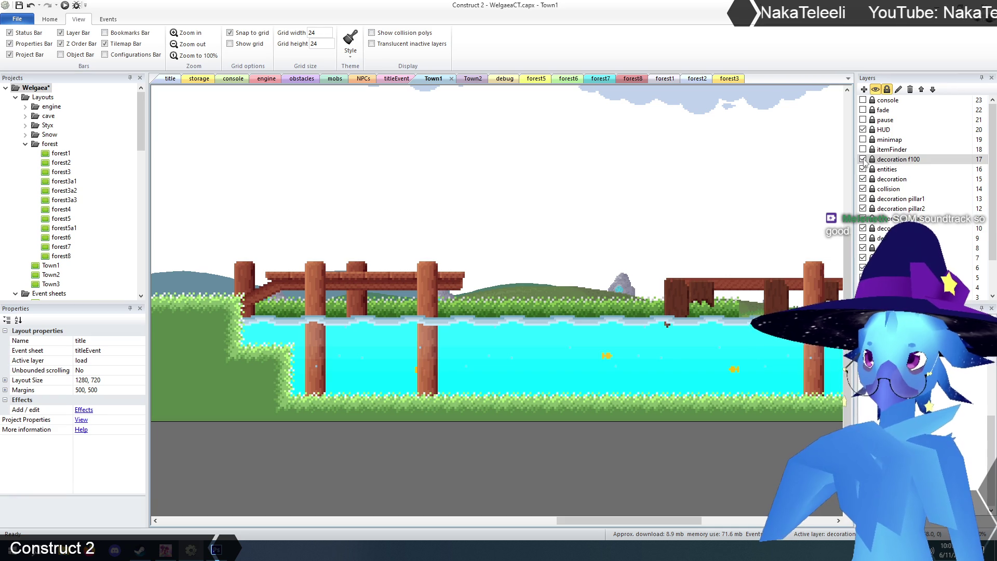
Hide the decoration f100 layer and make collision the active layer
click(863, 160)
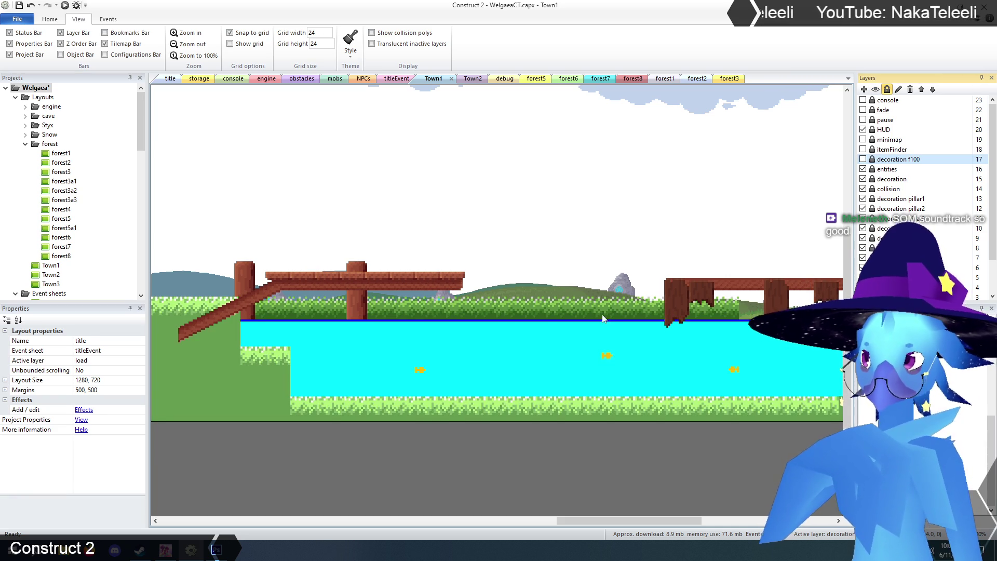
click(865, 160)
click(863, 189)
click(863, 189)
click(886, 191)
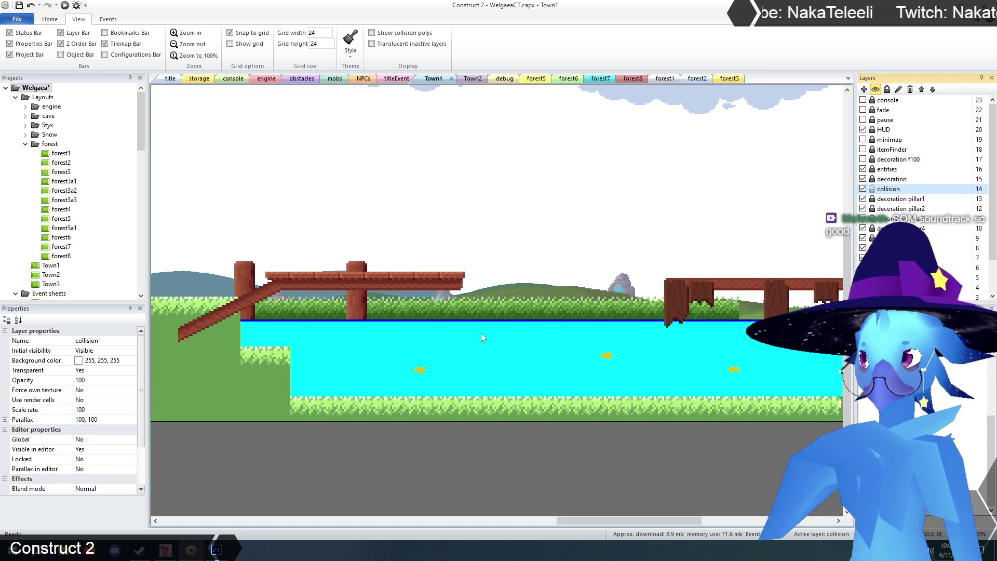
Select the pond's waterSurface sprite, then open the engine event sheet
click(481, 314)
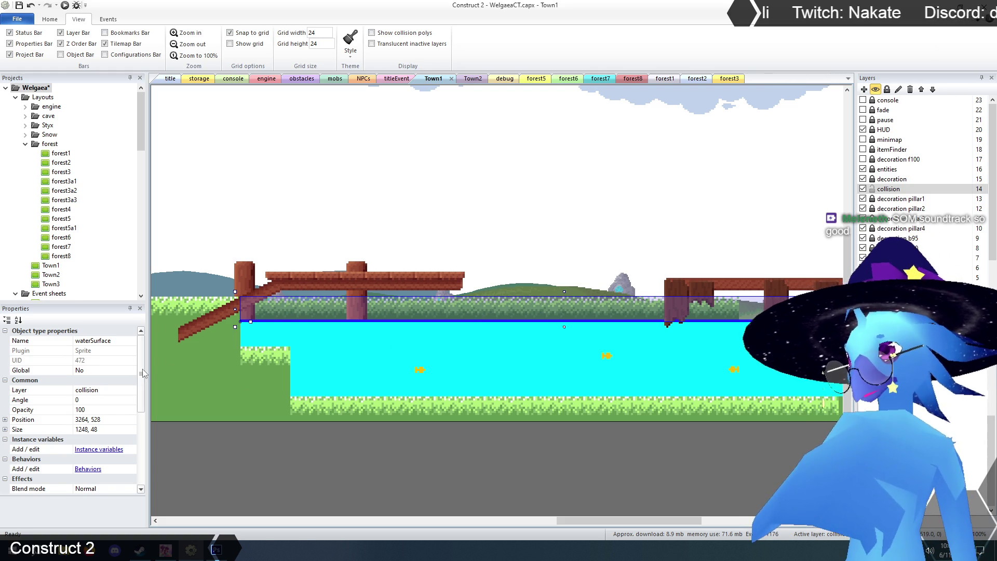
scroll(142, 369, down, 3)
scroll(145, 373, up, 3)
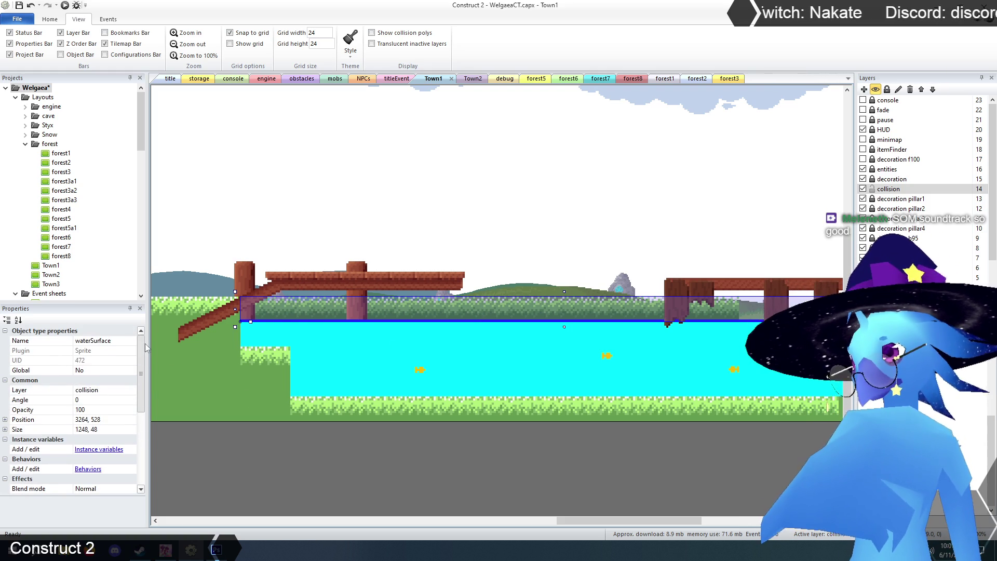
click(347, 462)
click(331, 310)
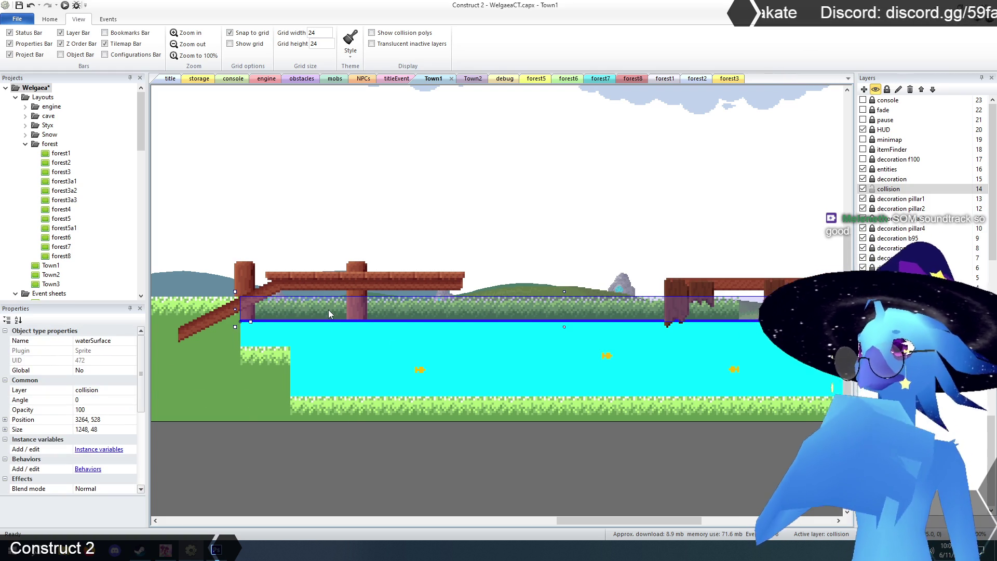
click(107, 20)
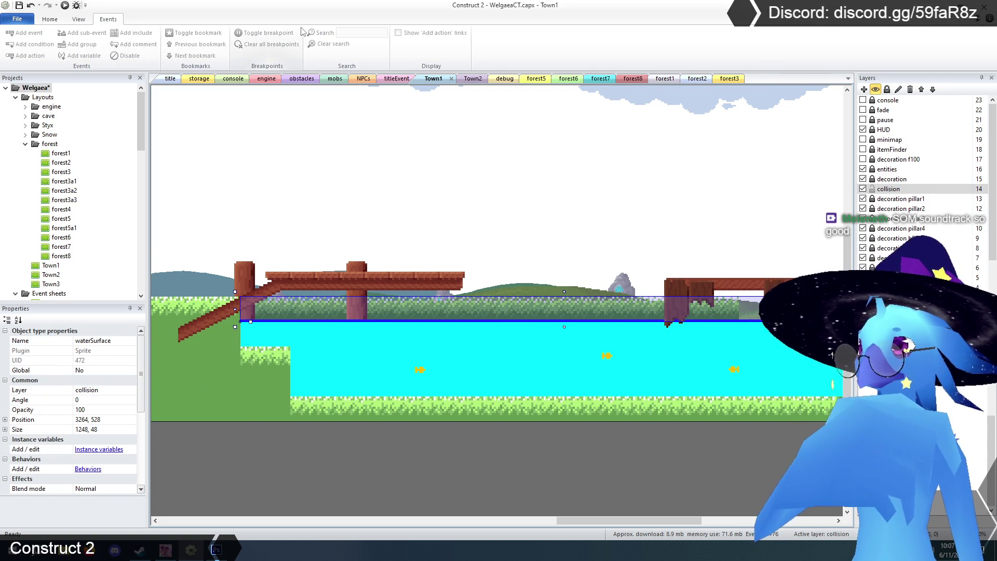
click(266, 78)
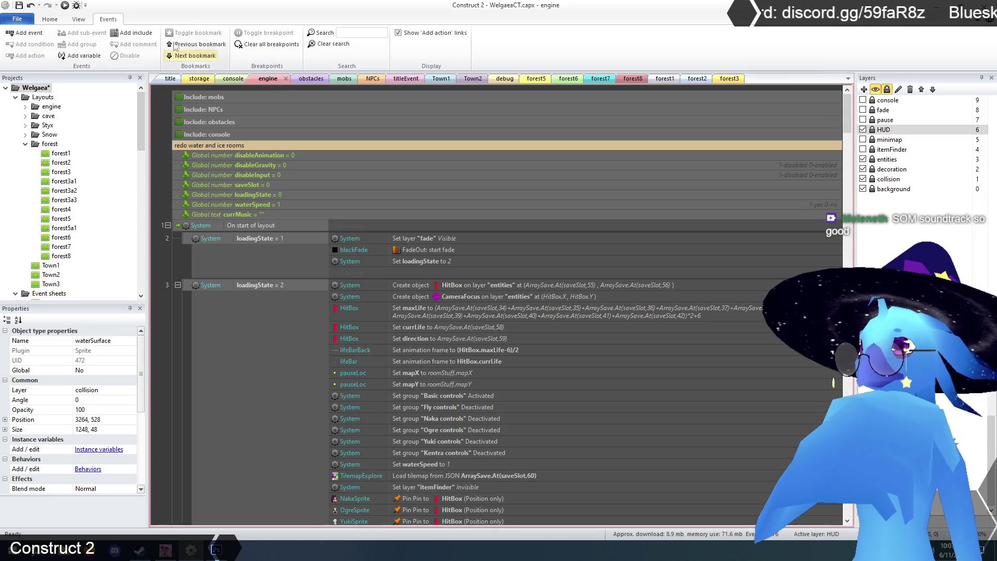
Filter the engine events by 'watersurface' and scroll through the matching splash events
click(364, 33)
text(watersurface)
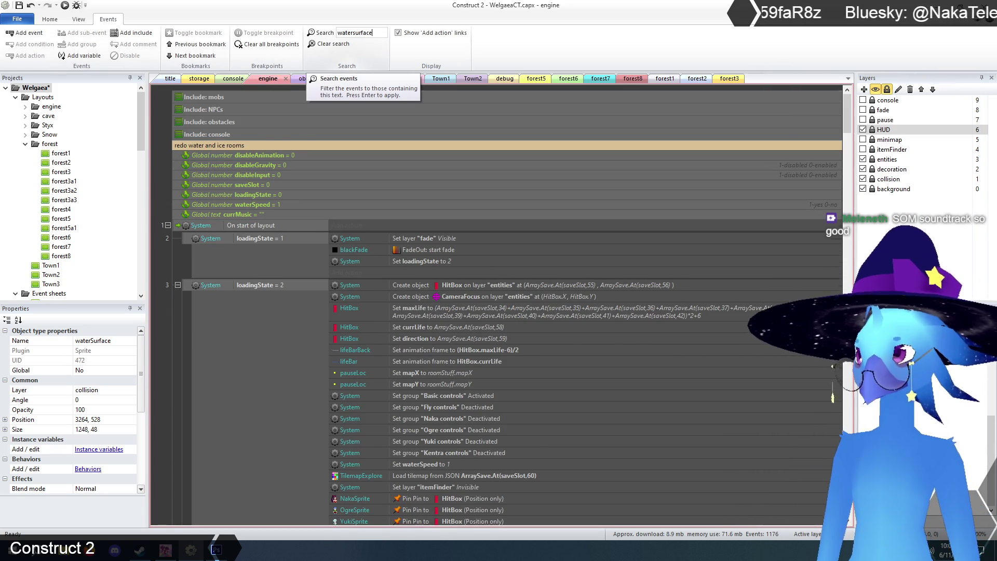
key(Return)
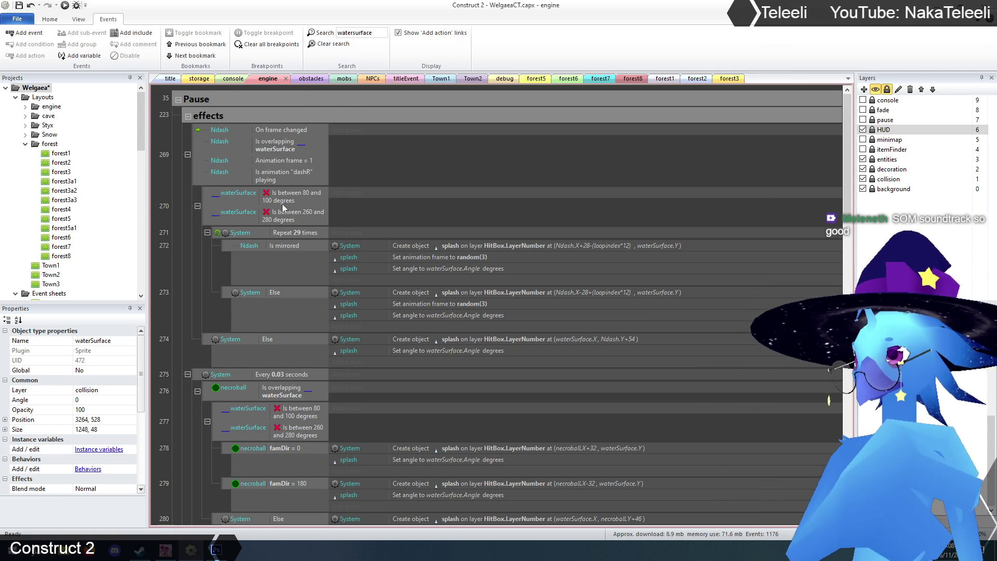
scroll(283, 241, down, 3)
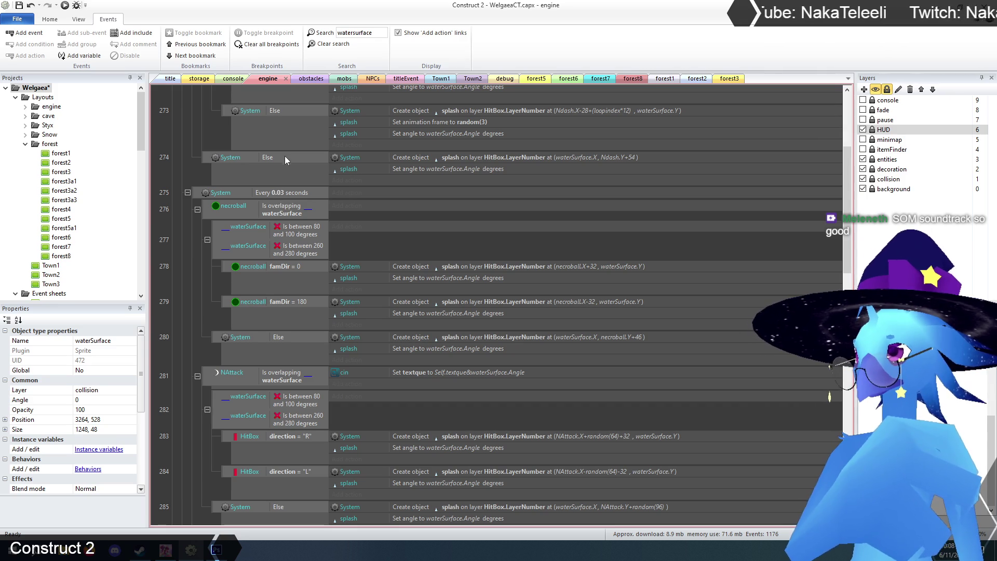
scroll(286, 219, down, 5)
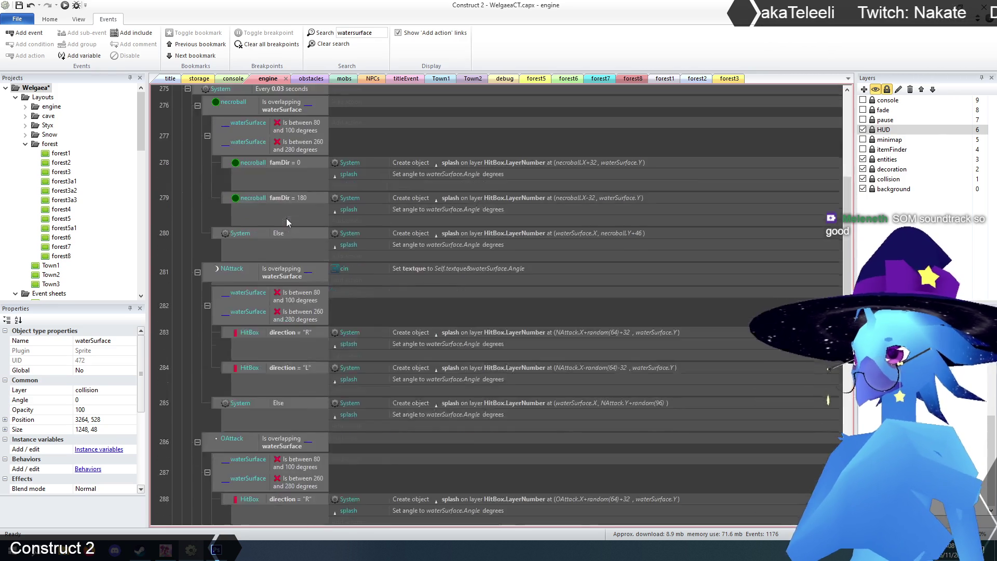
scroll(288, 218, down, 3)
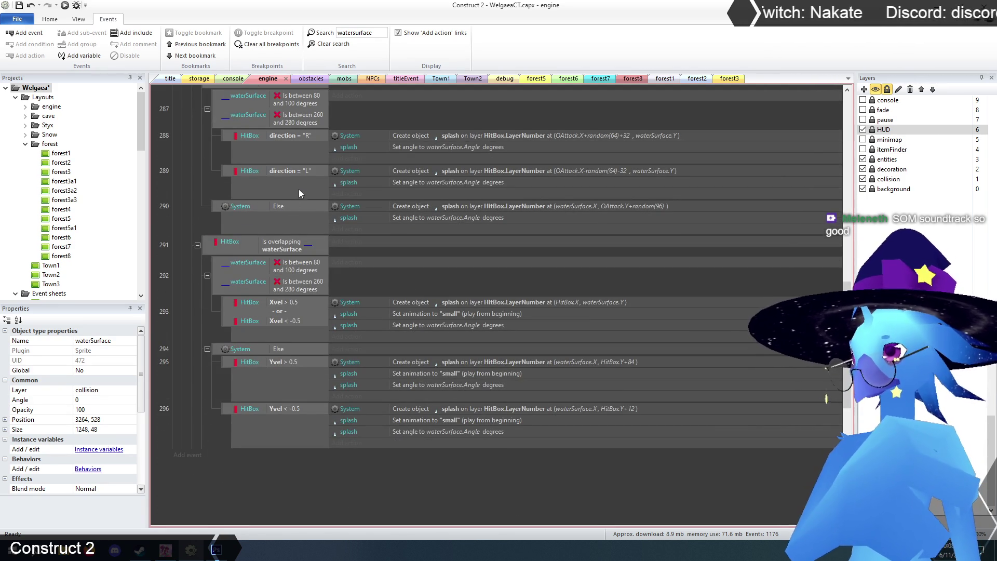
scroll(185, 286, up, 3)
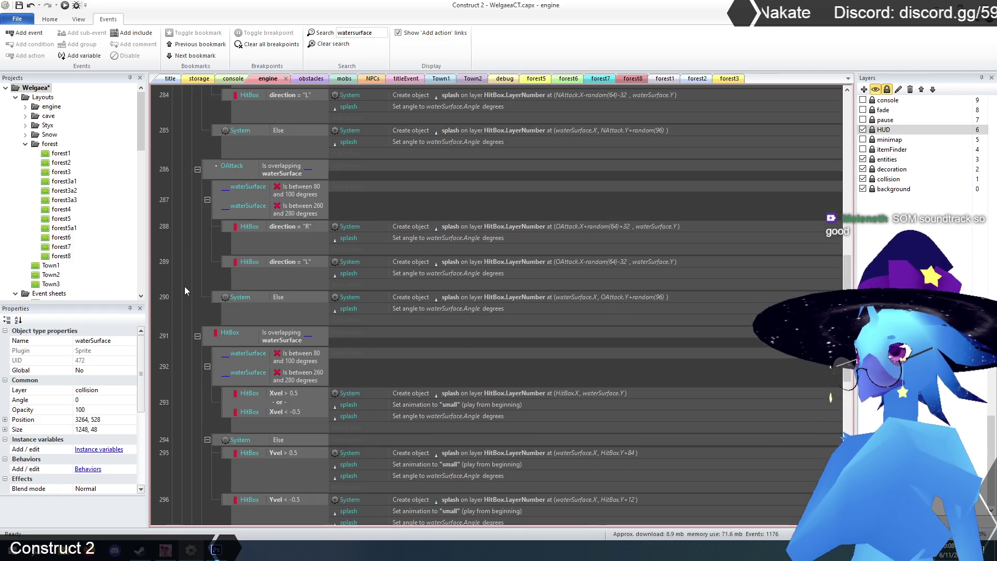
scroll(185, 287, up, 7)
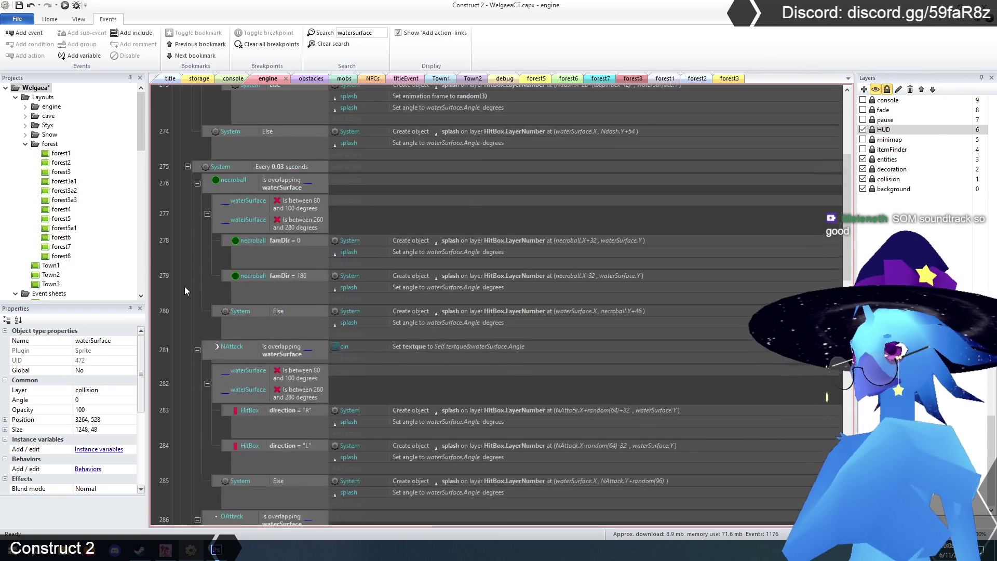
scroll(184, 286, up, 1)
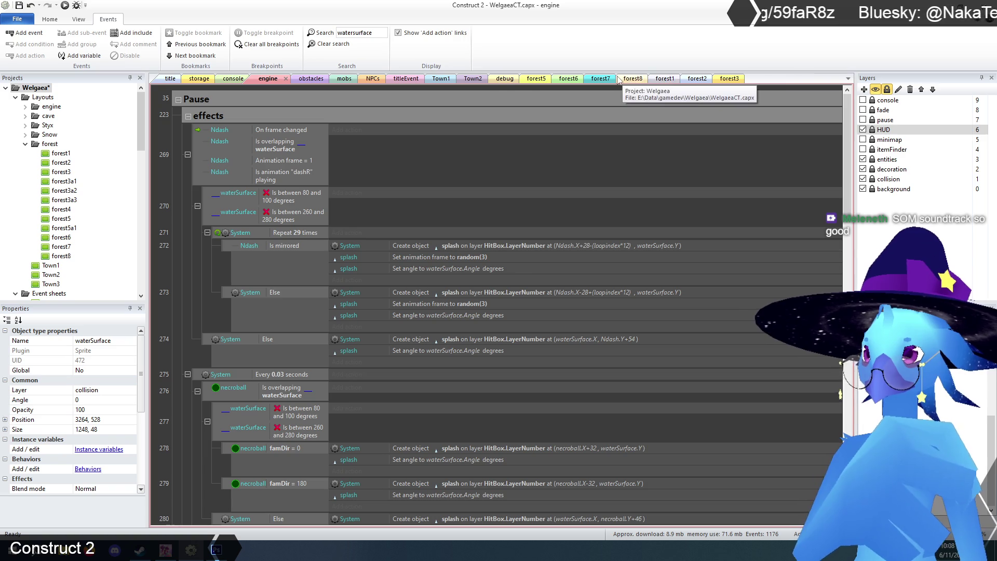
Check Town1's waterSurface properties, then make collision active in forest1
click(441, 79)
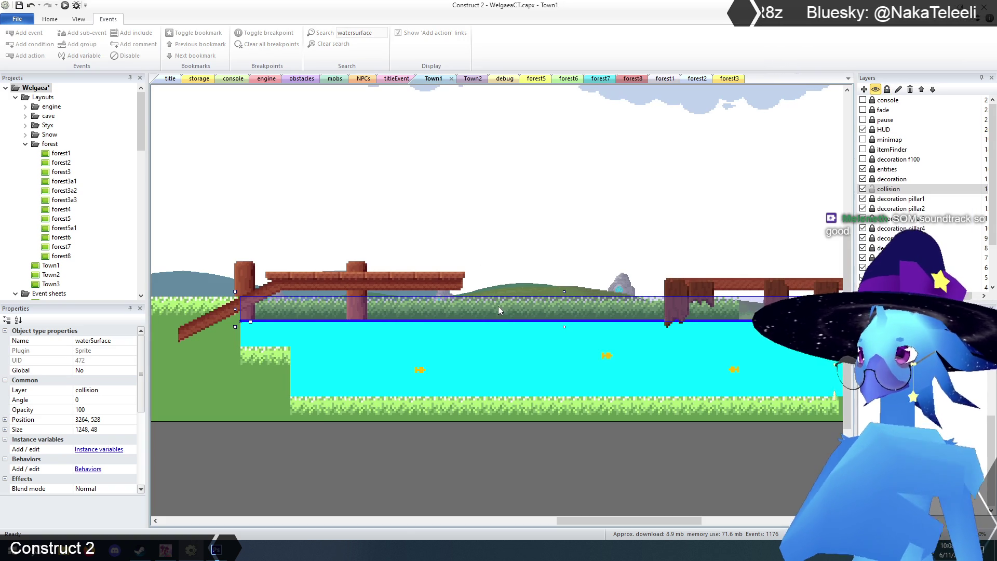
click(488, 493)
click(478, 314)
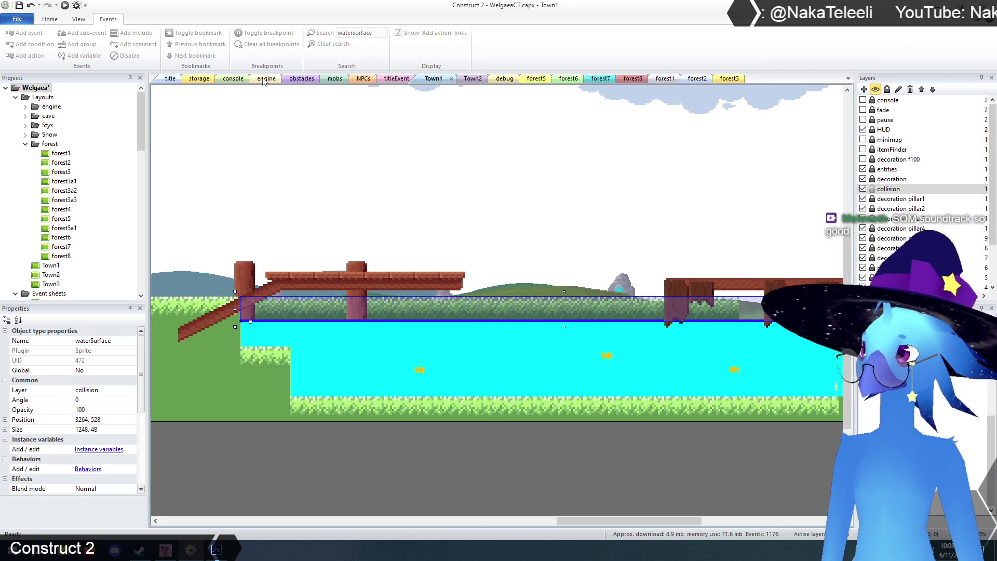
click(659, 79)
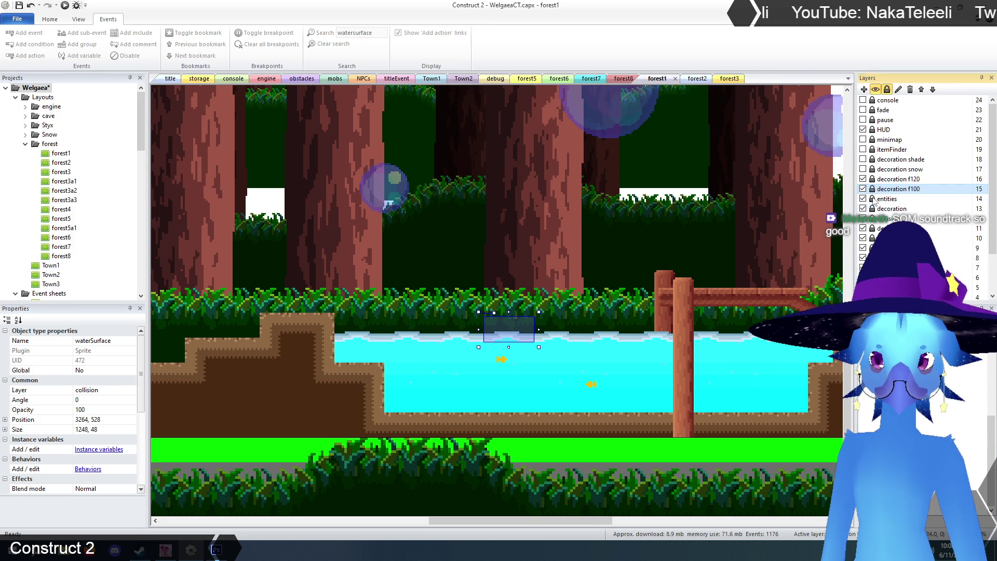
click(889, 219)
click(547, 283)
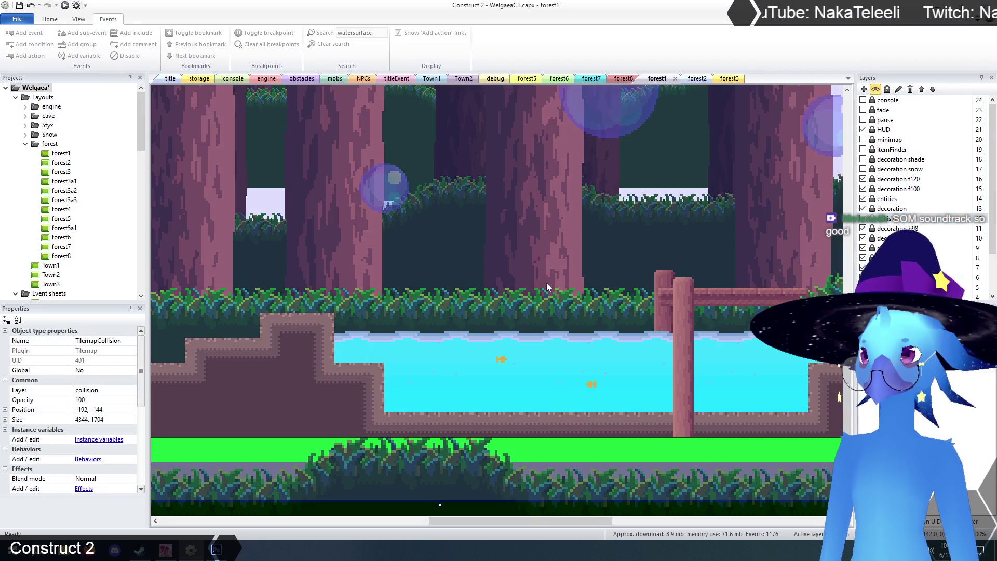
Move forest1's waterSurface onto the pool and widen it to 960×48 at 1776, 1248
click(428, 281)
mouse_move(527, 267)
mouse_down()
mouse_move(452, 305)
mouse_move(431, 328)
mouse_move(211, 329)
mouse_move(490, 328)
mouse_up()
drag(553, 335, 392, 335)
drag(701, 326, 775, 326)
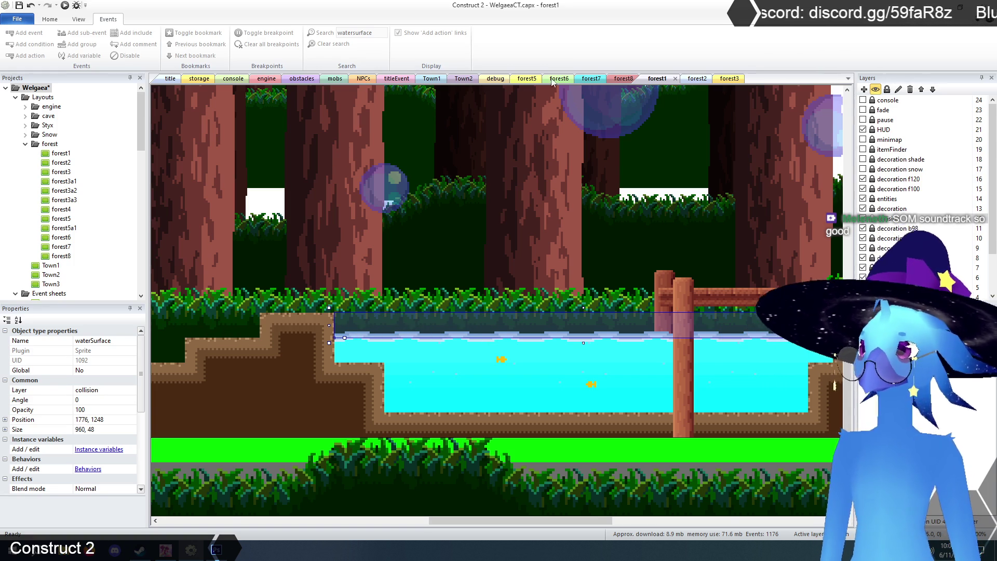
click(697, 79)
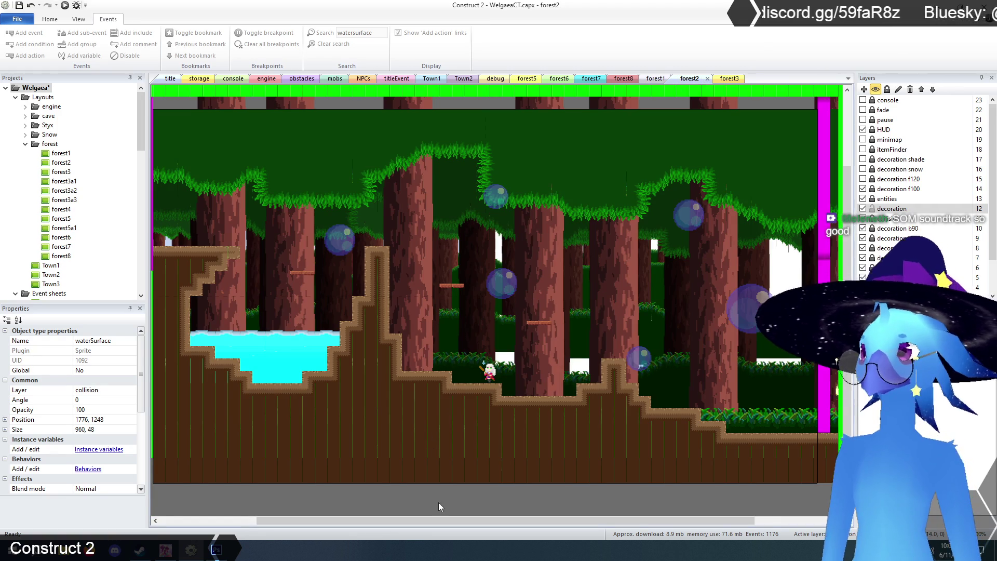
Paste a waterSurface strip into forest2 and fit it over the pool at 144, 864, 480×48
click(79, 20)
click(179, 33)
drag(511, 519, 328, 514)
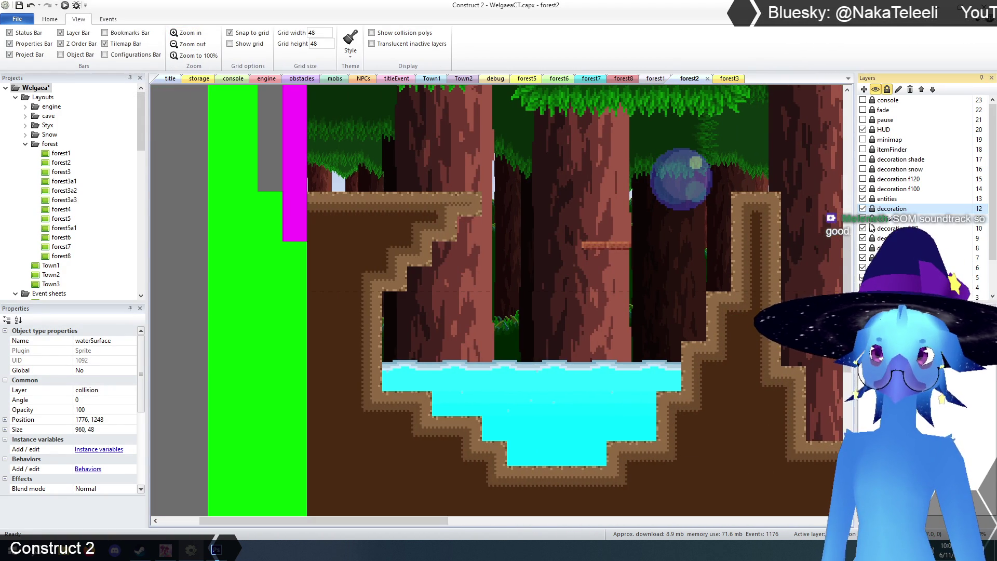
key(ctrl+v)
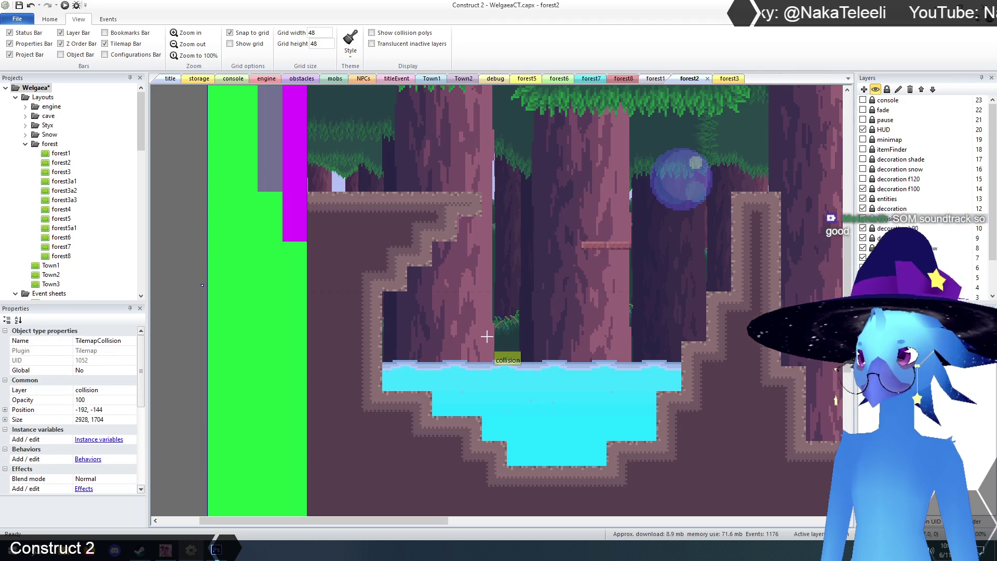
click(557, 326)
mouse_move(625, 330)
mouse_down()
mouse_move(464, 356)
mouse_move(350, 355)
mouse_up()
drag(202, 354, 382, 355)
drag(856, 354, 632, 354)
mouse_move(382, 354)
mouse_down()
mouse_move(407, 354)
mouse_move(418, 367)
mouse_move(437, 347)
mouse_up()
drag(612, 354, 686, 354)
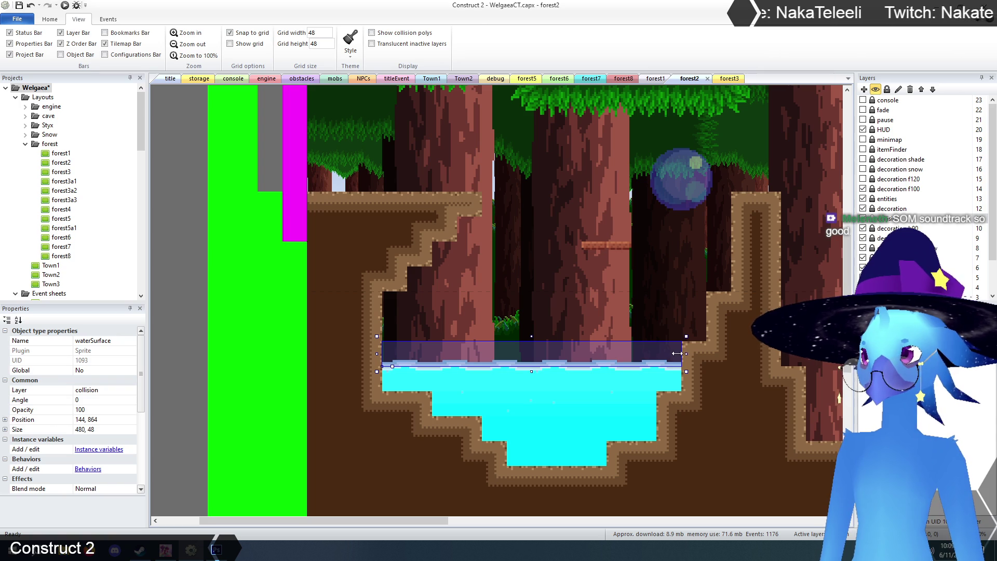
click(214, 295)
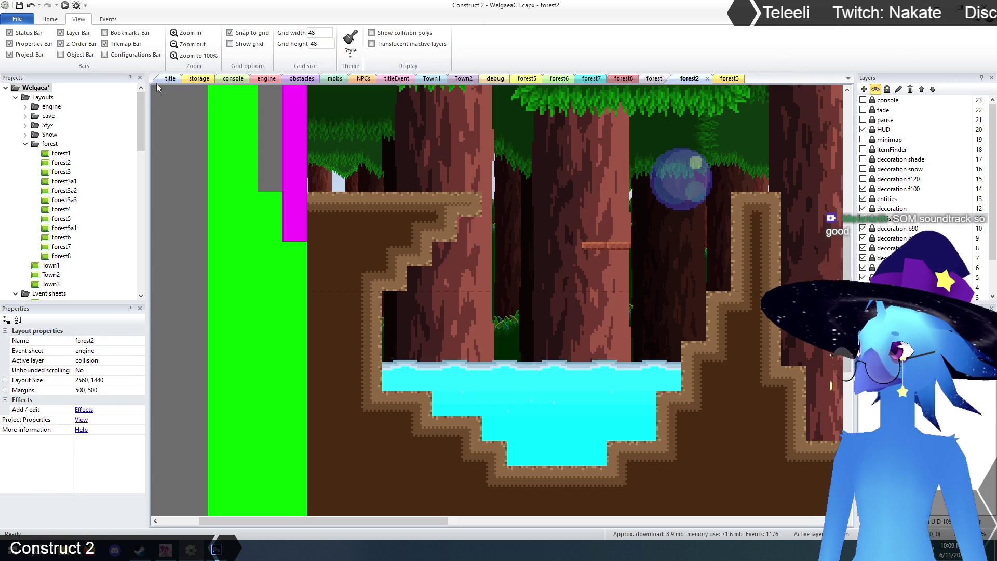
Run a preview from the title layout and start the game
click(171, 78)
click(64, 5)
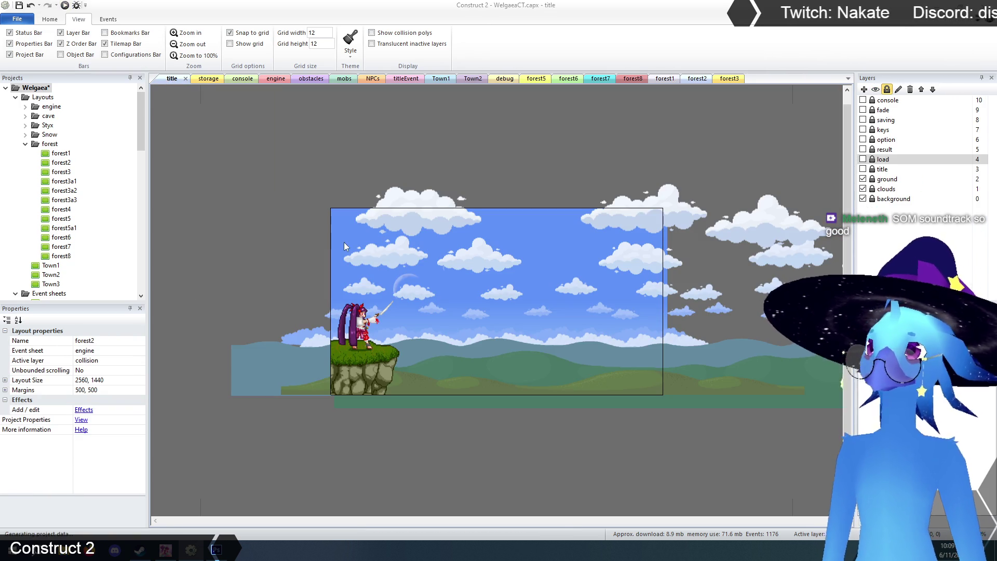
key(Return)
key(Return)
Jump onto the ledge and post, attacking with ice spikes and switching to the light-blue form
key(Left)
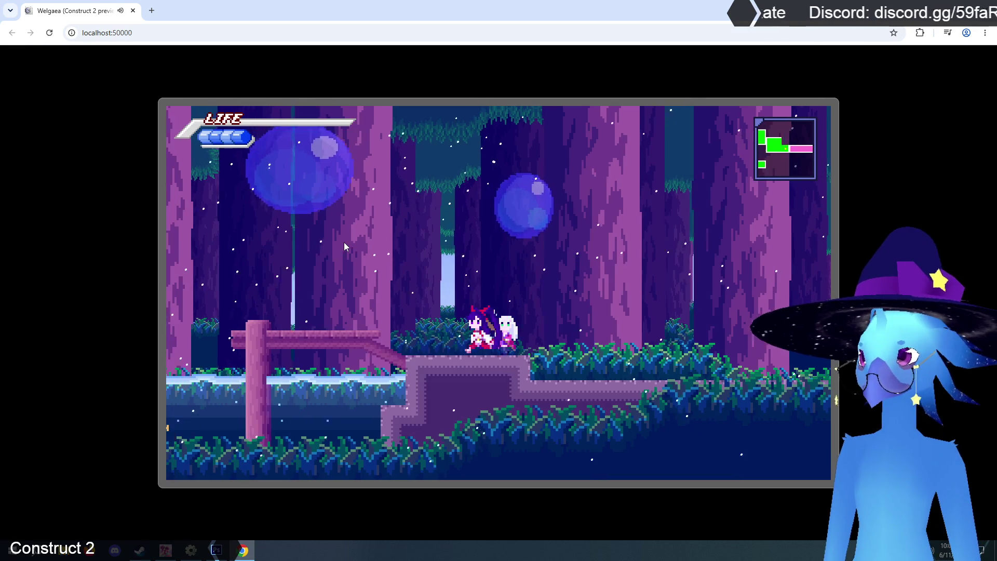
key(Right)
key(Up)
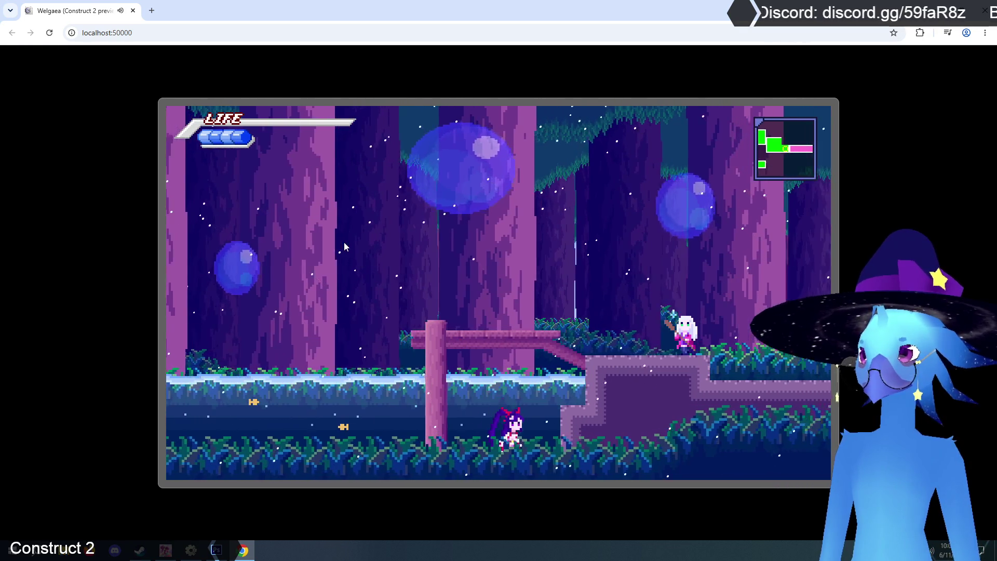
key(Up)
key(z)
key(z)
key(z)
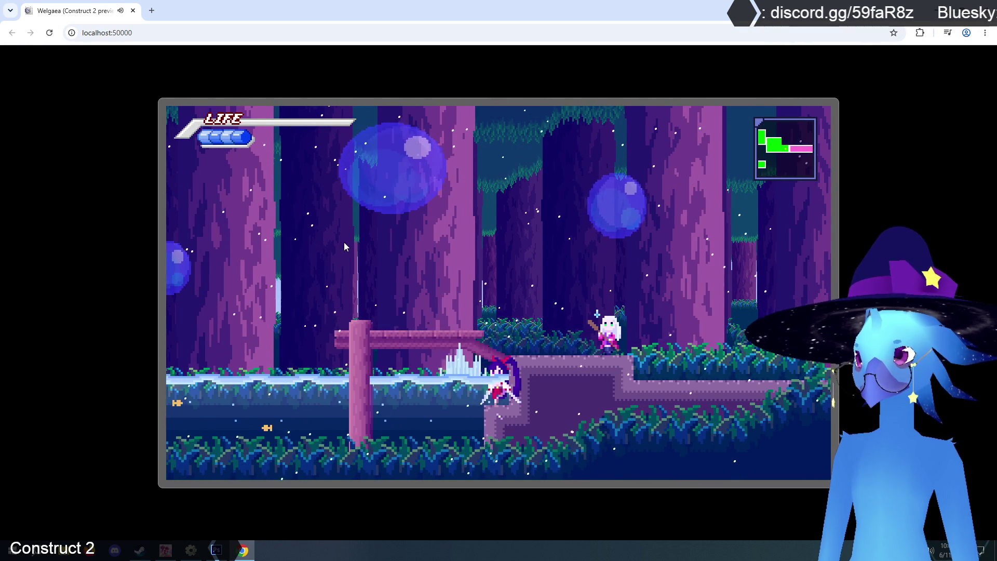
key(x)
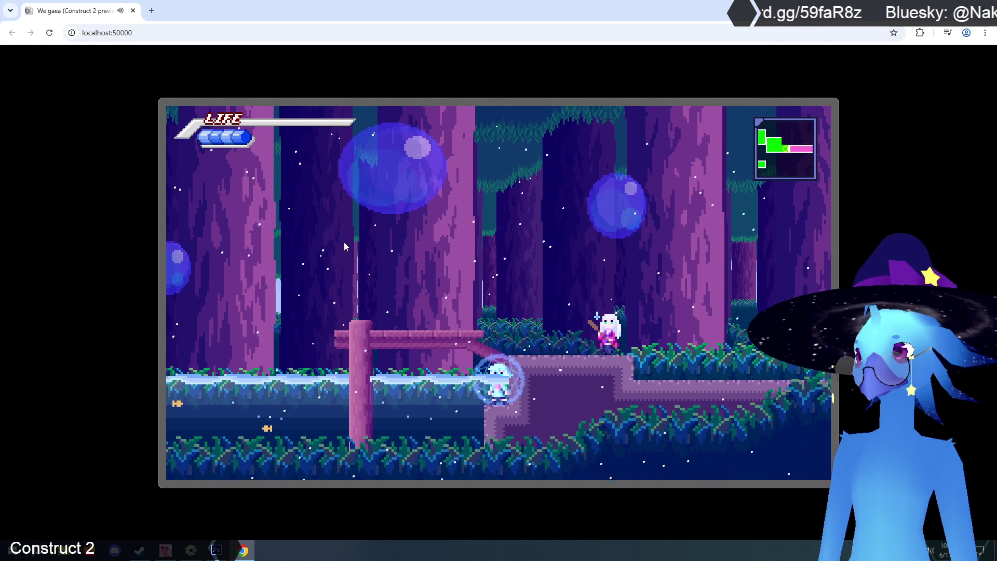
key(Up)
key(z)
key(z)
key(z)
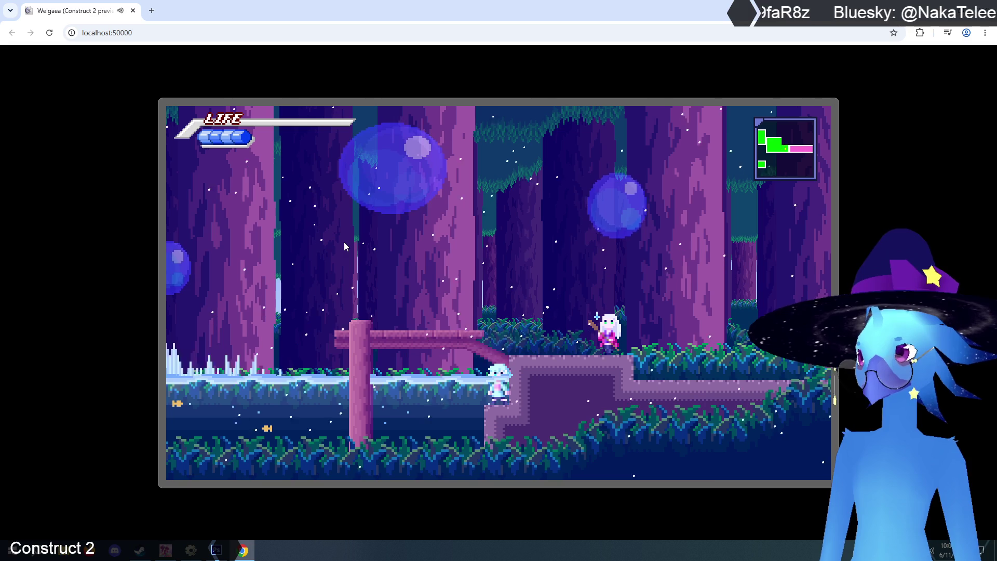
Run left through the forest, climbing tree platforms and stepped ground into the next area
key(Left)
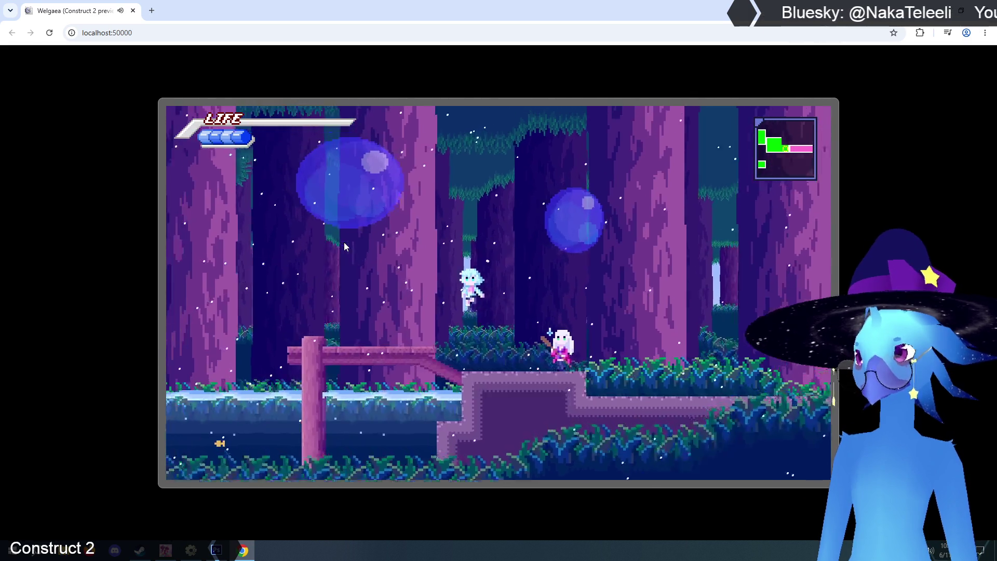
key(Left)
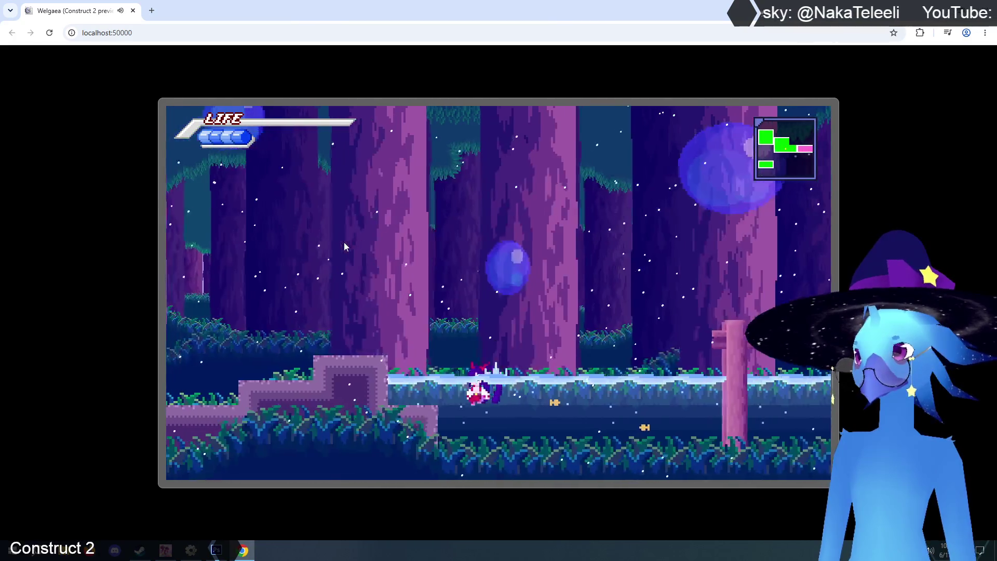
key(Left)
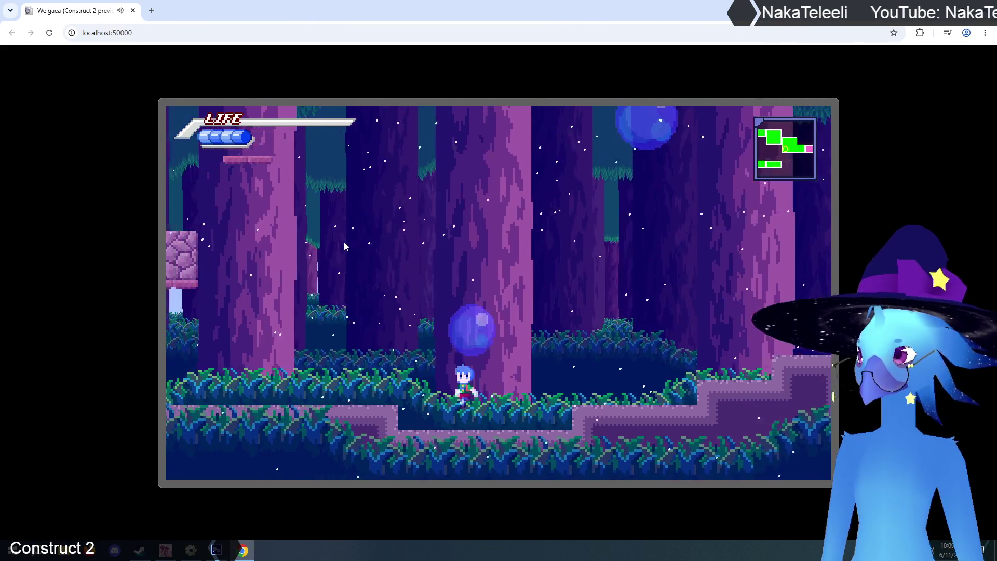
key(Up)
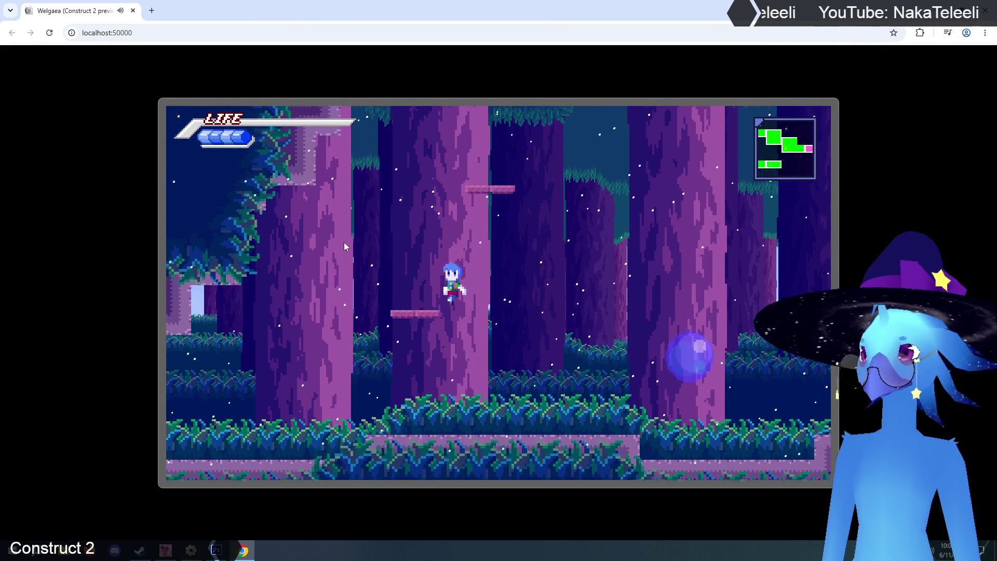
key(Left)
key(Left)
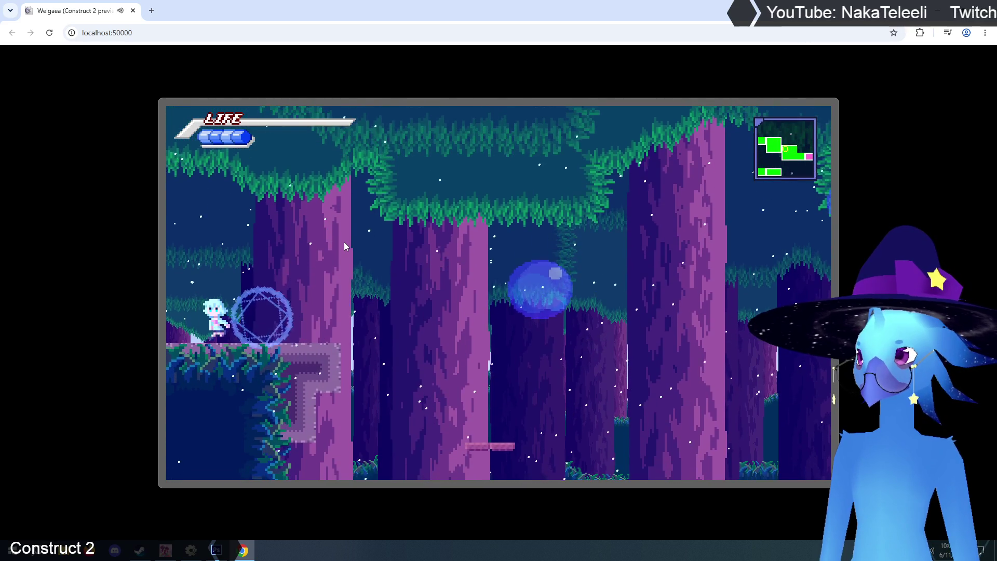
key(Up)
key(Left)
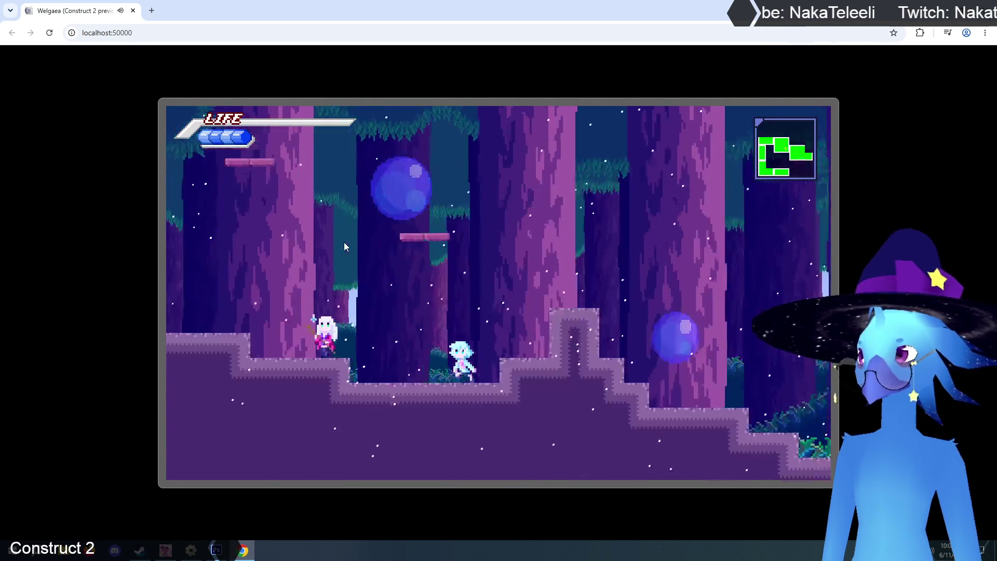
key(Up)
key(Left)
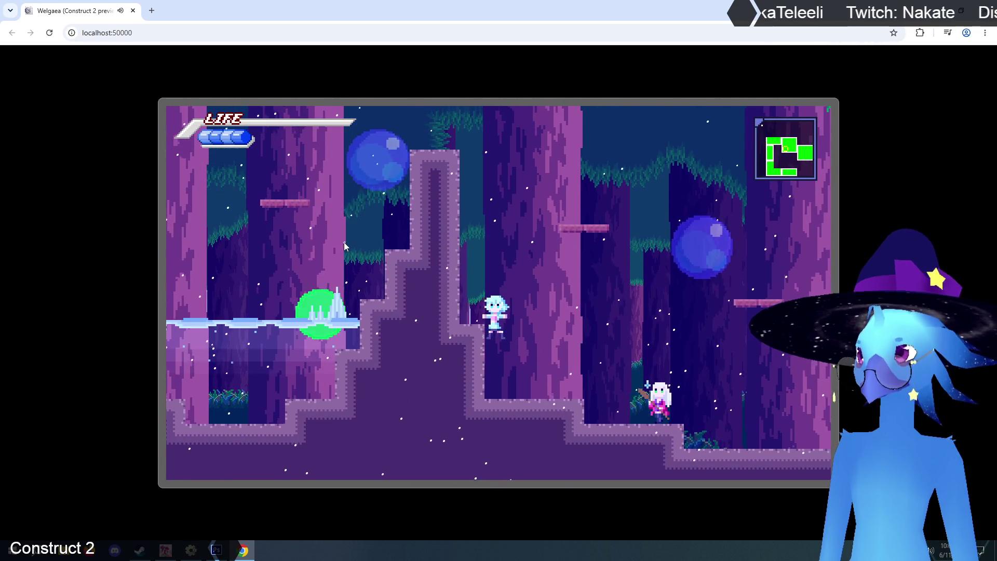
key(Up)
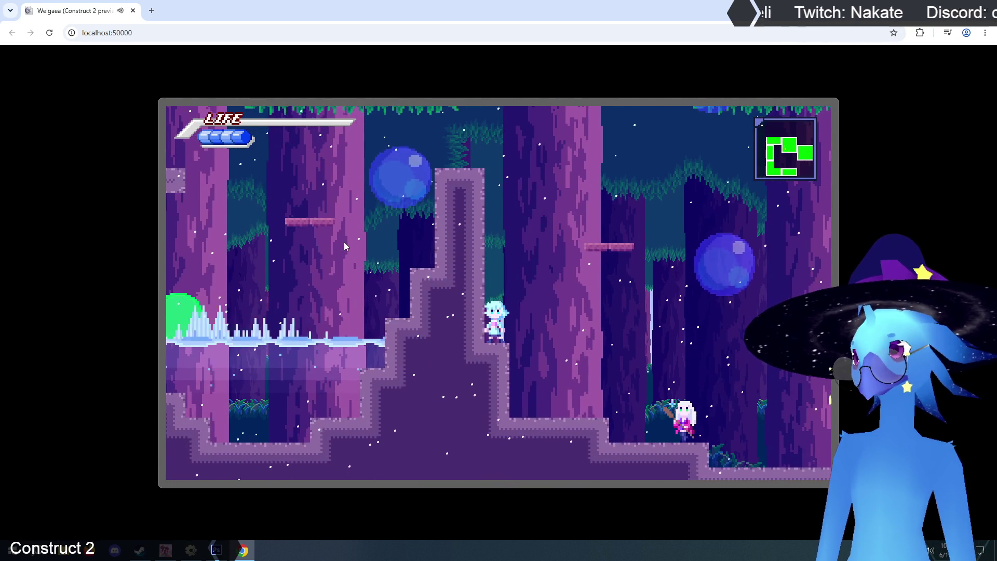
Drop into the water pool, swim along it, and dash right with a beam attack
key(Left)
key(Up)
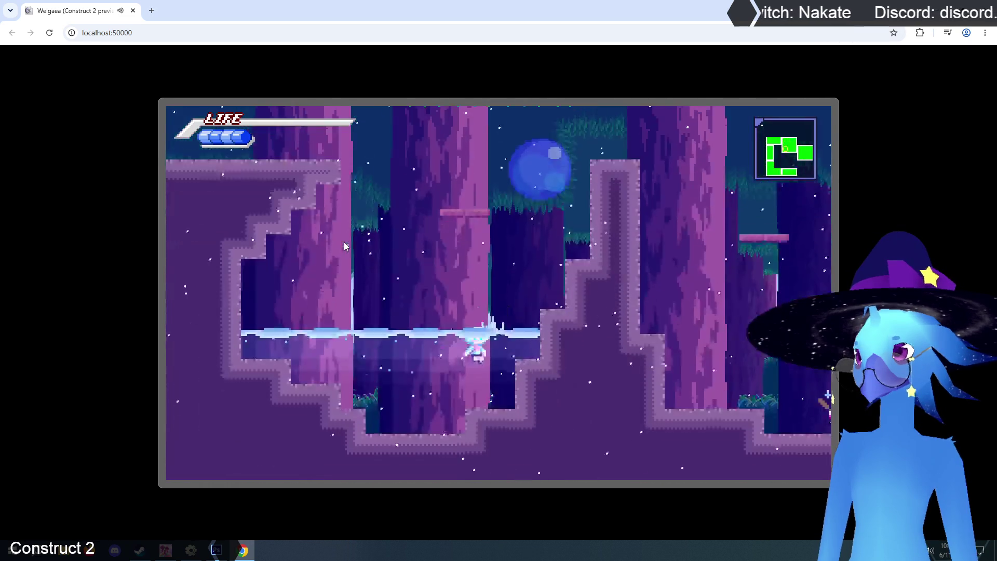
key(Right)
key(Up)
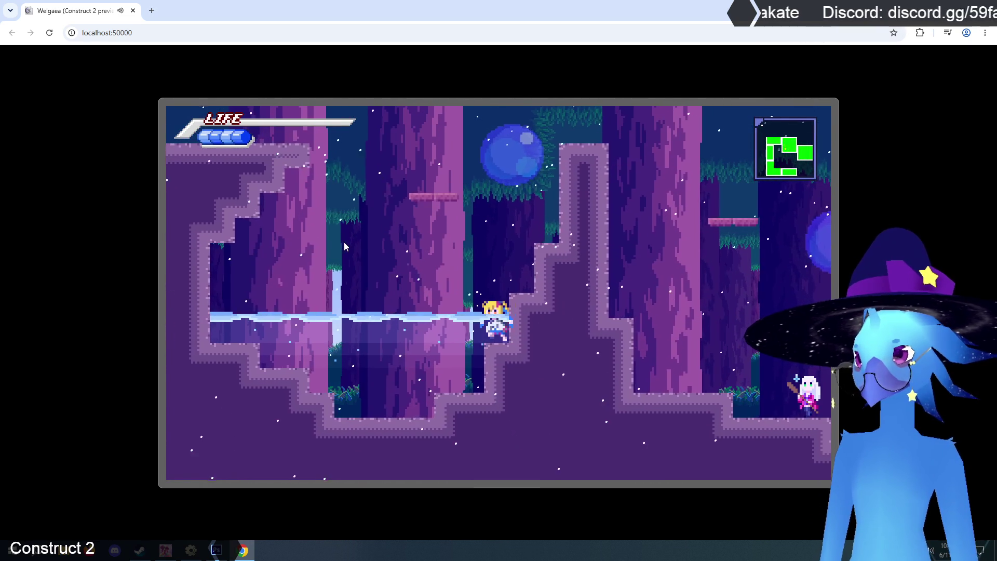
key(Up)
key(Left)
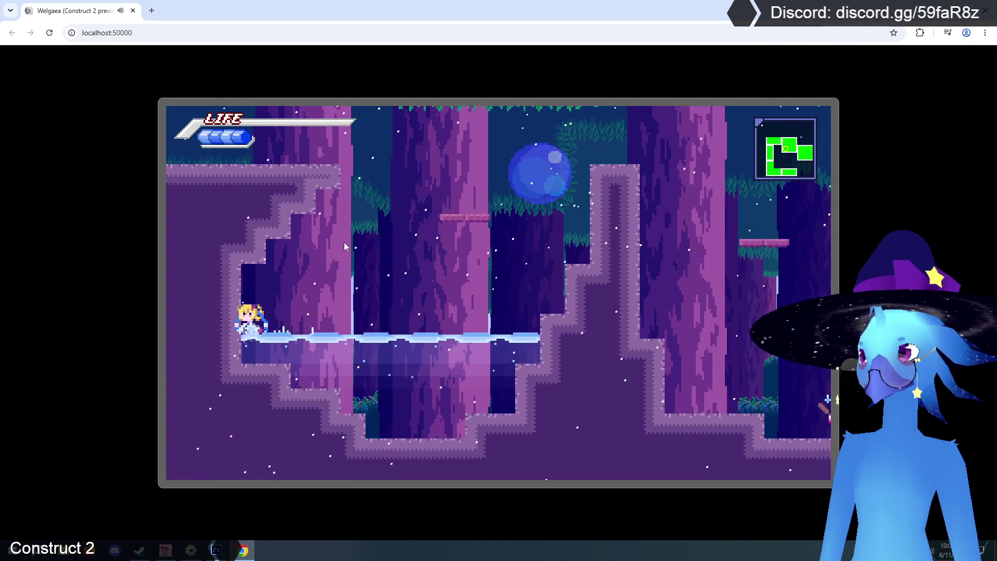
key(Right)
key(Up)
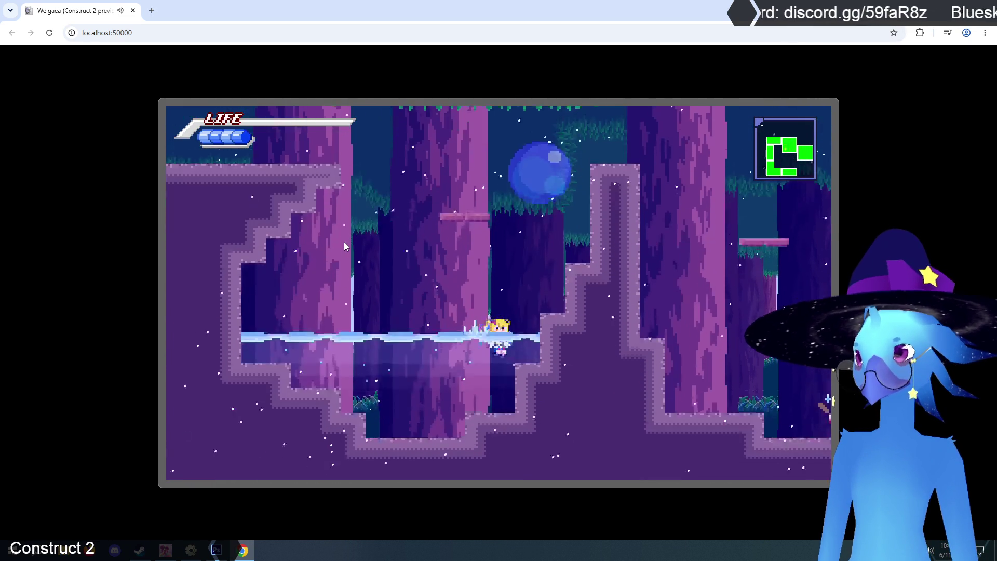
key(Right)
key(x)
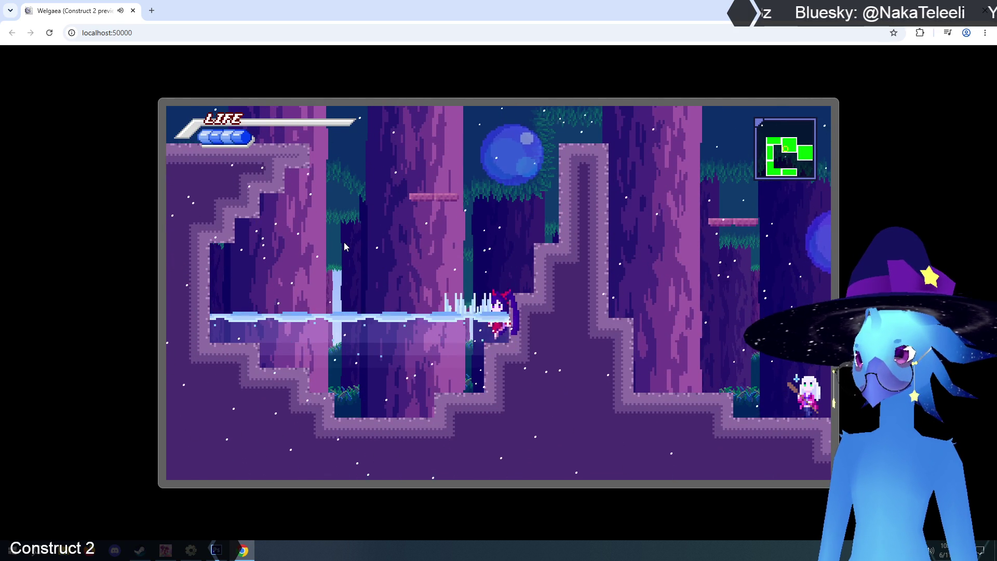
key(Up)
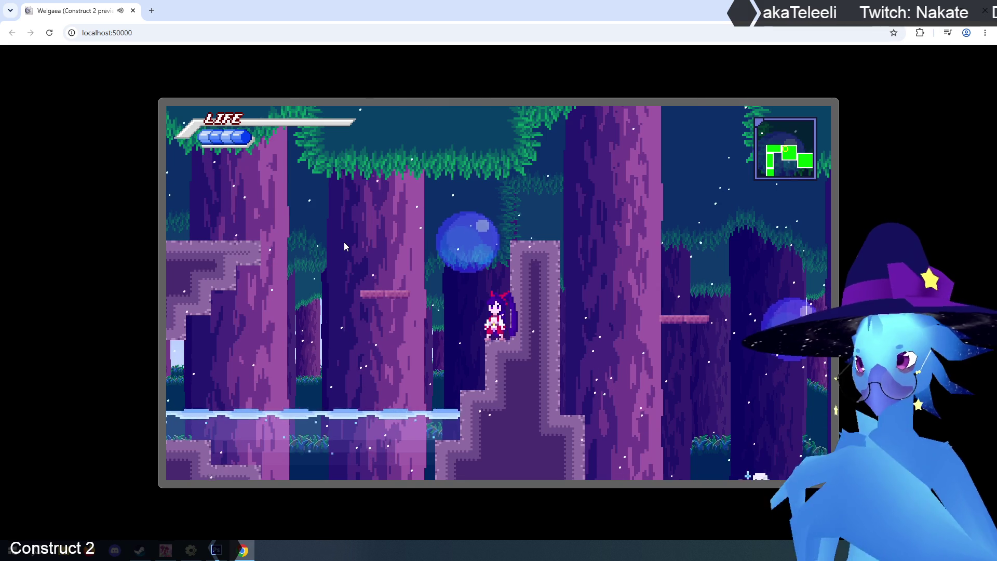
Slash on the ledges, wade through the pool again, then close the preview
key(Left)
key(x)
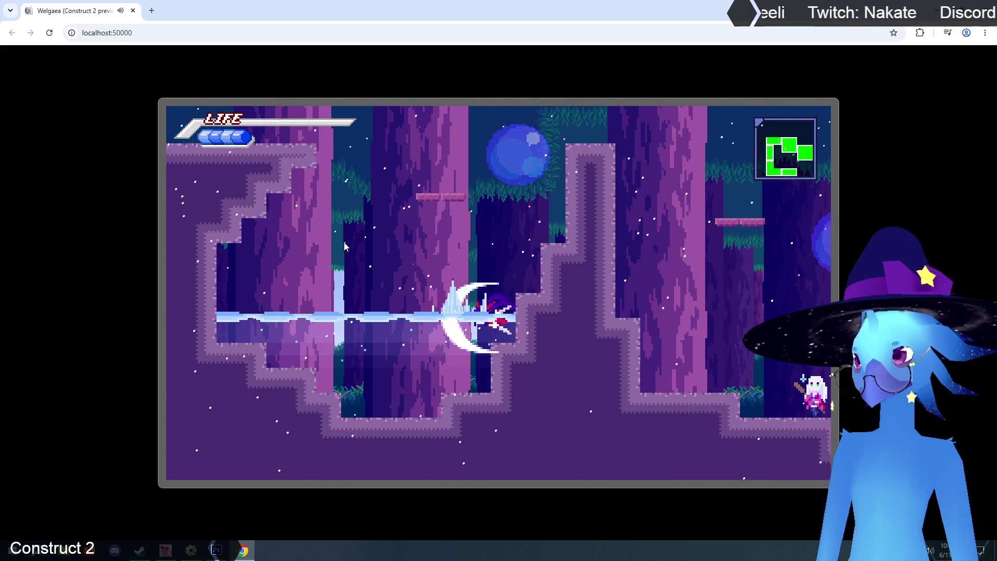
key(Up)
key(x)
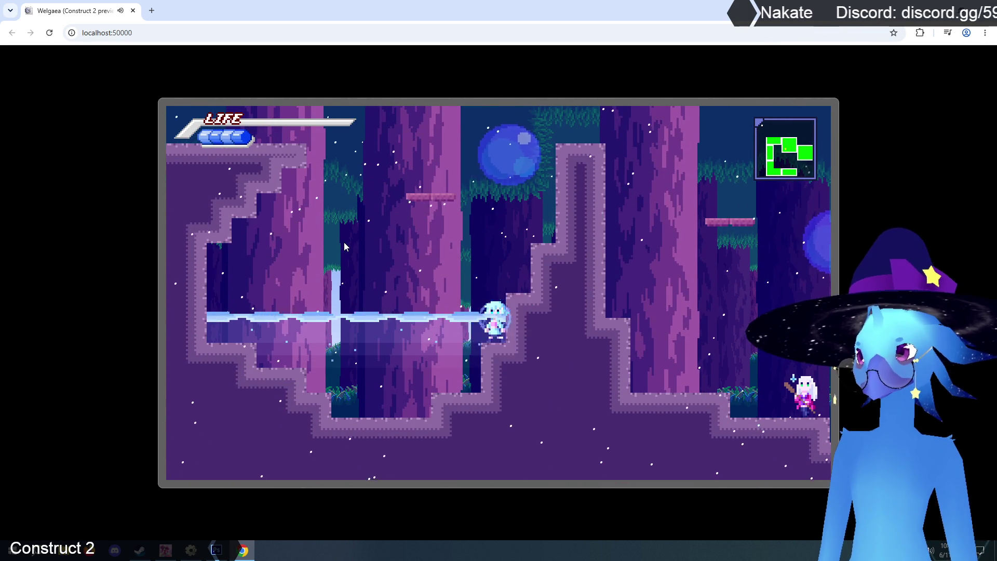
key(Up)
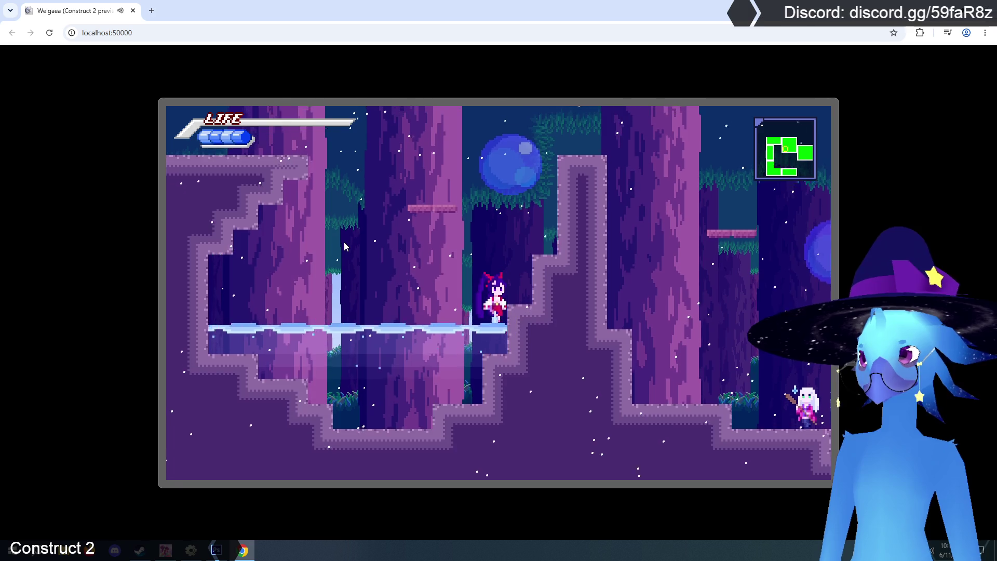
key(Left)
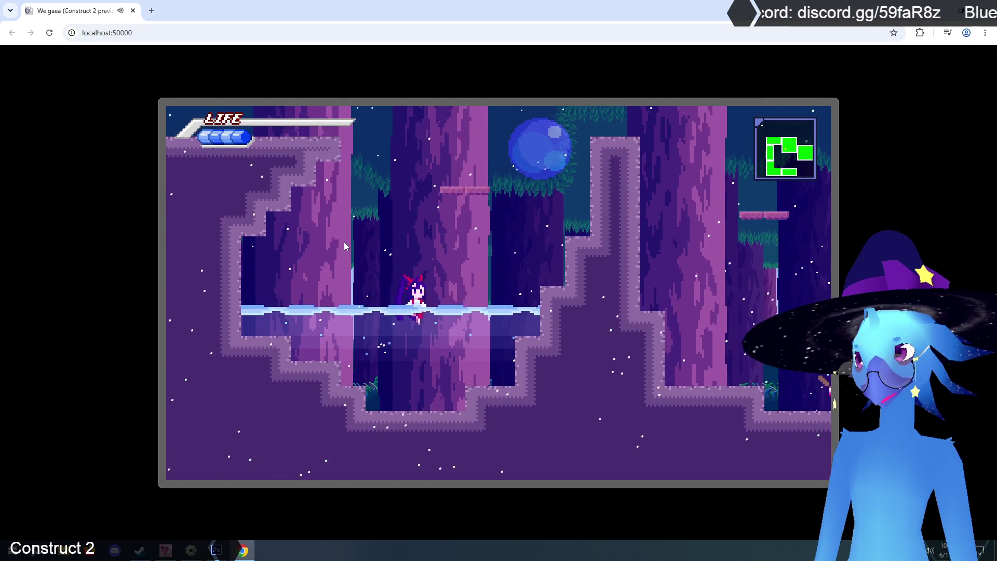
key(Right)
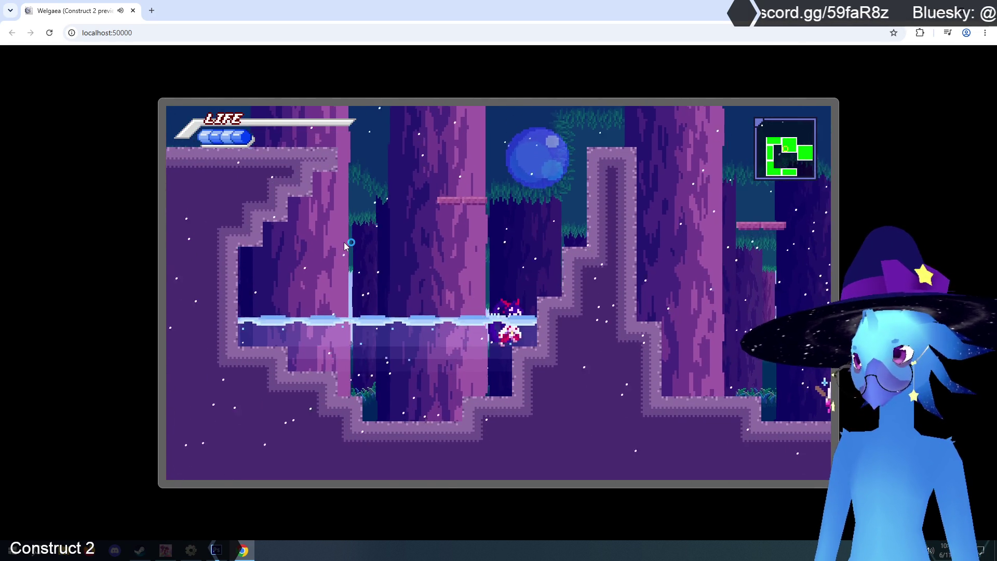
key(Up)
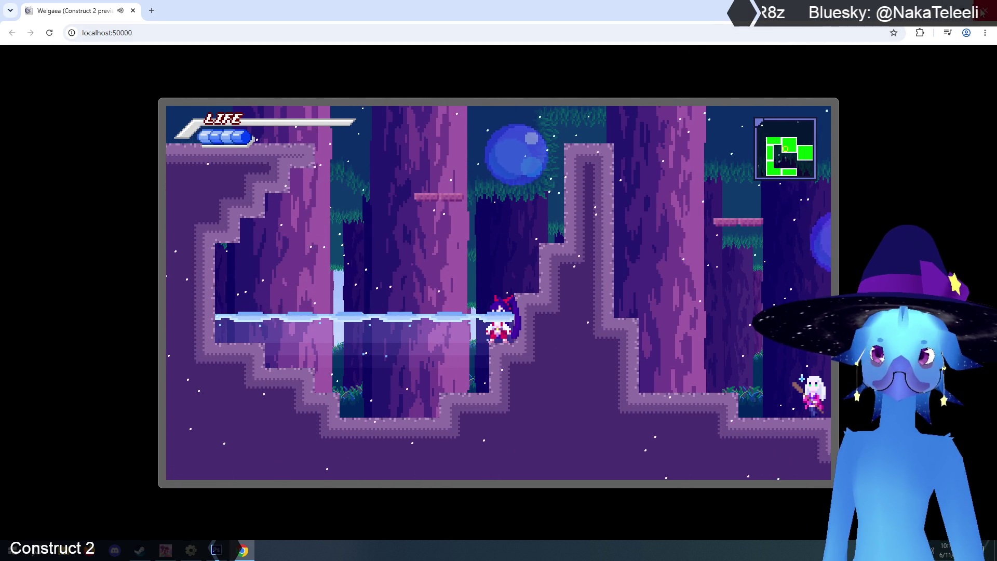
key(alt+F4)
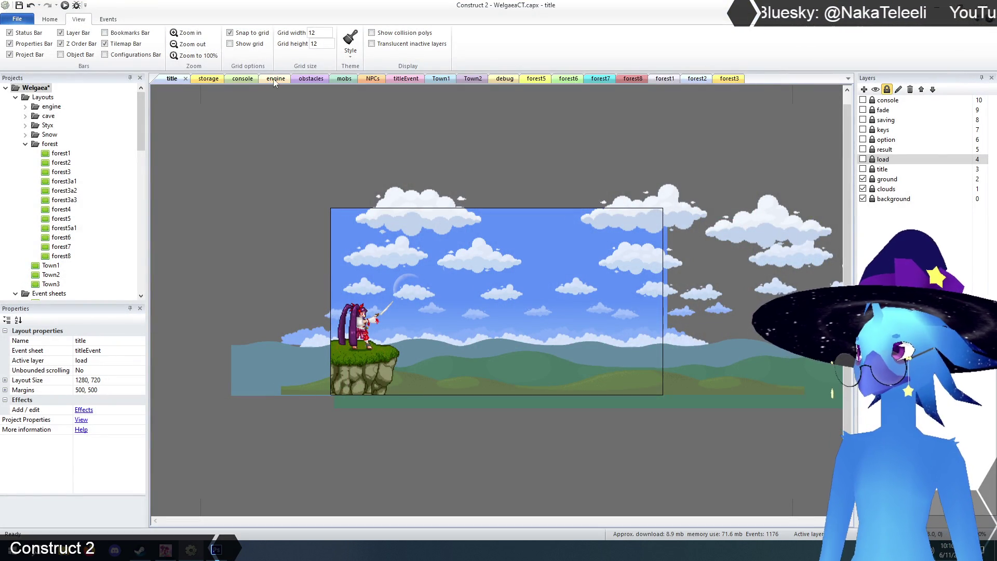
Copy forest2's waterSurface onto the right-hand pit at 1344, 1104, sized 288×48
click(691, 79)
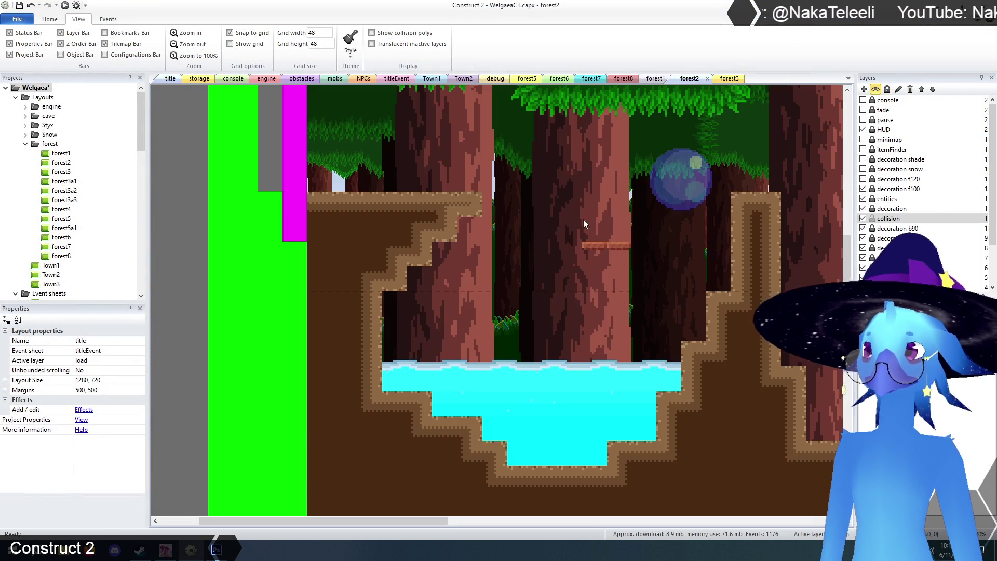
scroll(473, 463, down, 2)
drag(417, 521, 537, 527)
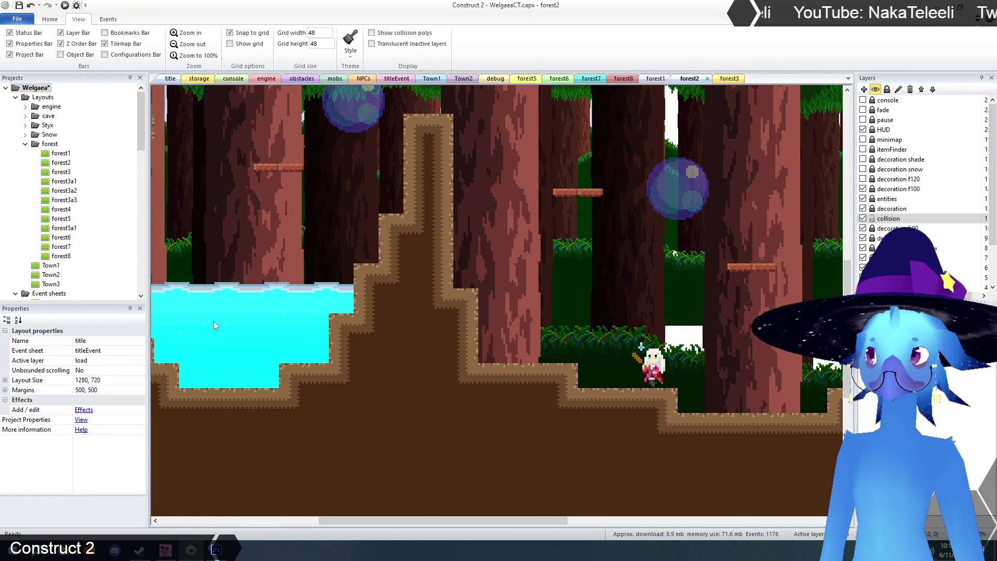
click(243, 282)
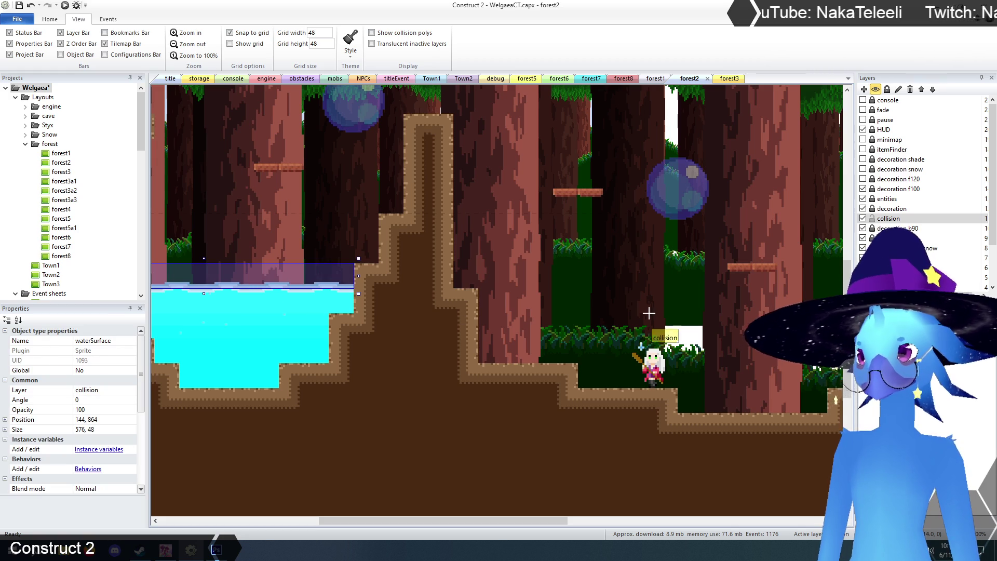
key(ctrl+x)
key(ctrl+v)
mouse_move(777, 301)
mouse_down()
mouse_move(594, 390)
mouse_move(646, 390)
mouse_up()
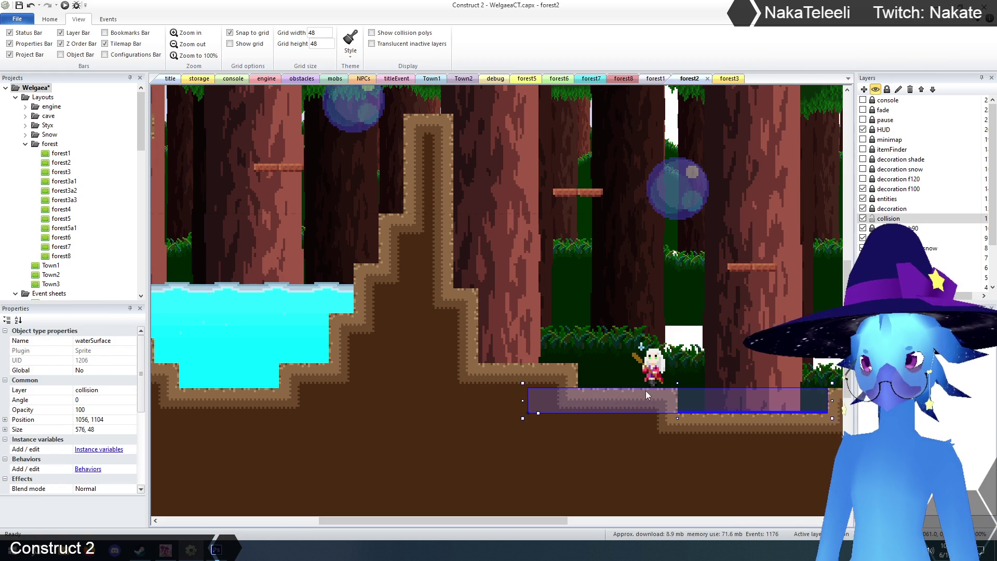
drag(540, 400, 666, 400)
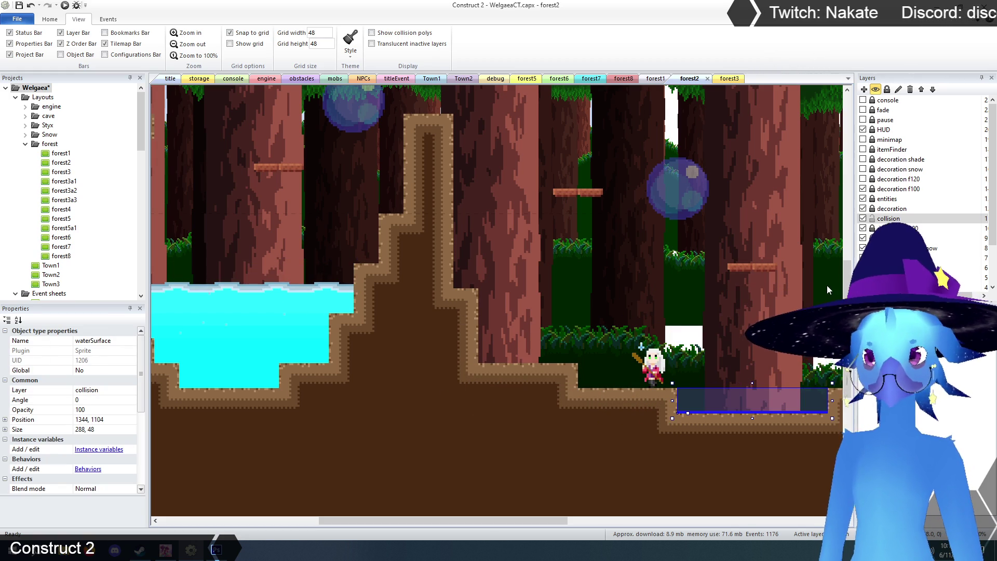
Make the decoration f100 layer active
click(890, 209)
click(220, 285)
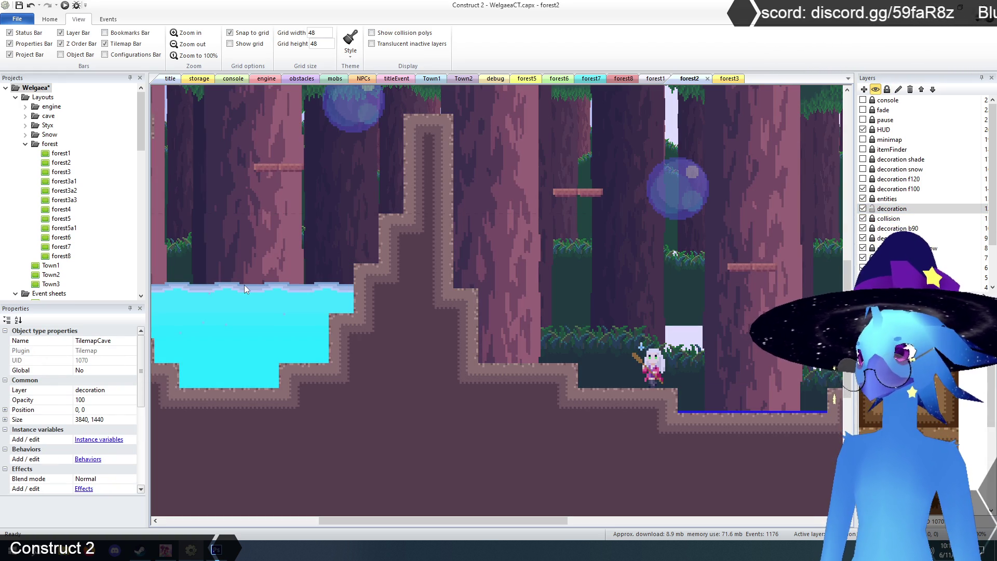
click(882, 190)
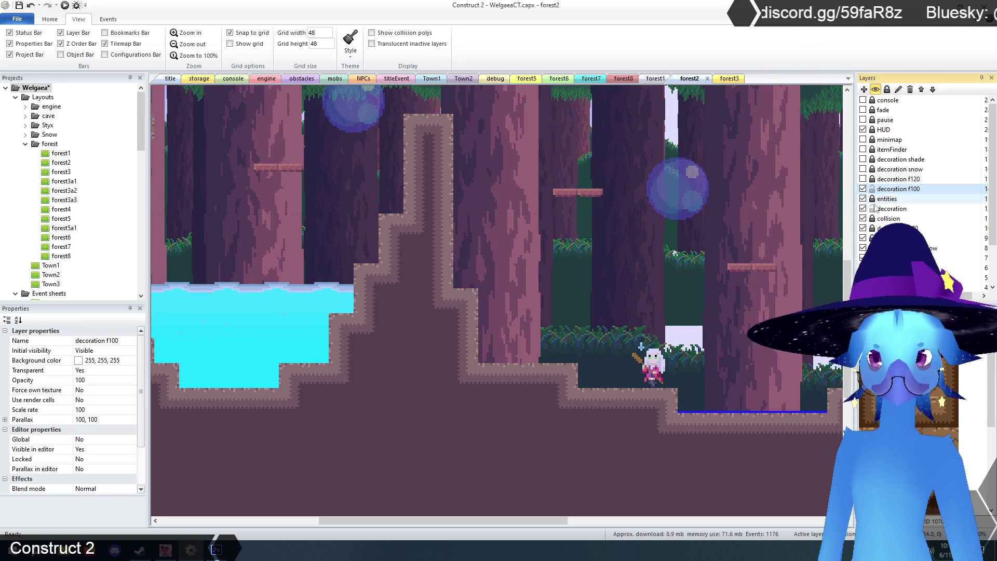
Duplicate the water surface sprite into three copies along the right-hand pool
click(289, 282)
mouse_move(290, 282)
mouse_down()
mouse_move(749, 359)
mouse_move(722, 400)
mouse_move(710, 400)
mouse_up()
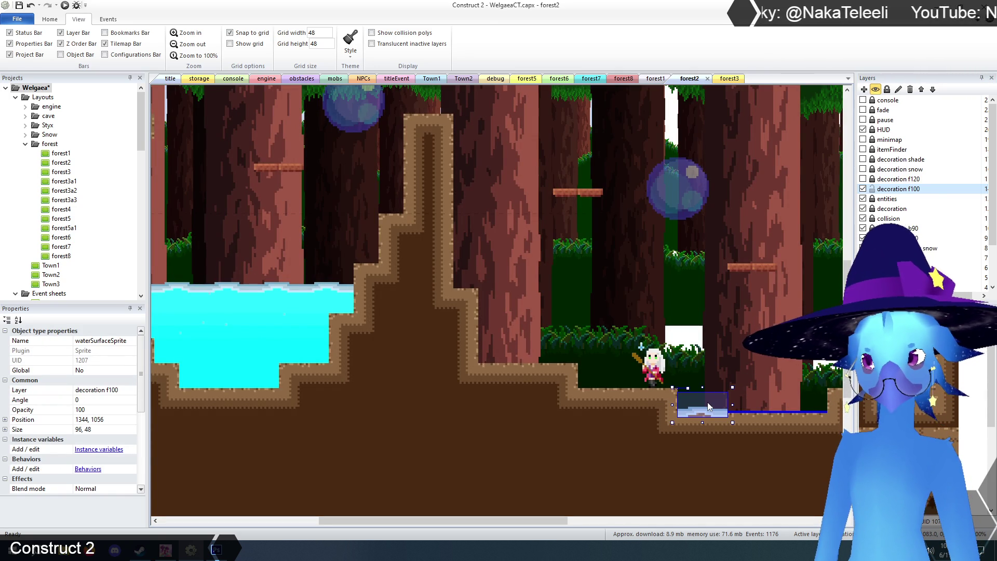
mouse_move(707, 402)
mouse_down()
mouse_move(772, 401)
mouse_move(761, 399)
mouse_up()
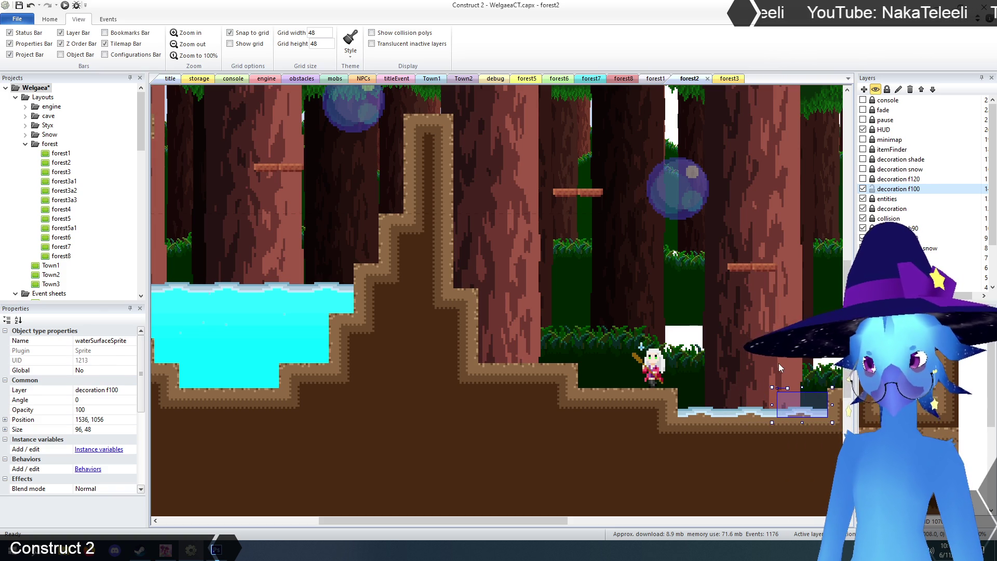
click(789, 419)
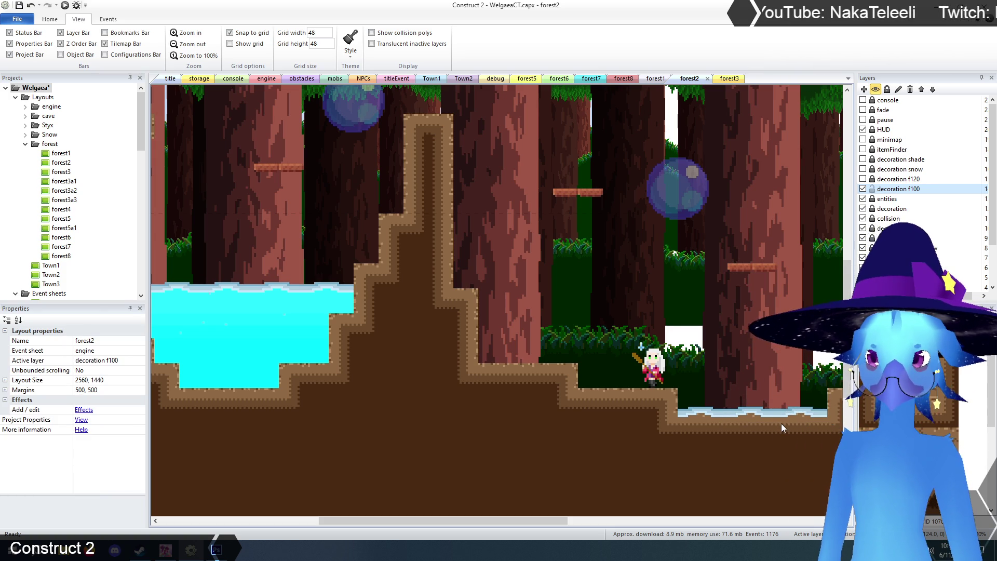
click(740, 411)
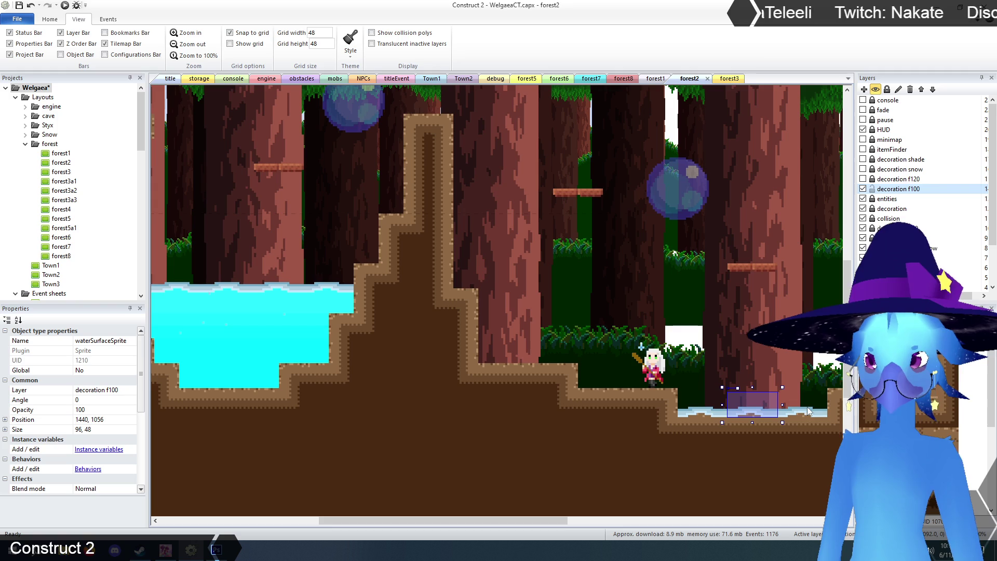
drag(839, 384, 712, 459)
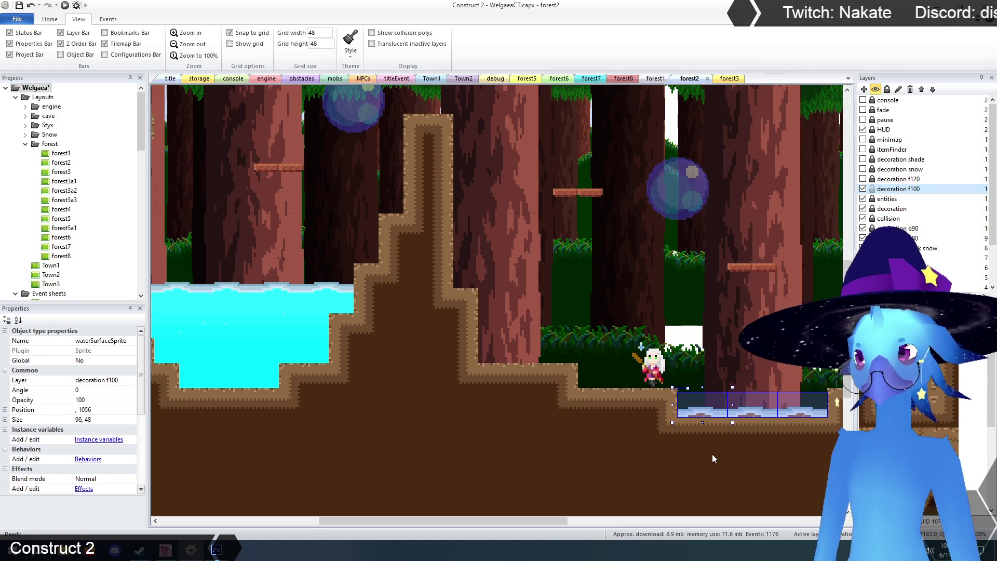
Nudge the three water sprites up slightly and compare their positions
key(Up)
key(Up)
key(Up)
key(Up)
key(Up)
key(Up)
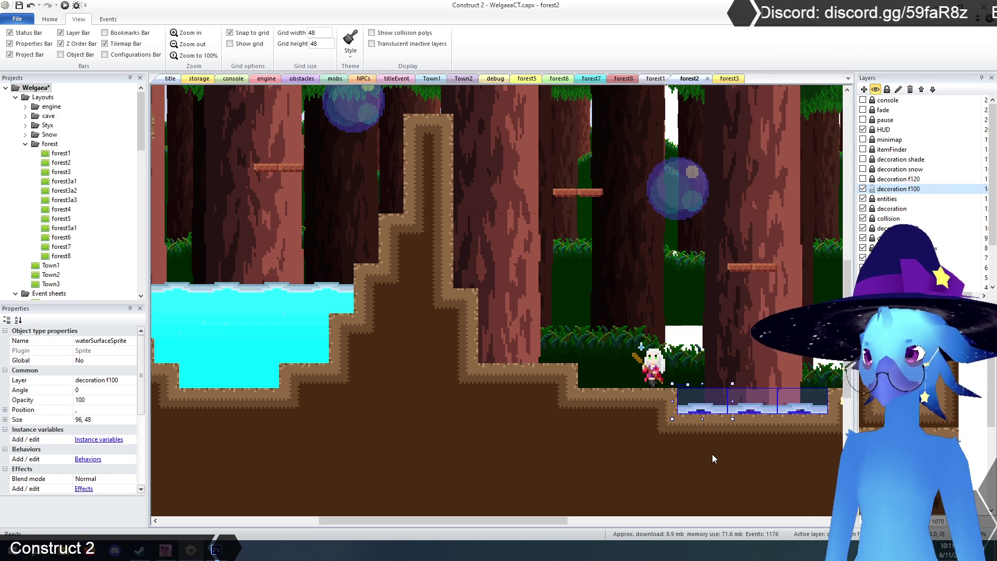
click(744, 366)
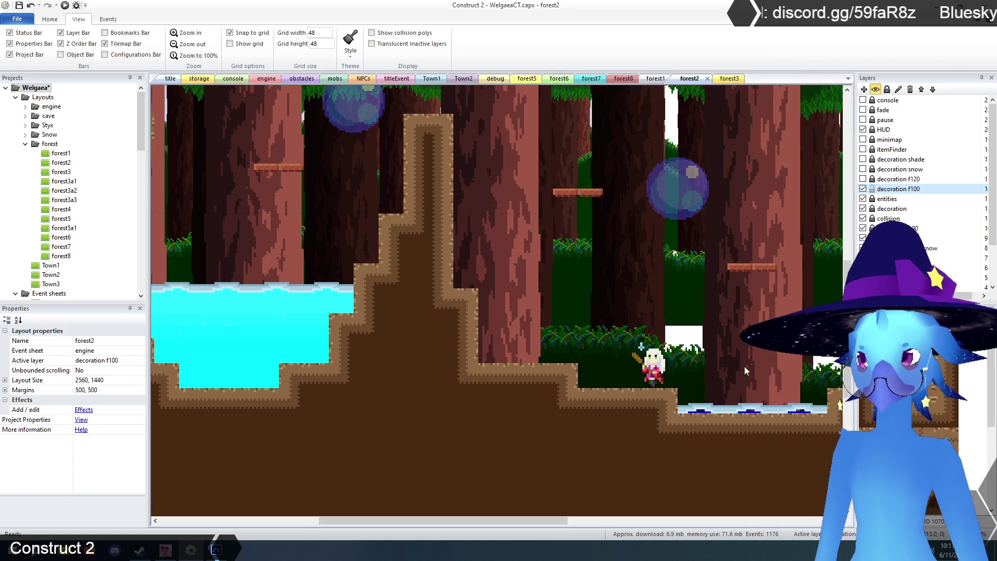
click(697, 408)
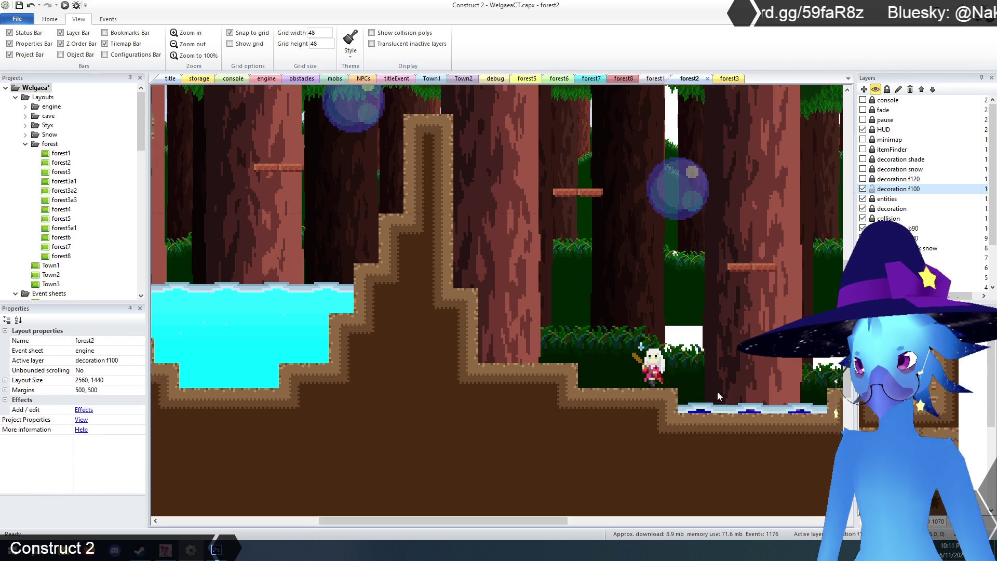
click(693, 411)
click(749, 367)
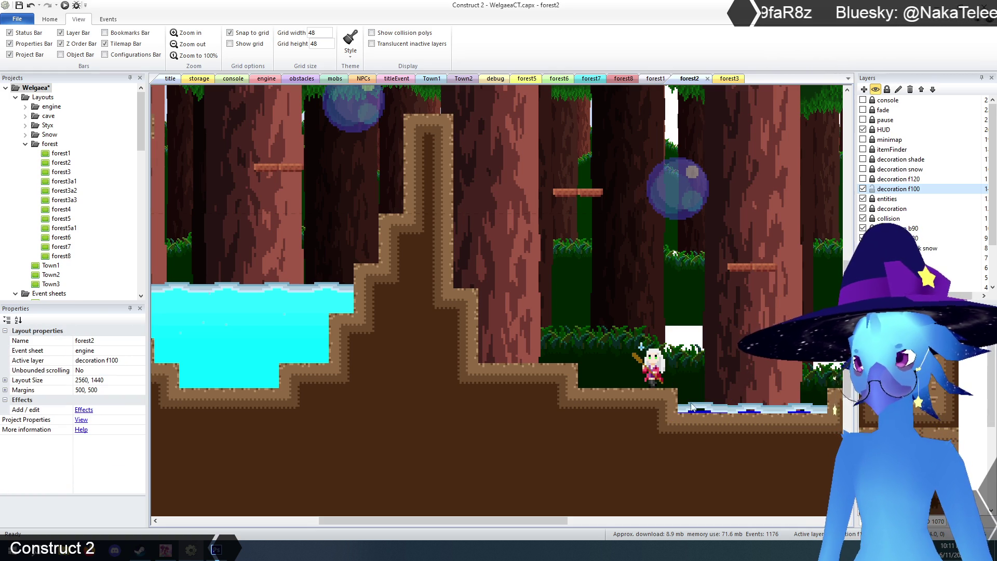
click(750, 410)
click(779, 369)
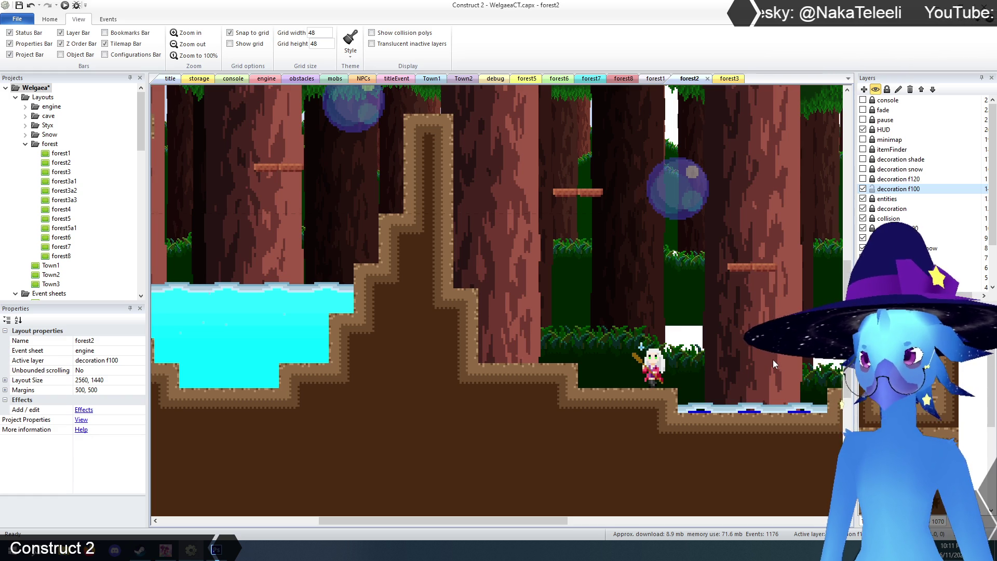
click(701, 410)
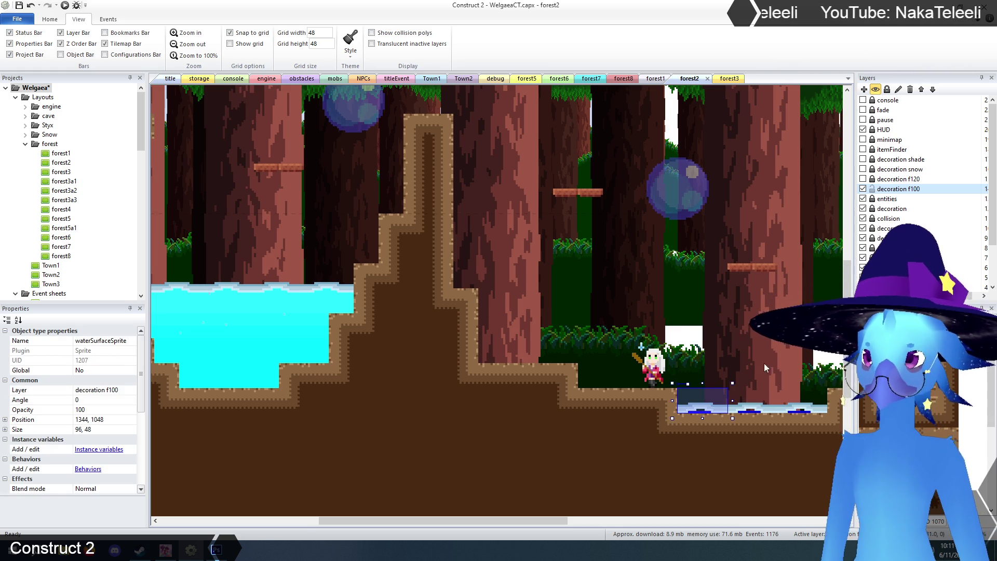
Raise the right-hand waterSurface strip on the collision layer to 1344, 1096
click(886, 218)
click(720, 414)
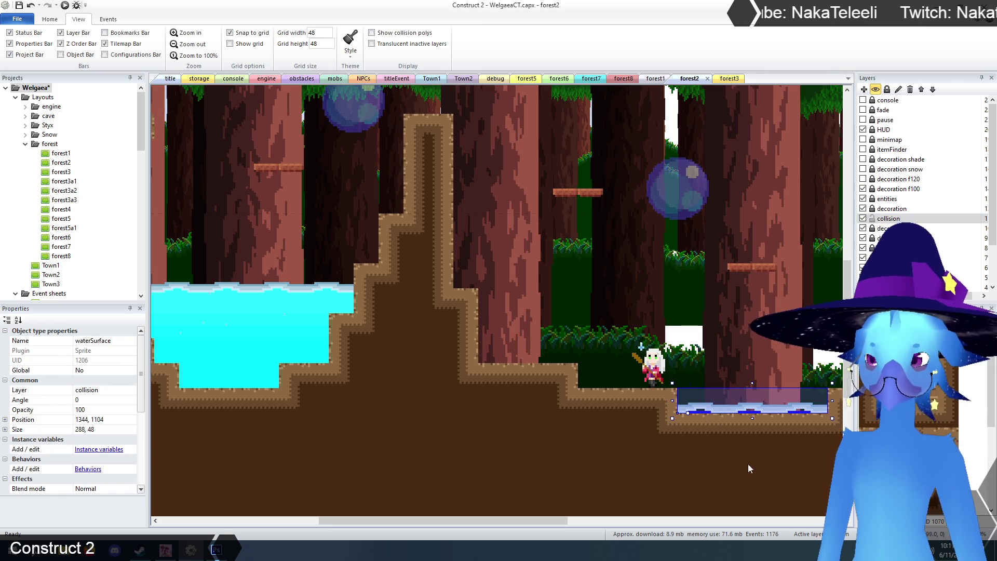
key(Up)
key(Up)
key(Up)
key(Up)
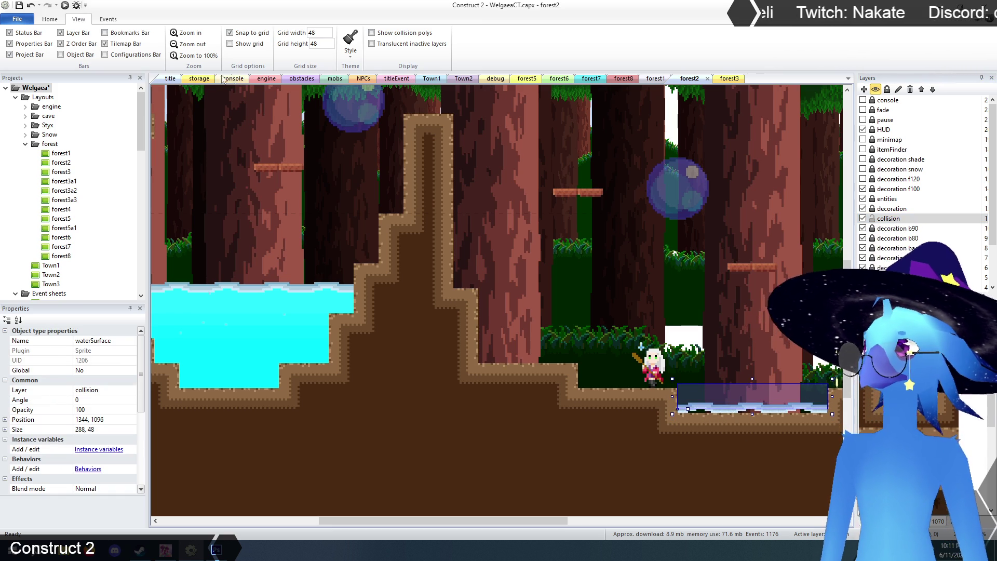
click(172, 79)
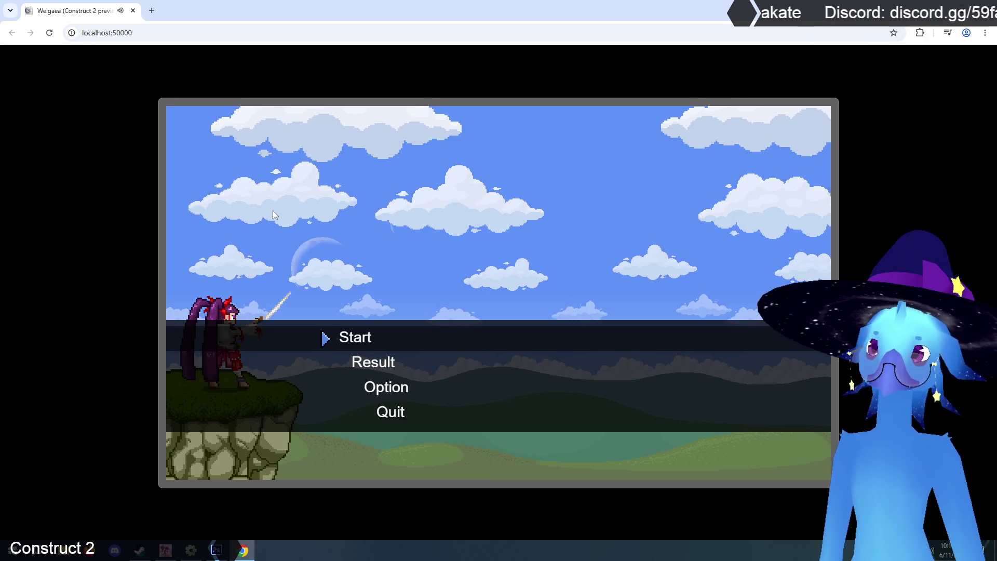
key(Return)
key(Return)
key(Left)
key(Up)
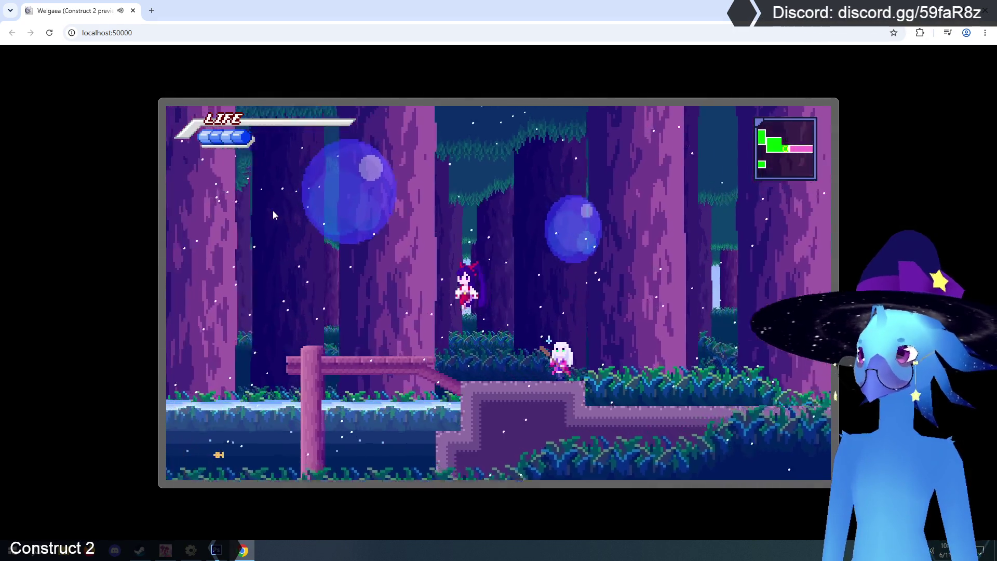
key(Left)
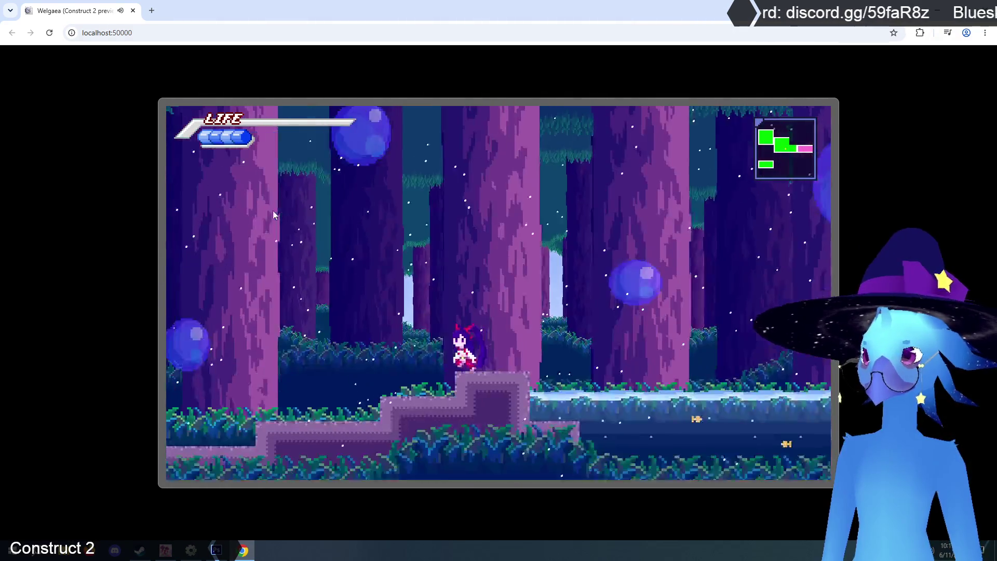
key(Left)
key(Up)
key(Up)
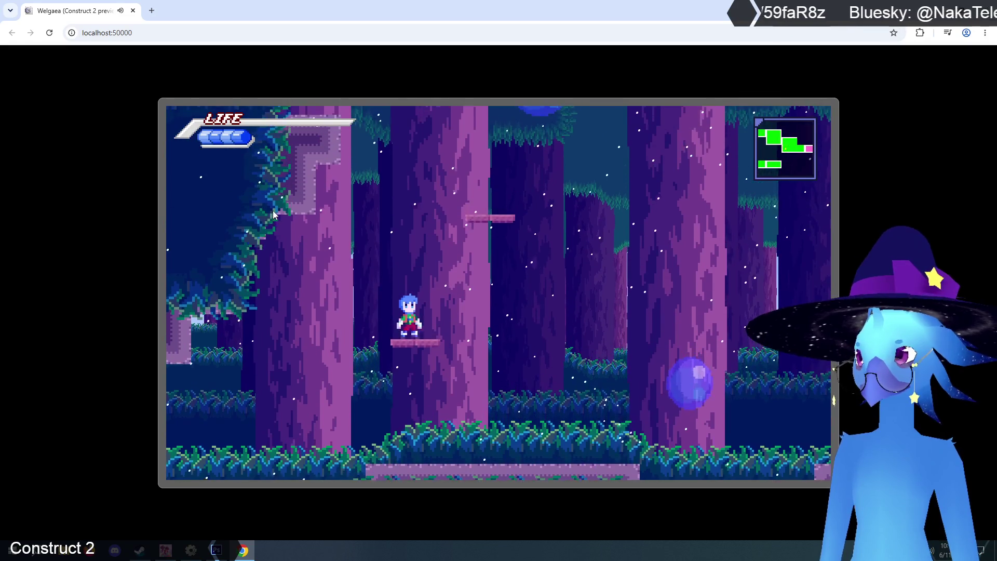
key(Left)
key(Left)
key(Up)
key(Left)
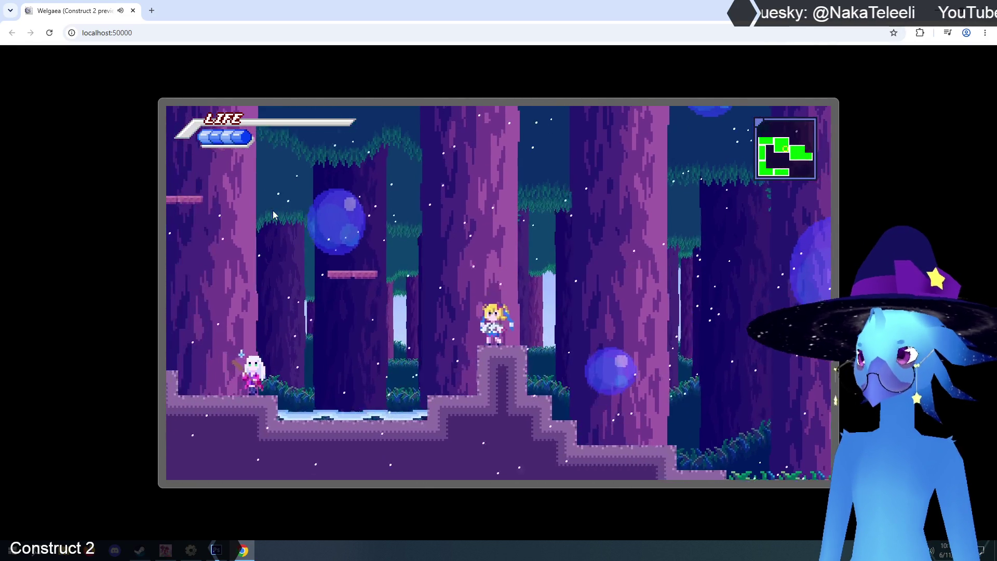
key(Right)
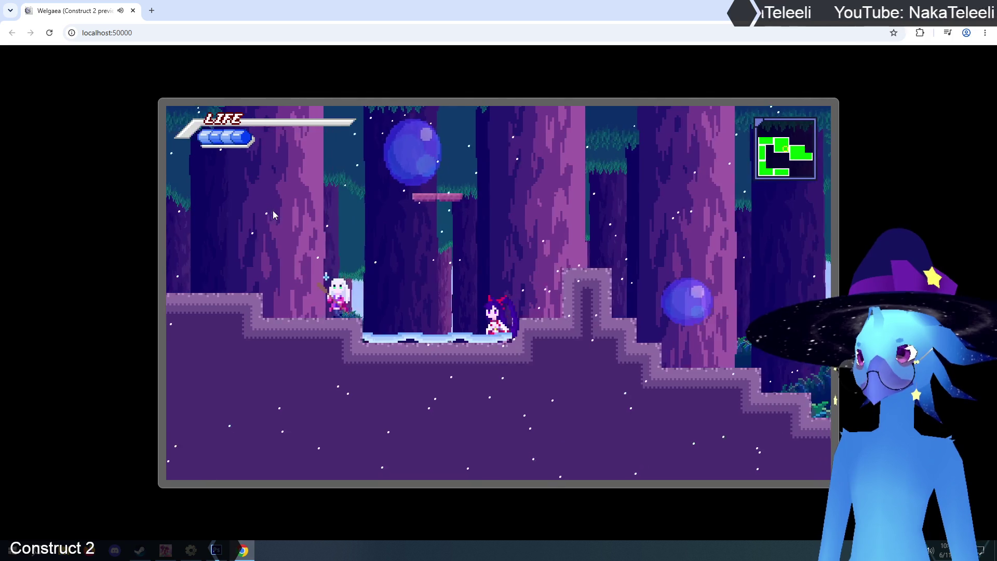
key(Left)
key(Up)
key(Left)
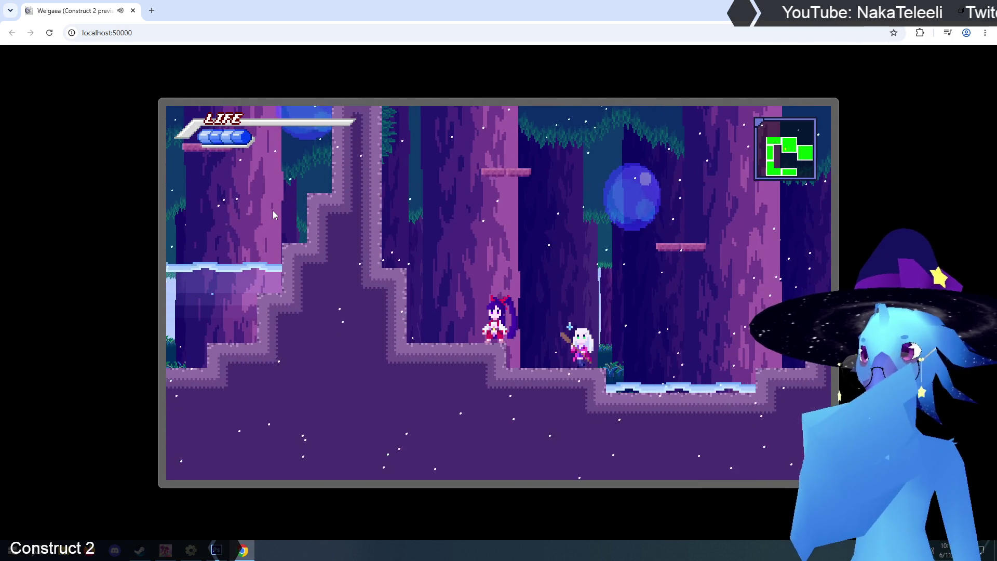
key(Up)
key(Right)
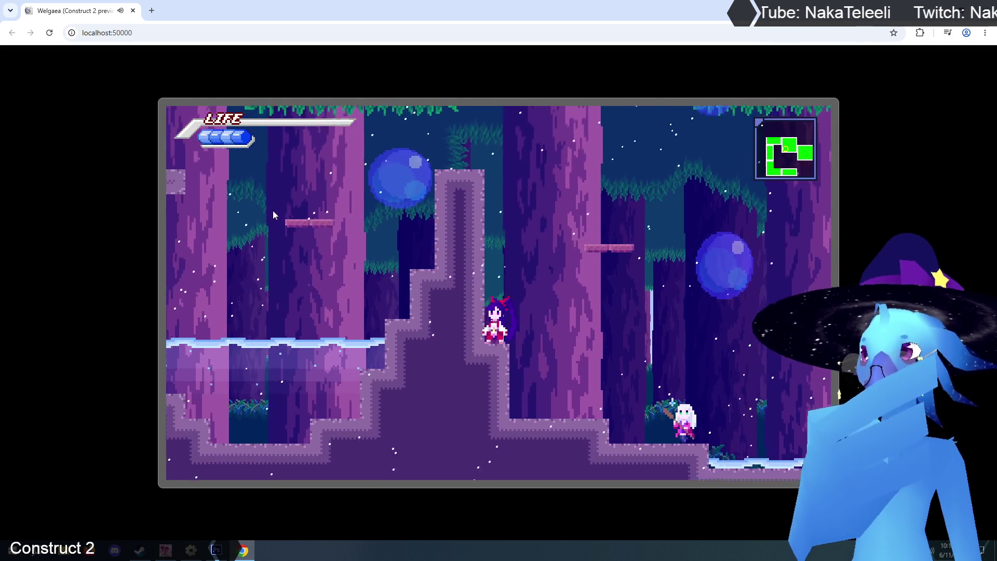
key(Left)
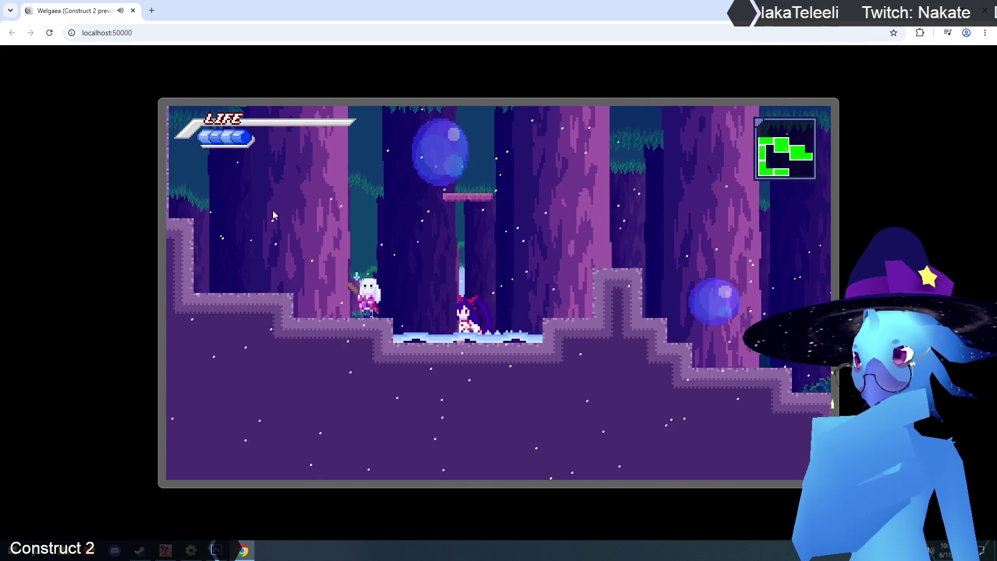
key(Right)
key(Up)
key(Left)
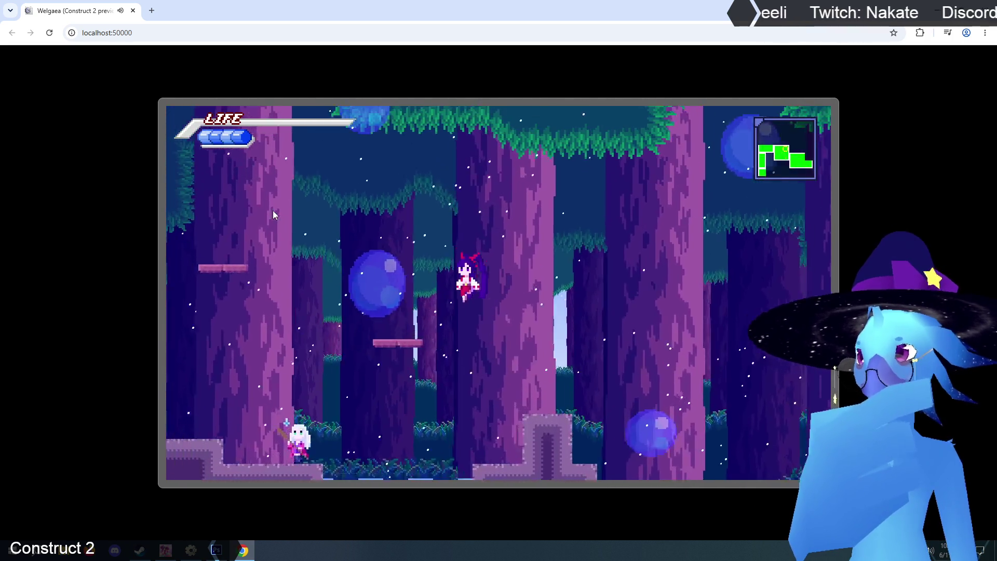
key(Up)
key(Up)
key(Right)
key(Left)
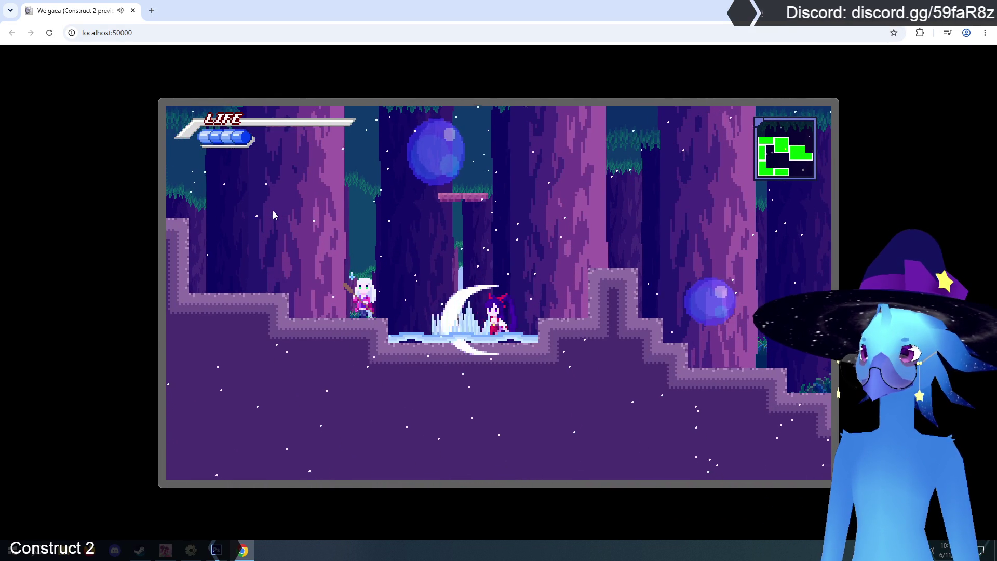
key(z)
key(Left)
key(Up)
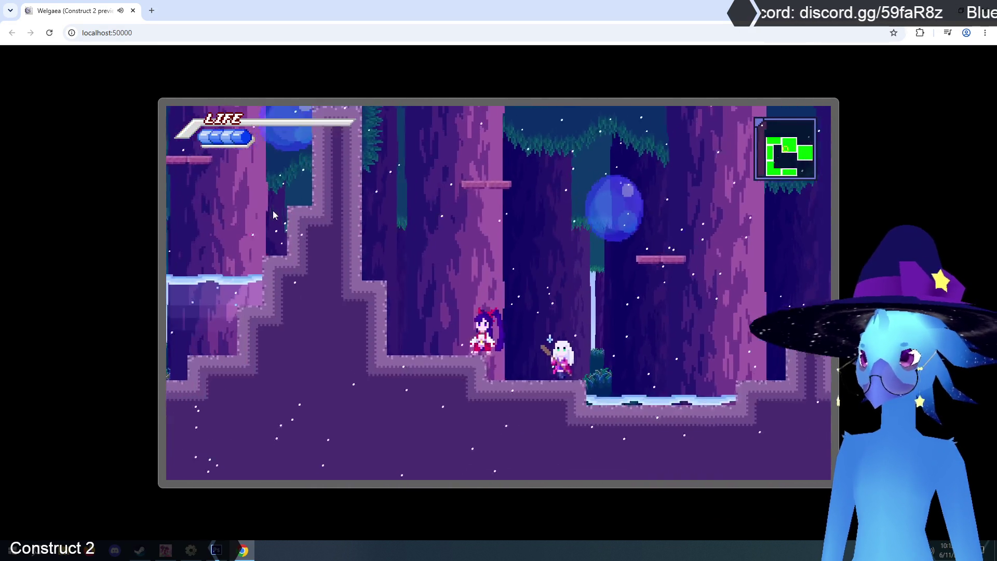
key(Left)
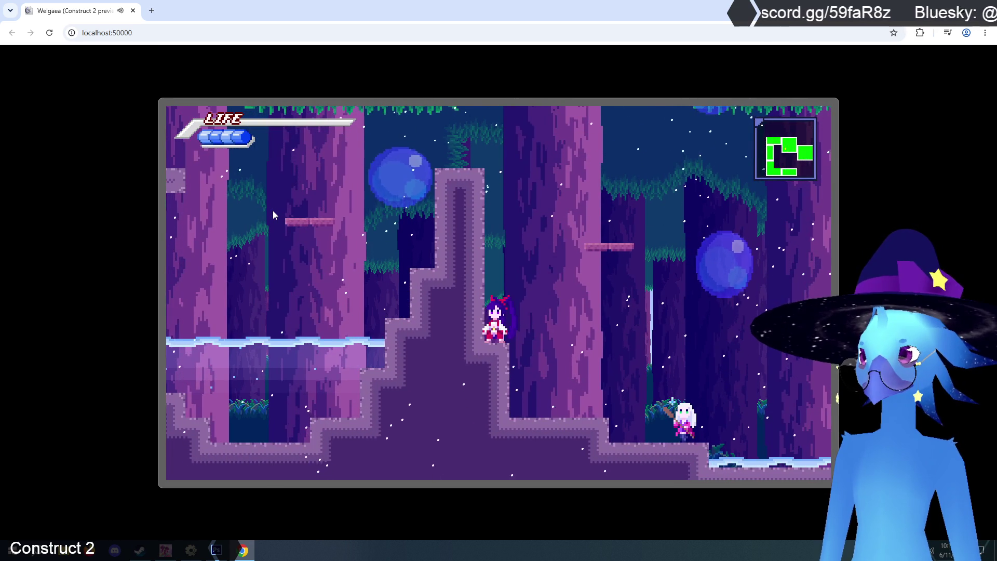
key(Right)
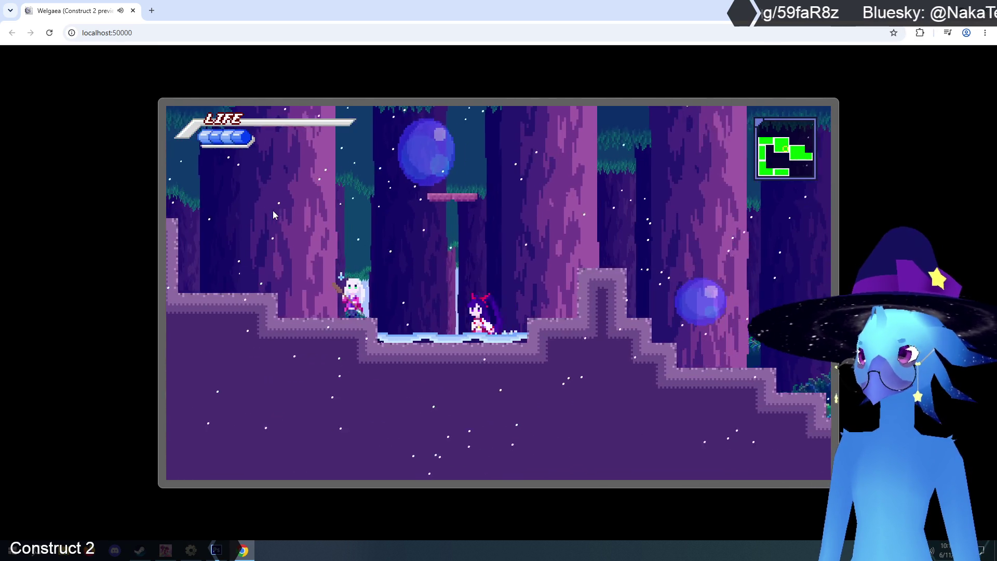
key(Up)
key(Left)
key(Up)
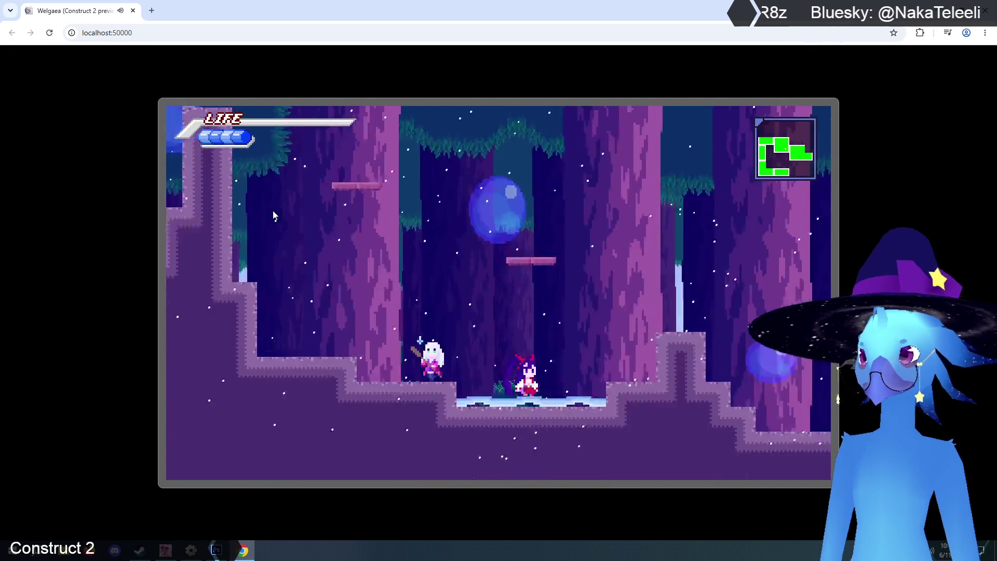
key(Up)
key(Up)
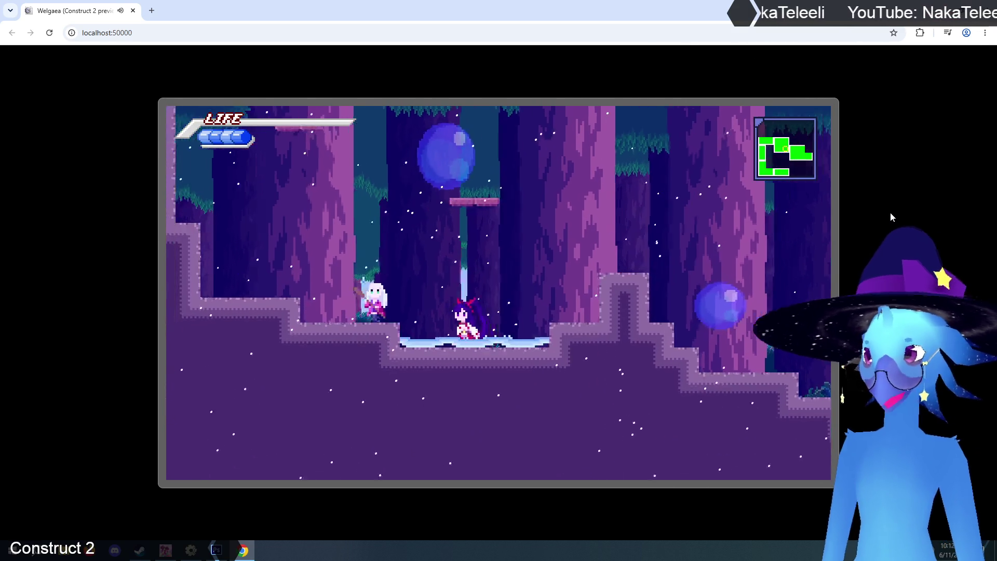
key(Right)
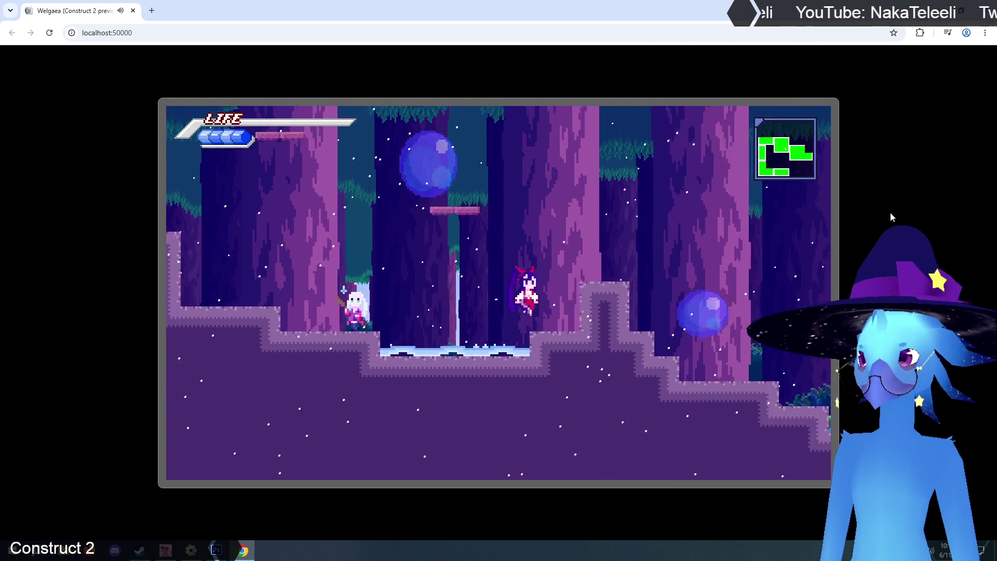
key(Left)
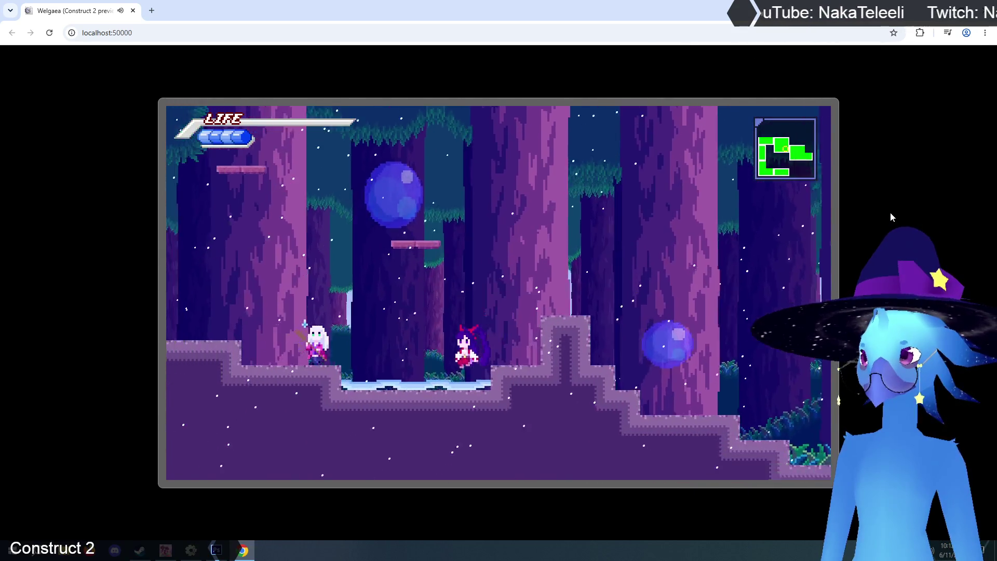
key(Left)
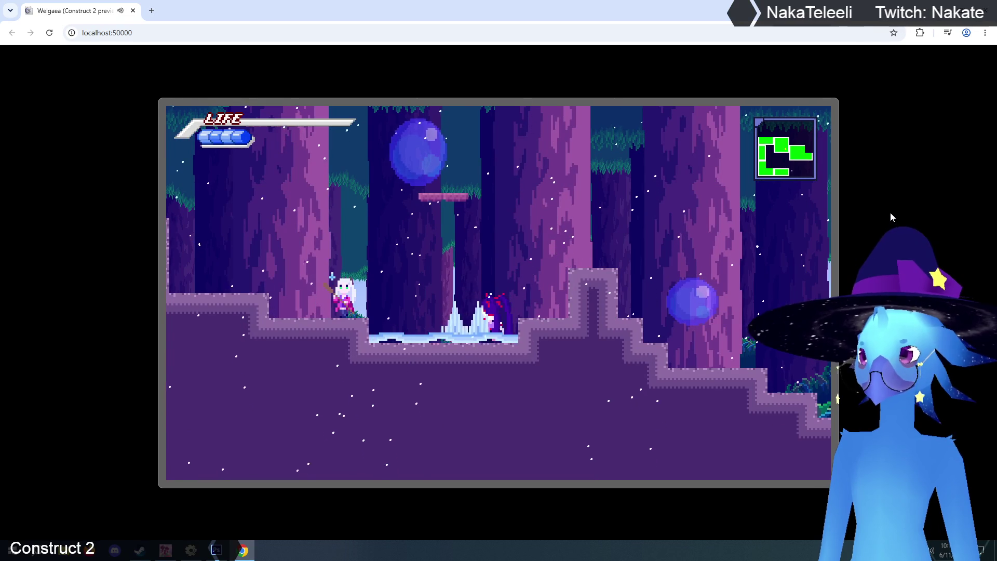
key(Left)
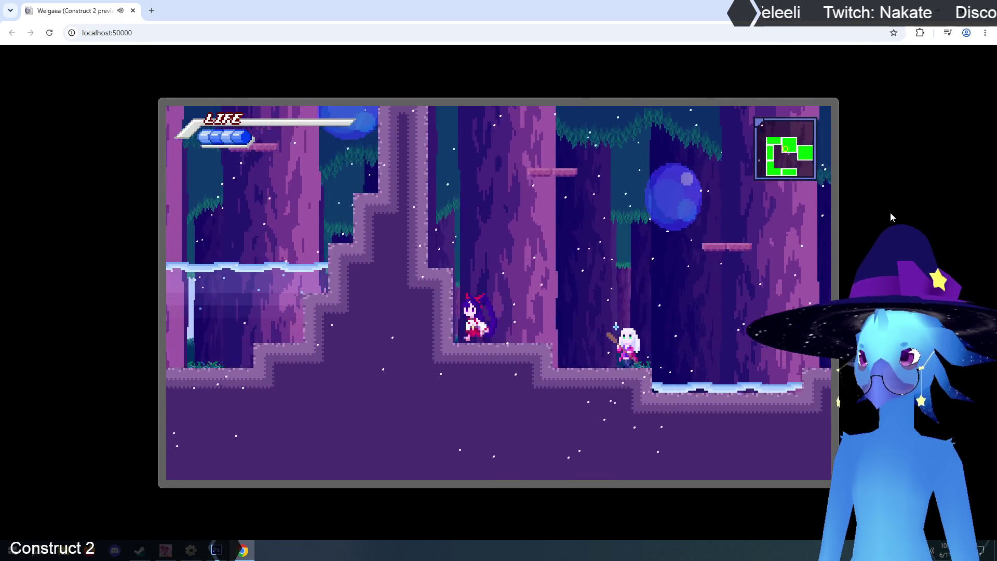
key(Right)
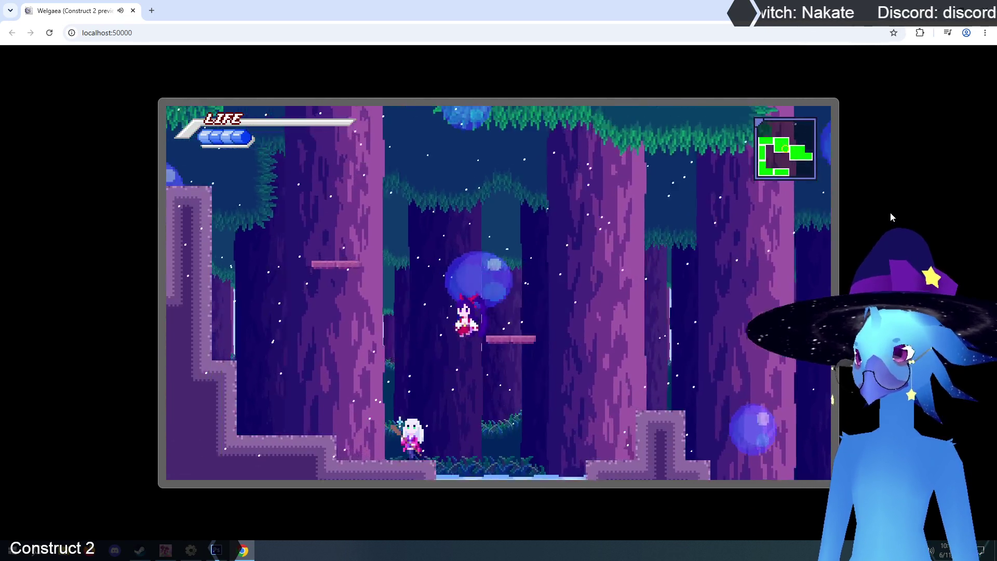
key(Left)
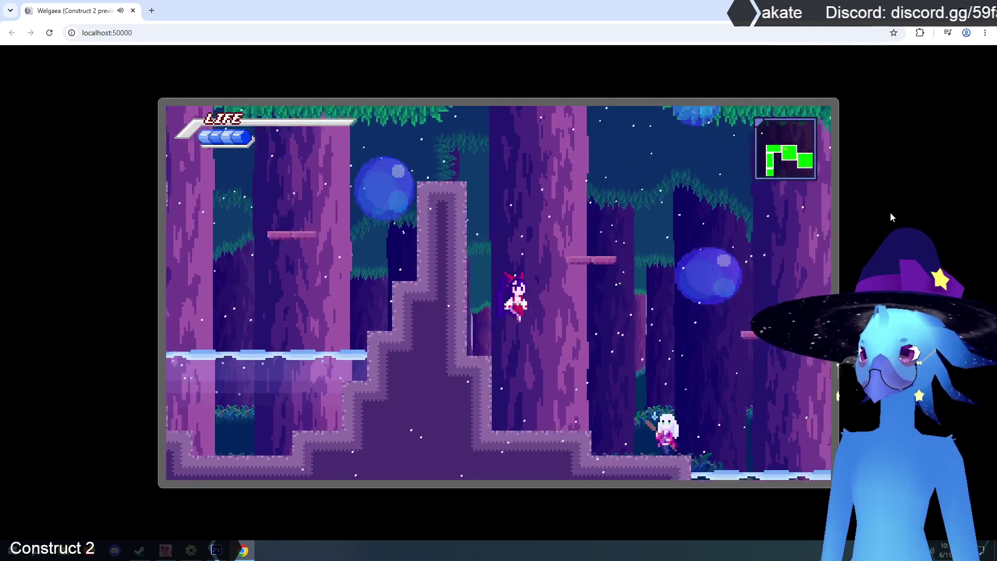
key(Right)
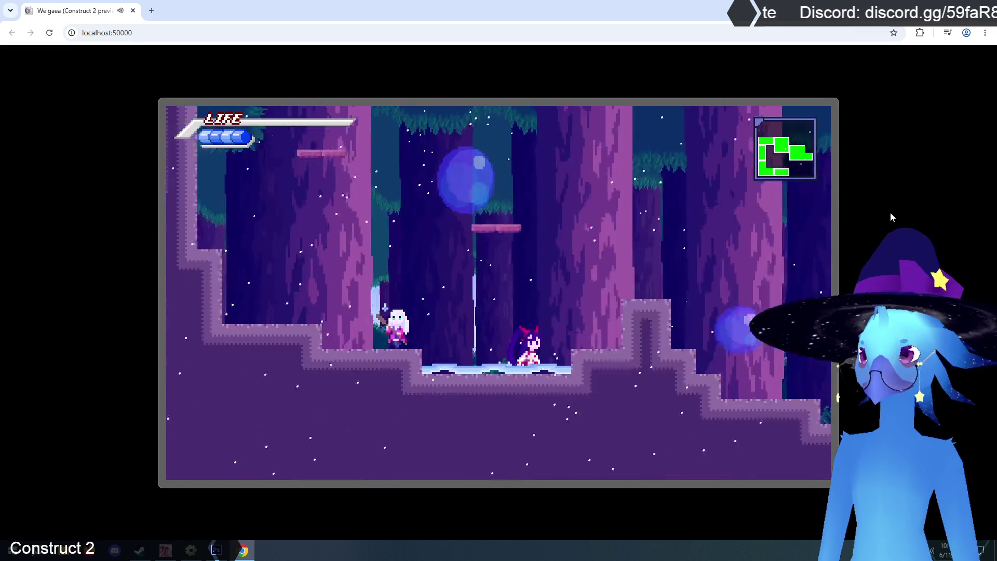
key(Left)
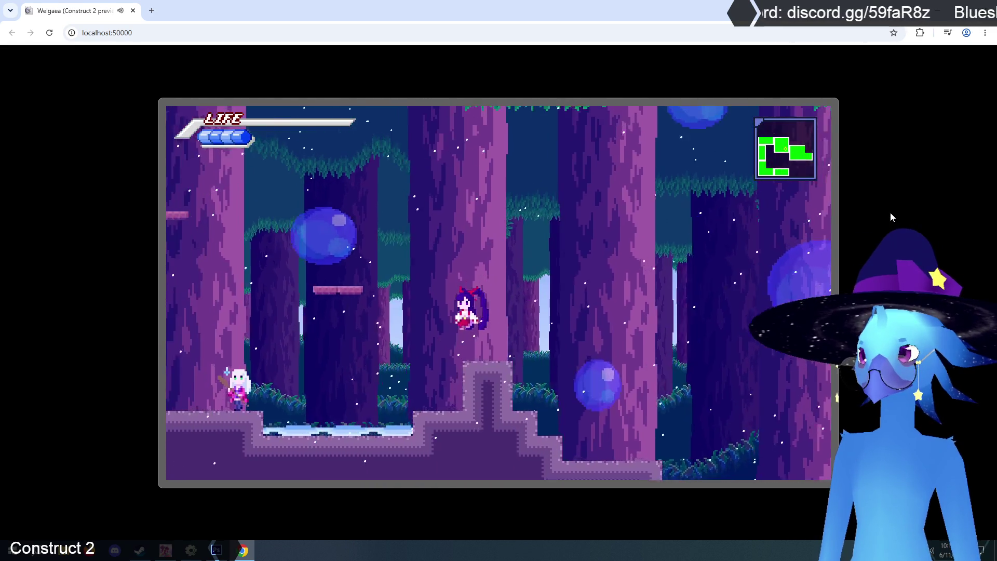
key(Right)
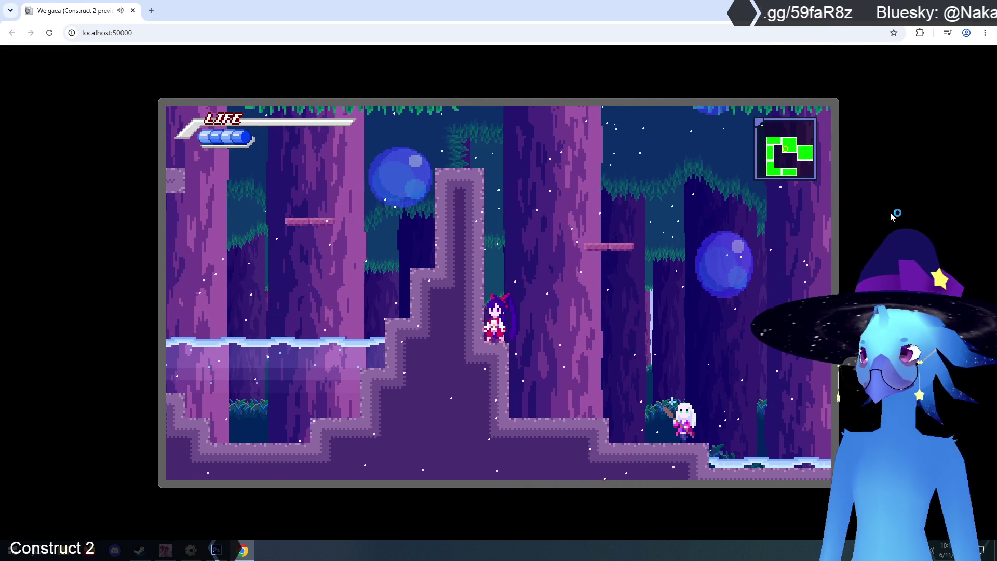
key(Right)
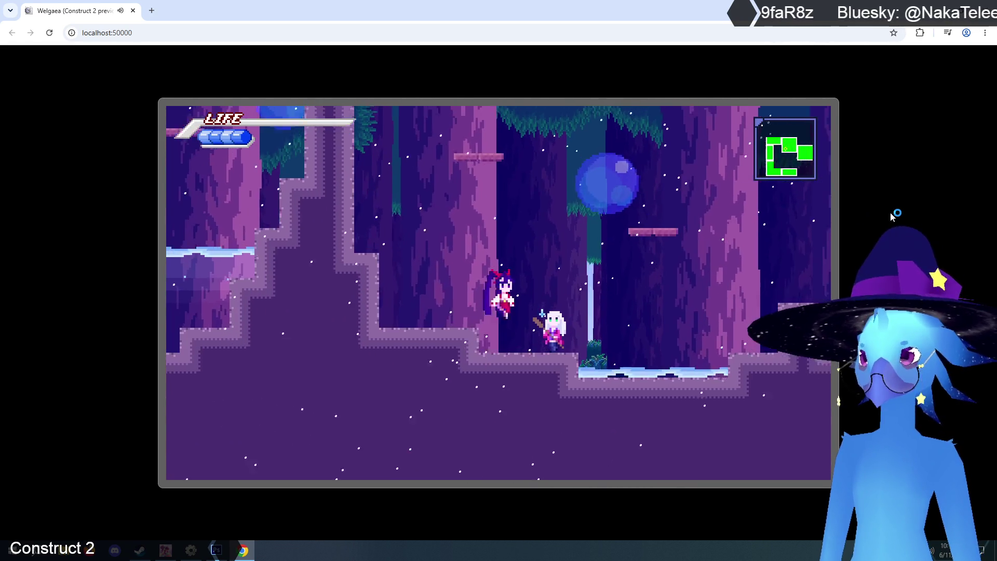
key(Right)
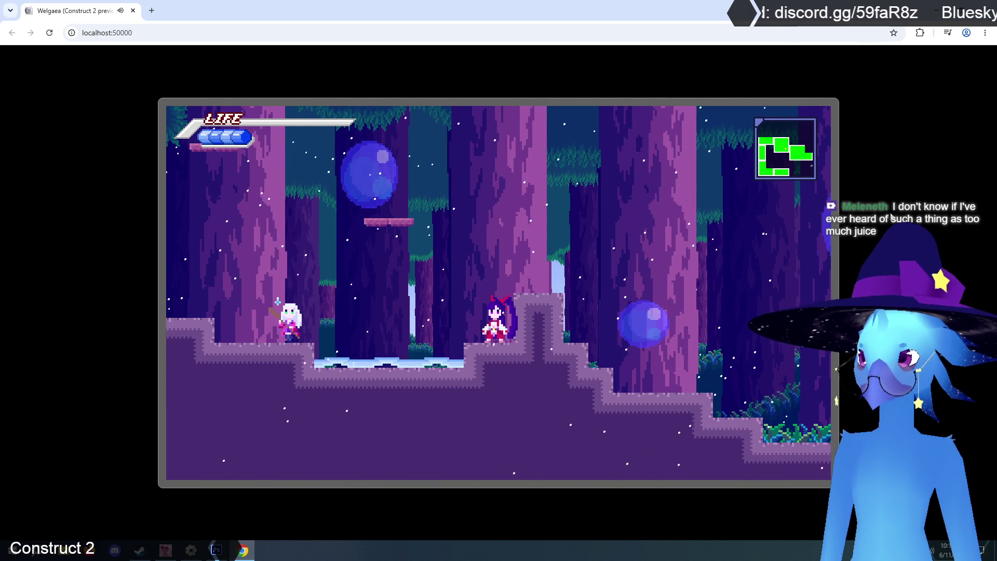
Run through a few more forest rooms past the water and an NPC, then close the preview
key(Right)
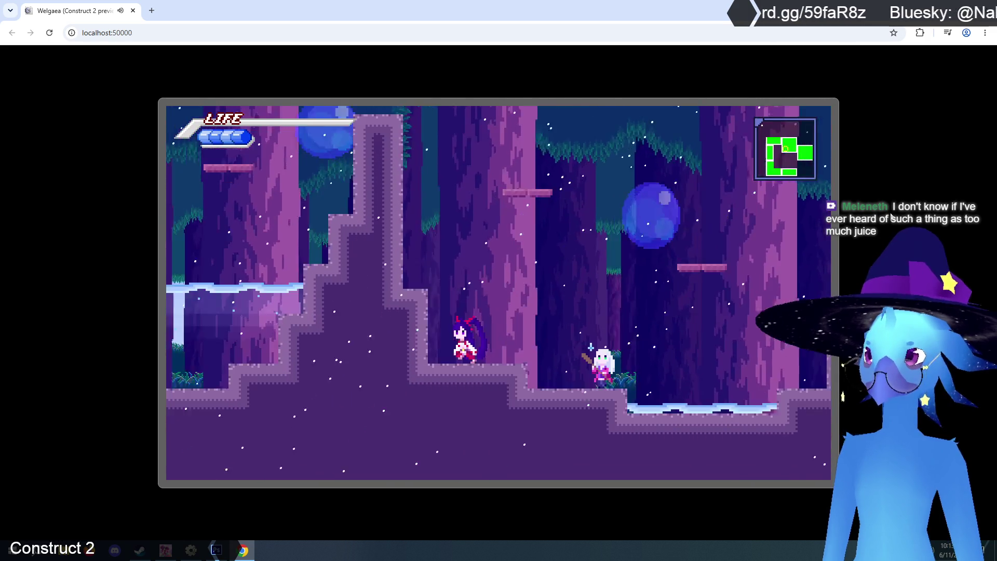
key(Up)
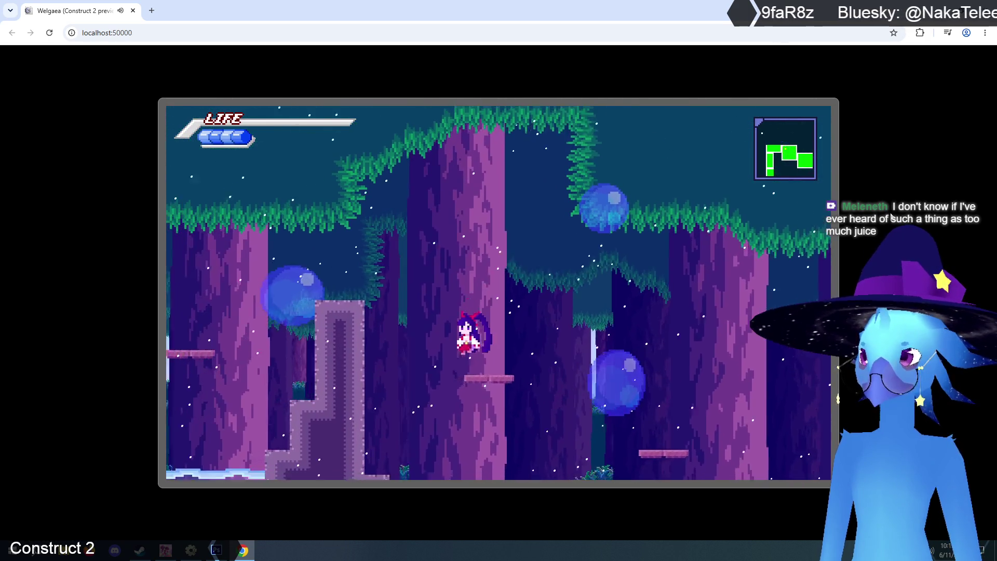
key(Right)
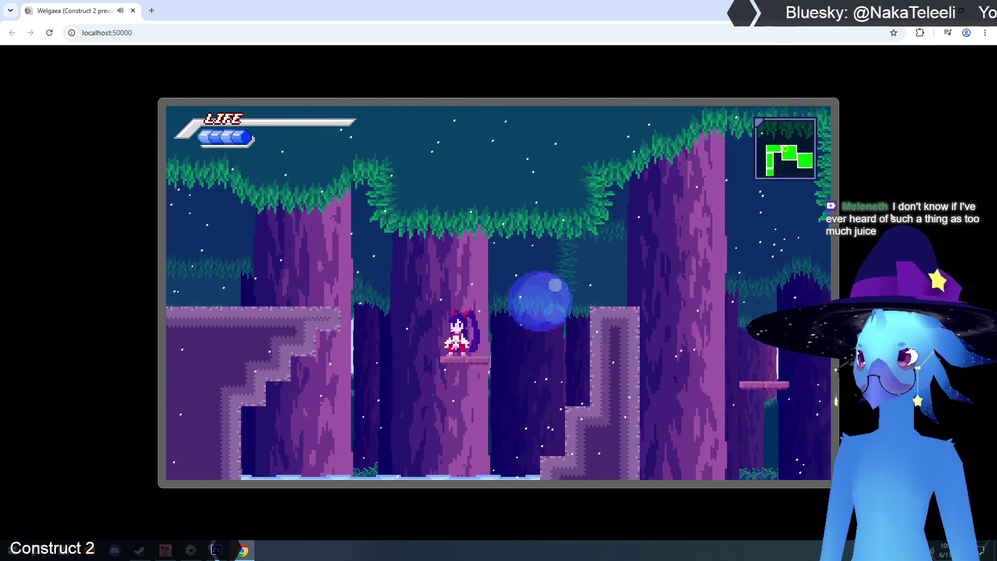
key(Left)
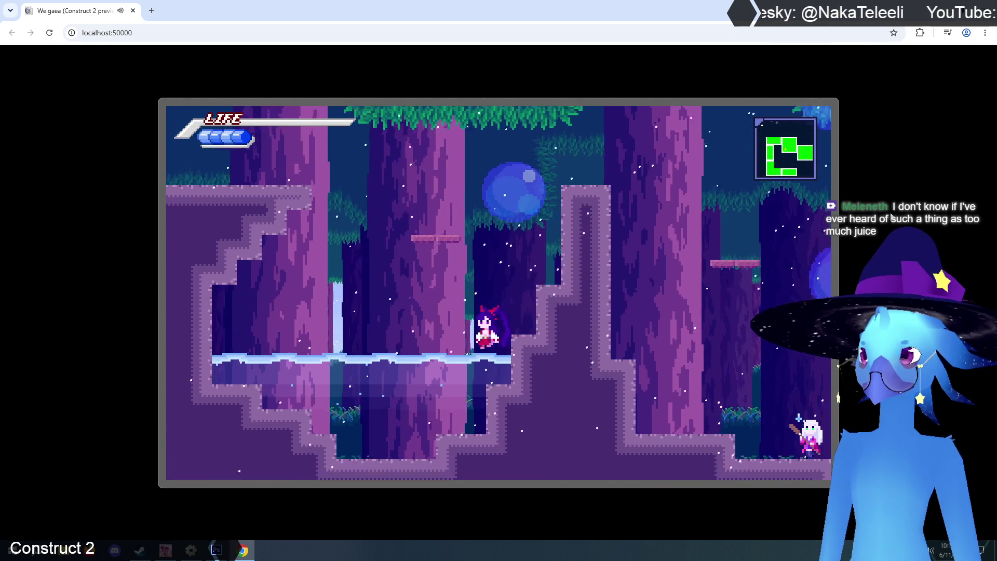
key(Up)
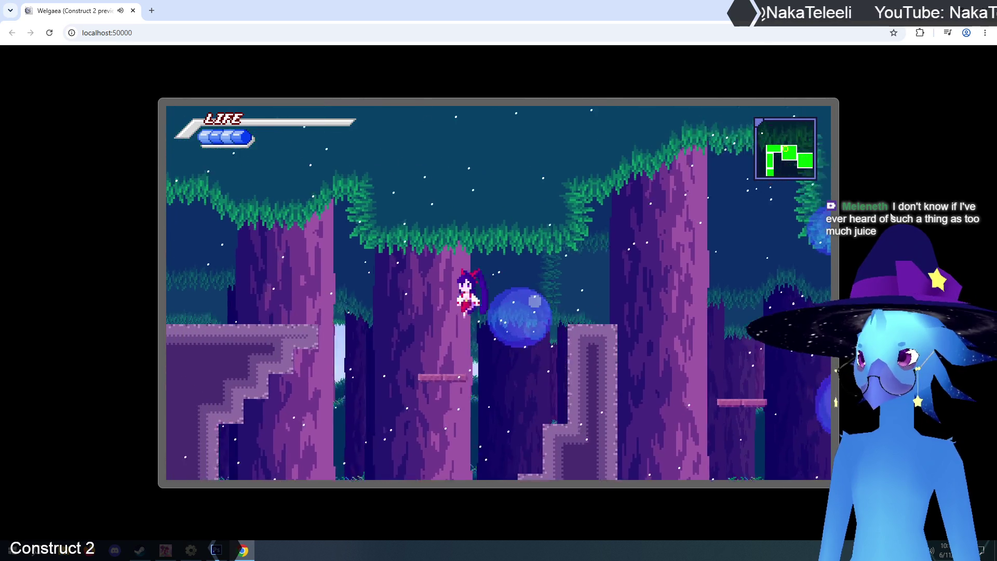
key(Right)
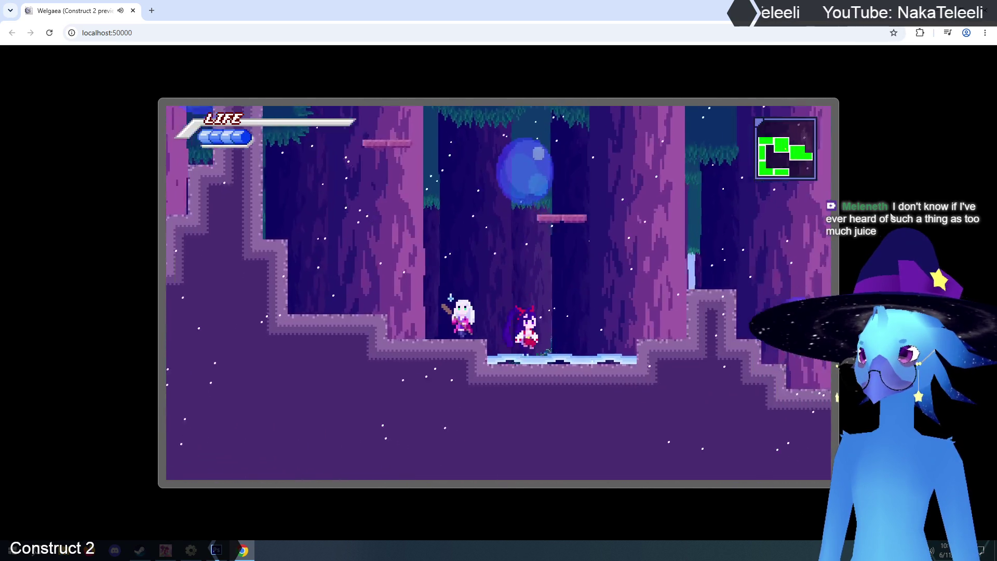
key(Left)
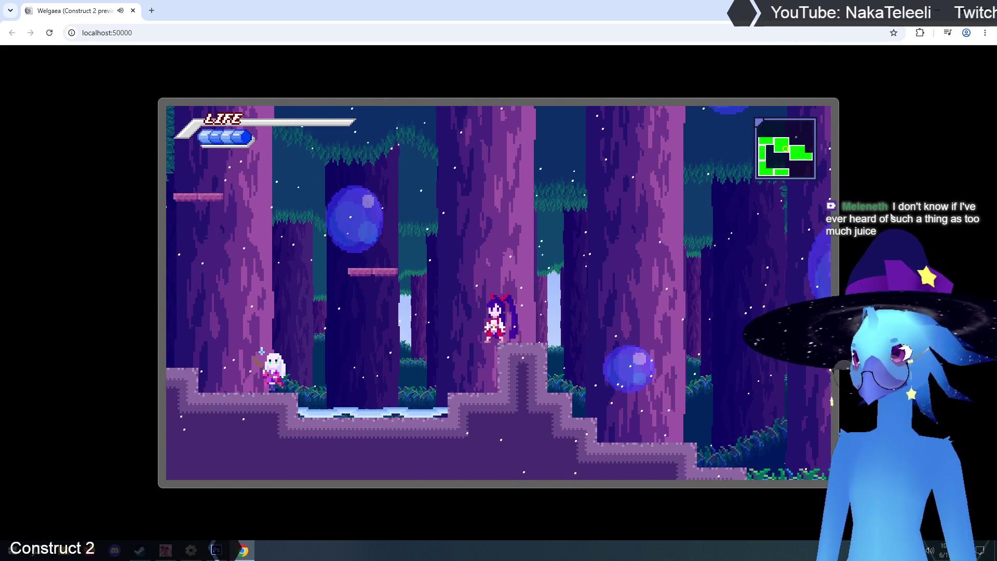
key(ctrl+w)
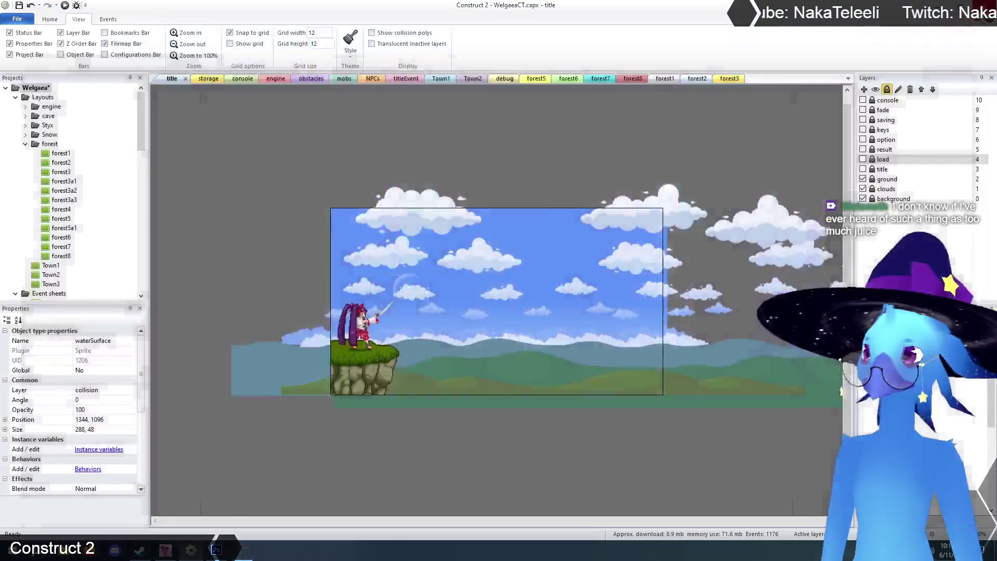
In forest2, nudge the right-hand waterGraphic sprite into the lower-right pool at 1344, 1096
click(697, 78)
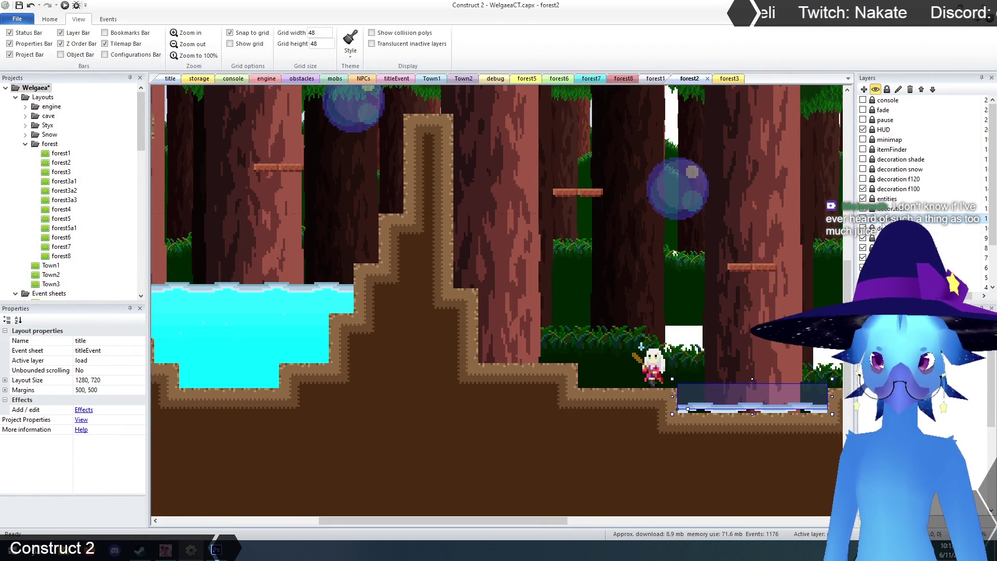
click(888, 208)
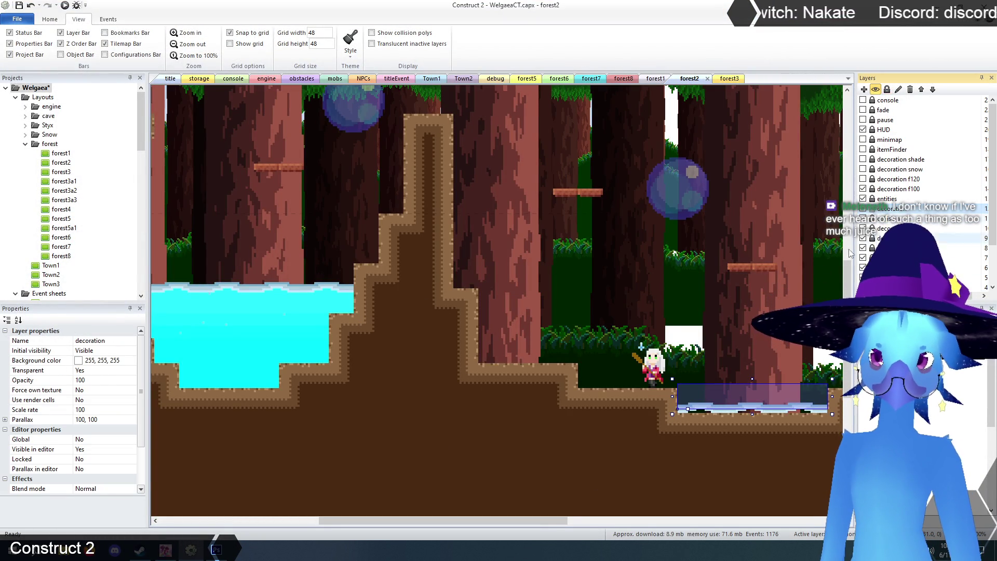
click(251, 345)
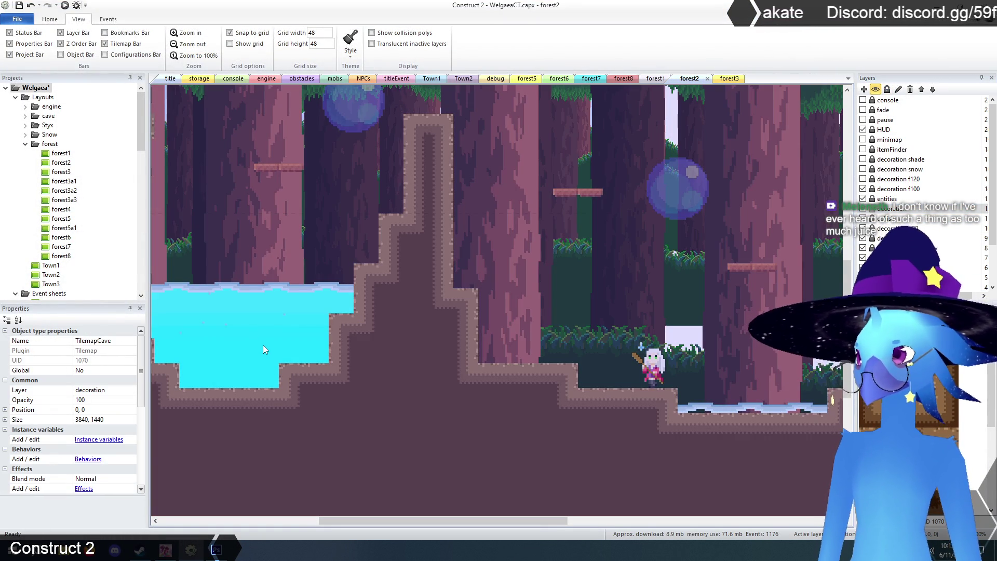
click(218, 322)
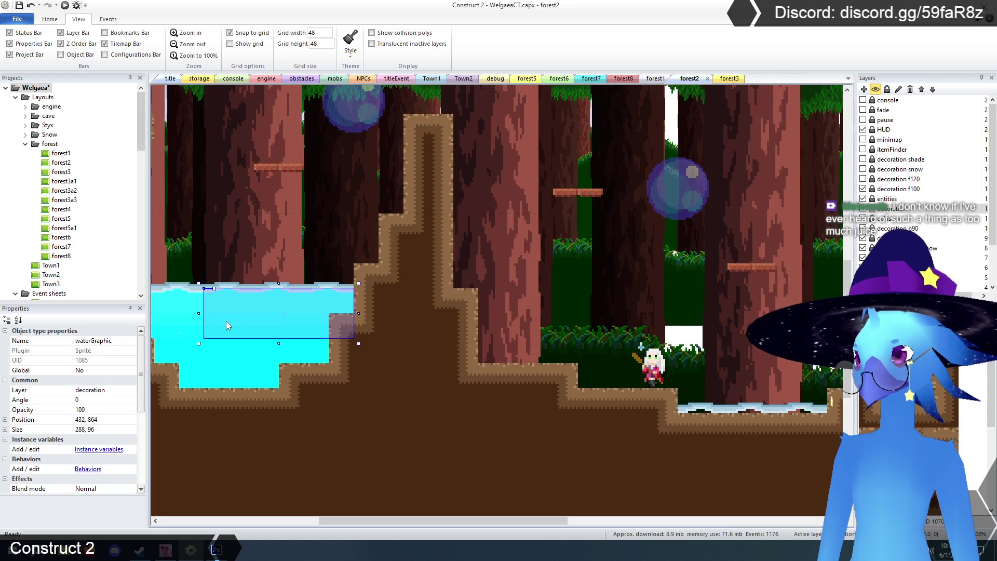
click(720, 420)
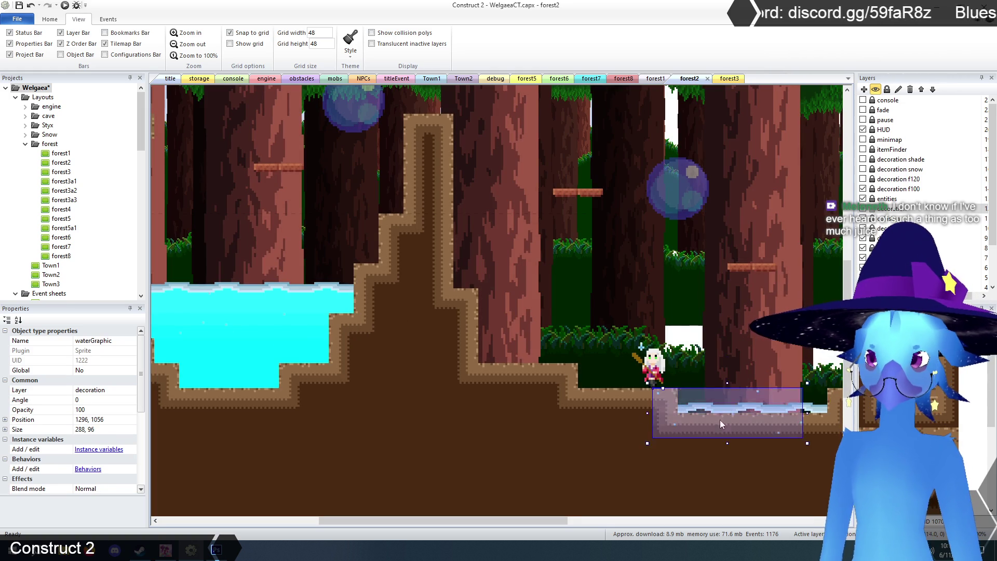
drag(747, 429, 747, 429)
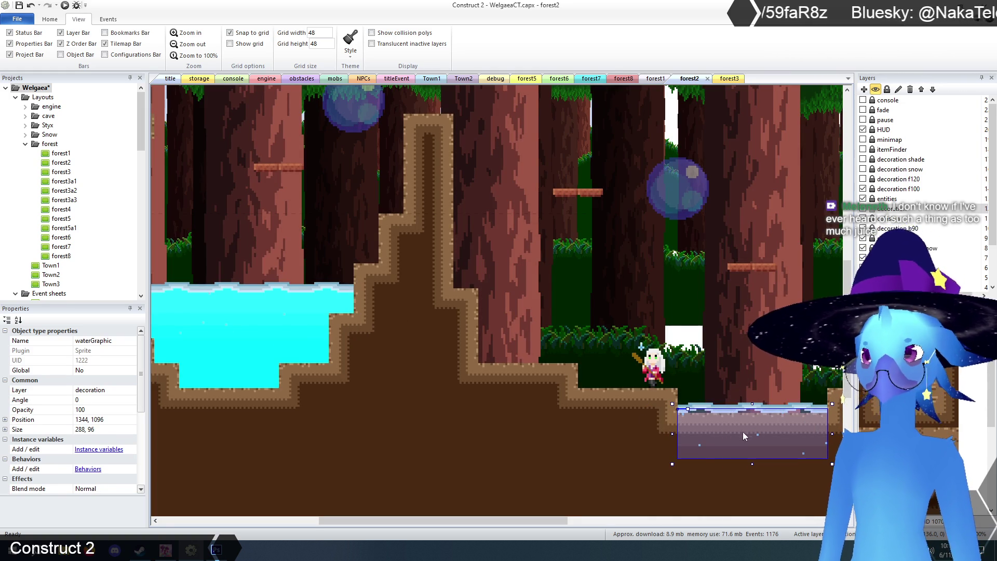
click(612, 283)
click(754, 429)
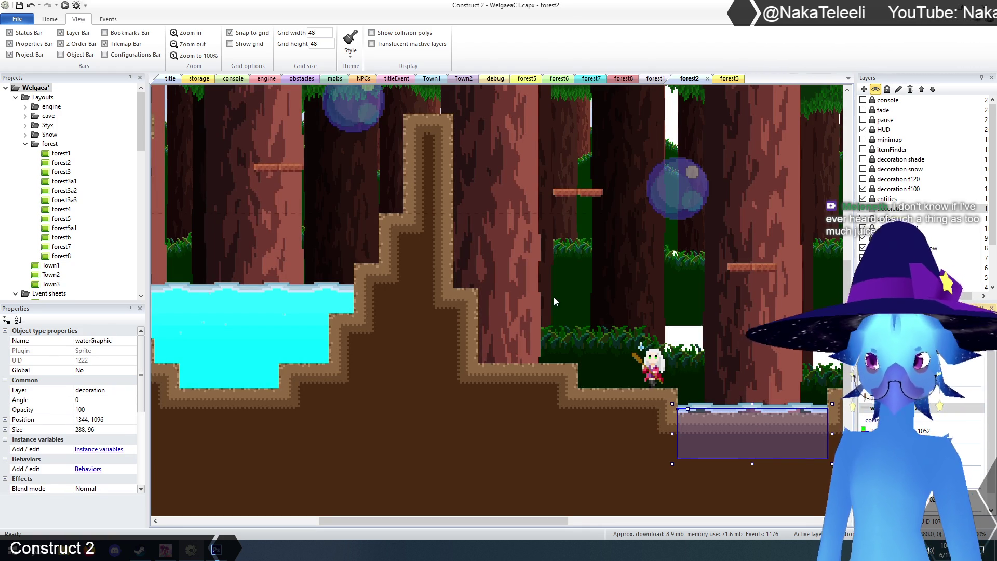
click(576, 283)
scroll(631, 285, up, 6)
Zoom out of forest2 and deselect the tilemap
scroll(626, 281, down, 4)
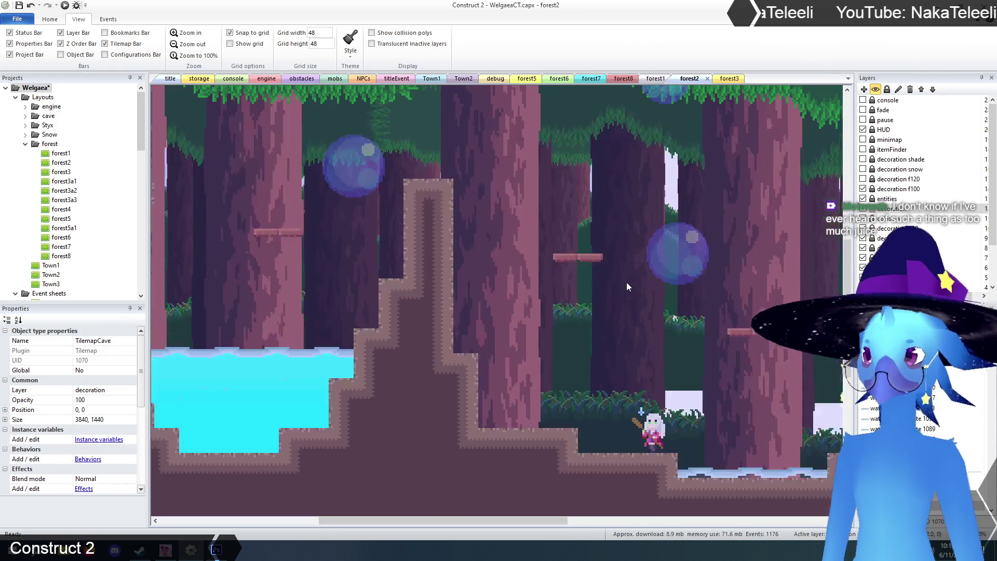
click(188, 32)
click(188, 44)
click(188, 44)
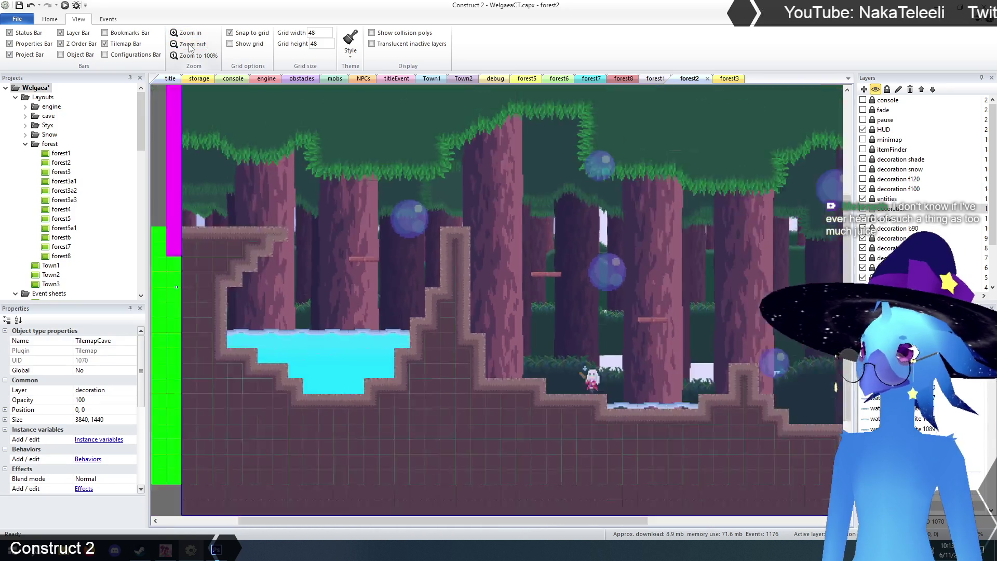
click(483, 495)
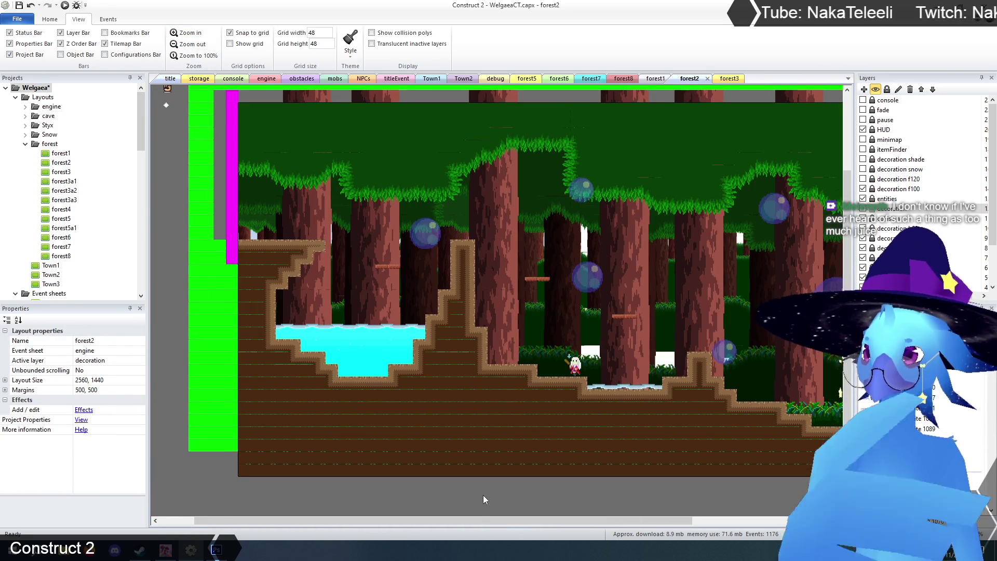
scroll(484, 495, up, 2)
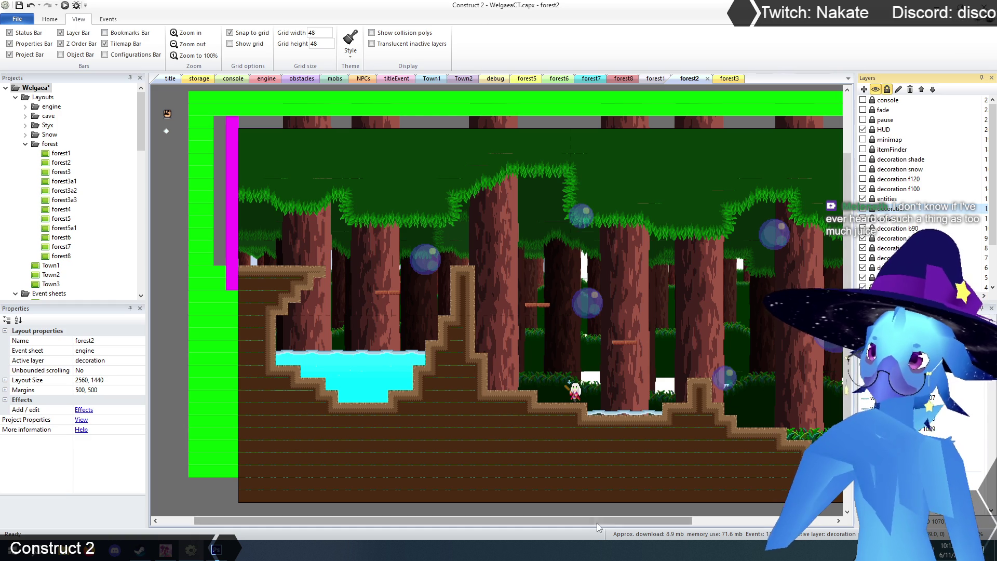
scroll(591, 510, down, 1)
mouse_move(582, 521)
mouse_down()
mouse_move(672, 530)
mouse_move(640, 528)
mouse_up()
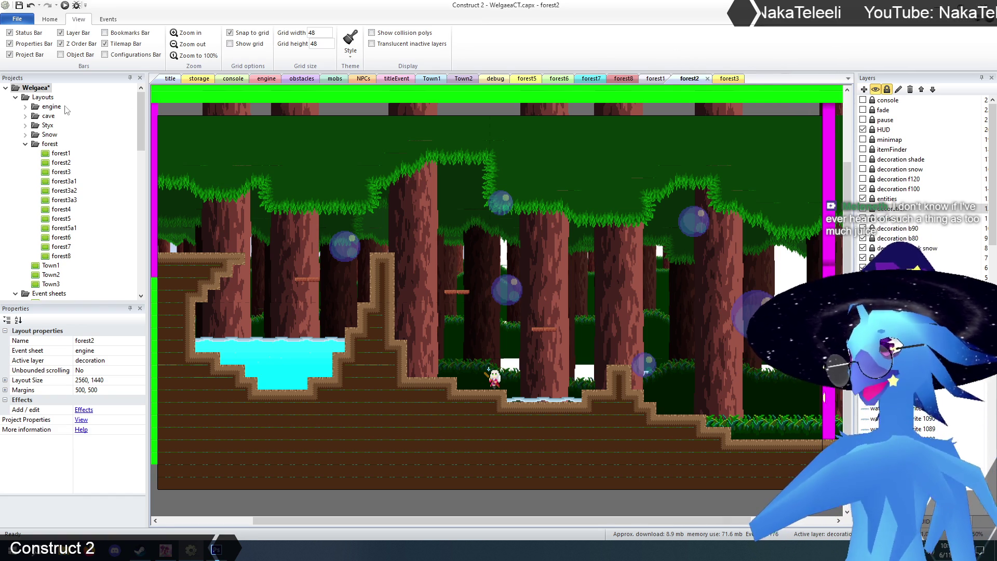
Save the Welgaea project, then open the forest3 layout from the Project bar
click(19, 6)
scroll(300, 254, up, 2)
scroll(301, 254, down, 1)
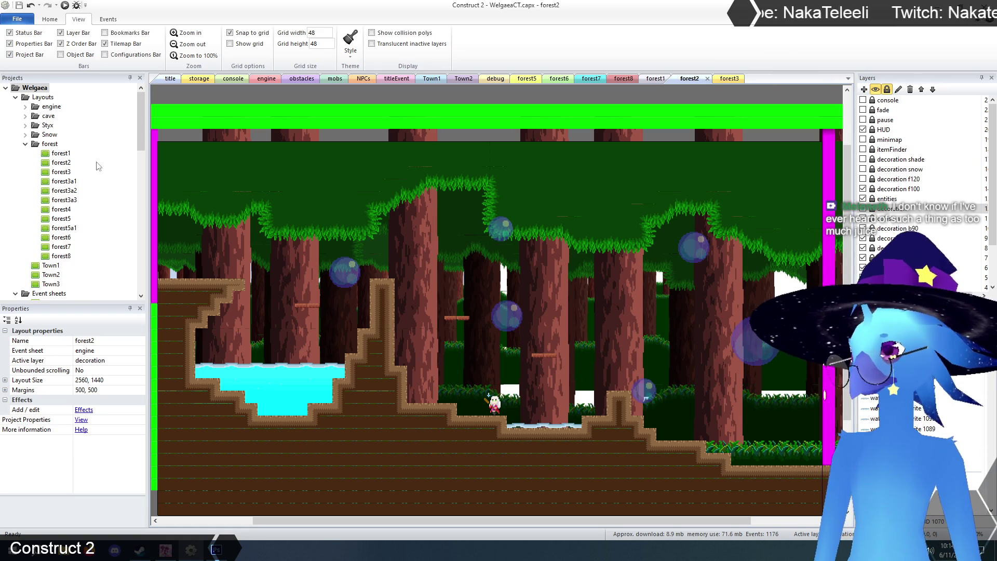
double_click(61, 173)
Scroll over forest3's large pool and water pit, then return to the forest2 layout
scroll(470, 291, down, 4)
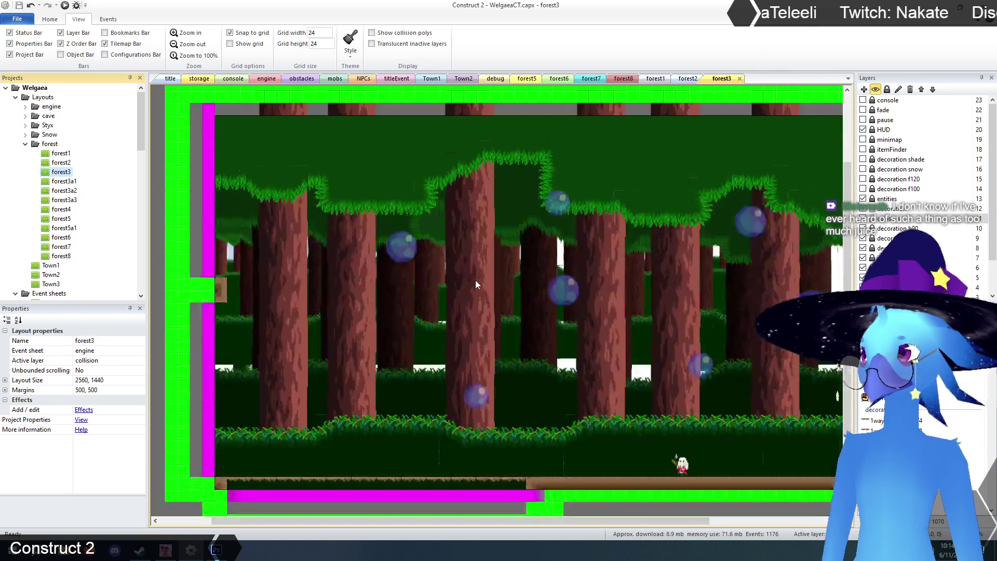
scroll(486, 457, down, 2)
mouse_move(450, 519)
mouse_down()
mouse_move(348, 531)
mouse_move(579, 530)
mouse_move(476, 527)
mouse_move(490, 524)
mouse_up()
scroll(500, 460, up, 4)
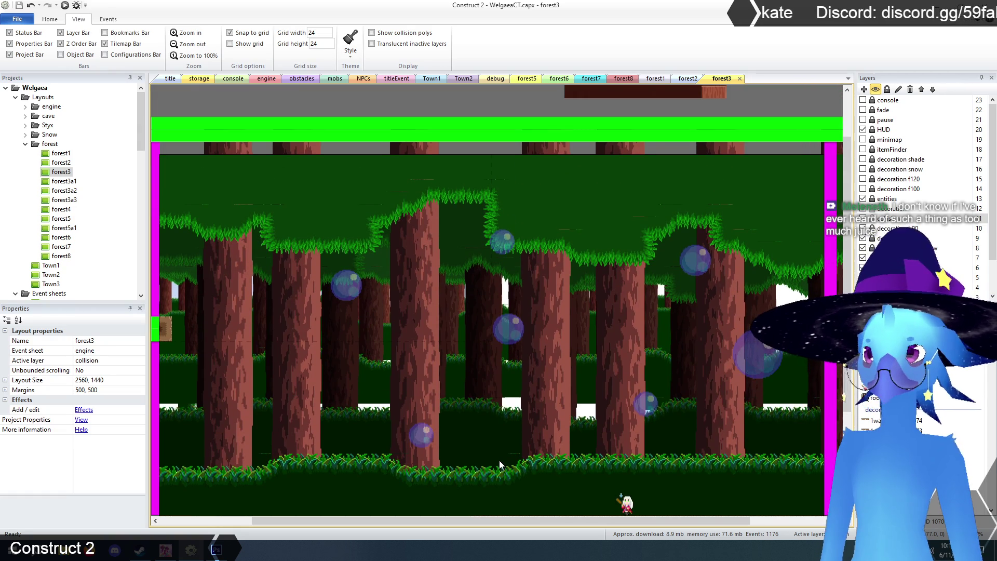
scroll(500, 460, down, 1)
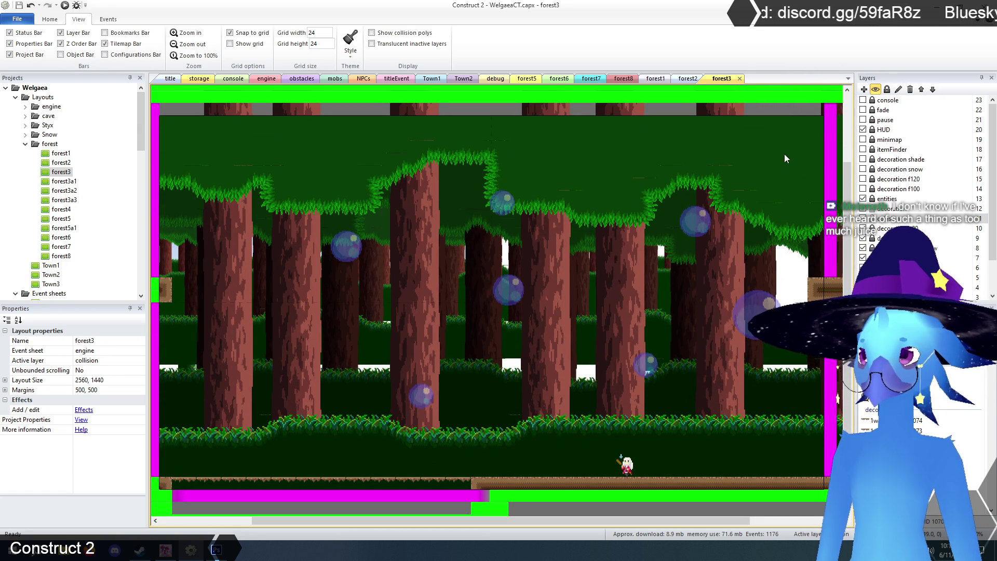
click(687, 79)
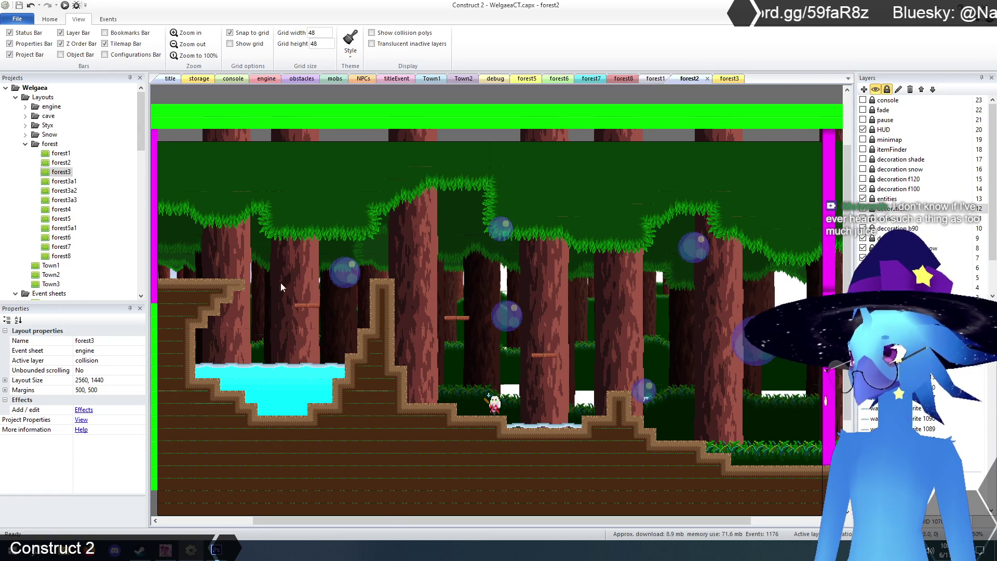
drag(393, 520, 334, 529)
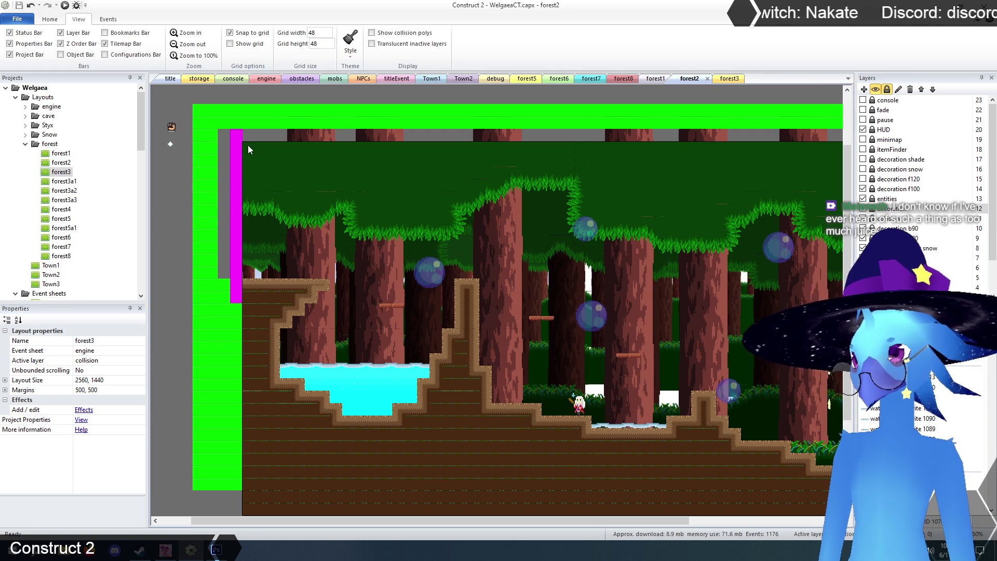
Compare forest3's borders with forest2, then select forest2's collision layer and TilemapCollision object
click(726, 81)
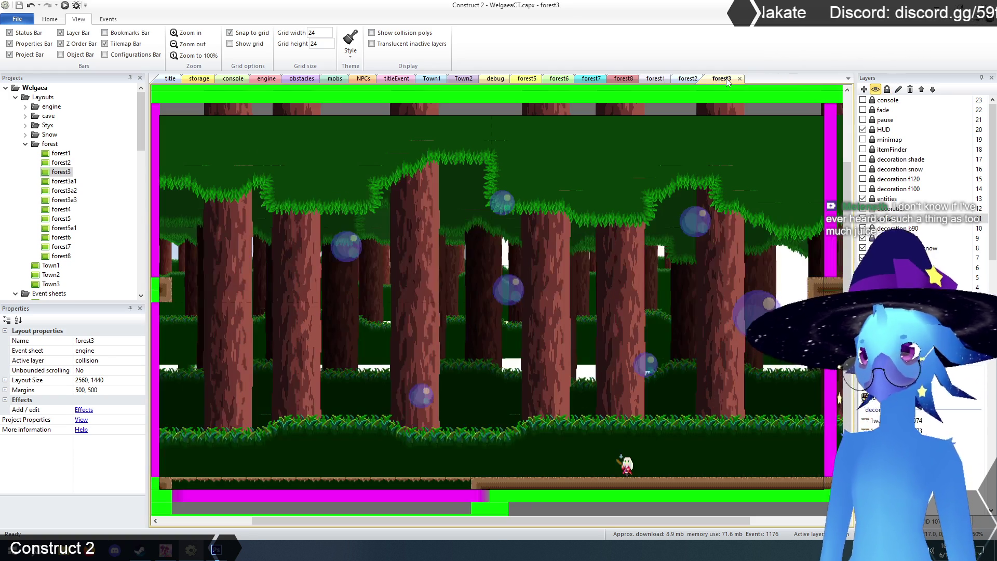
drag(616, 521, 699, 522)
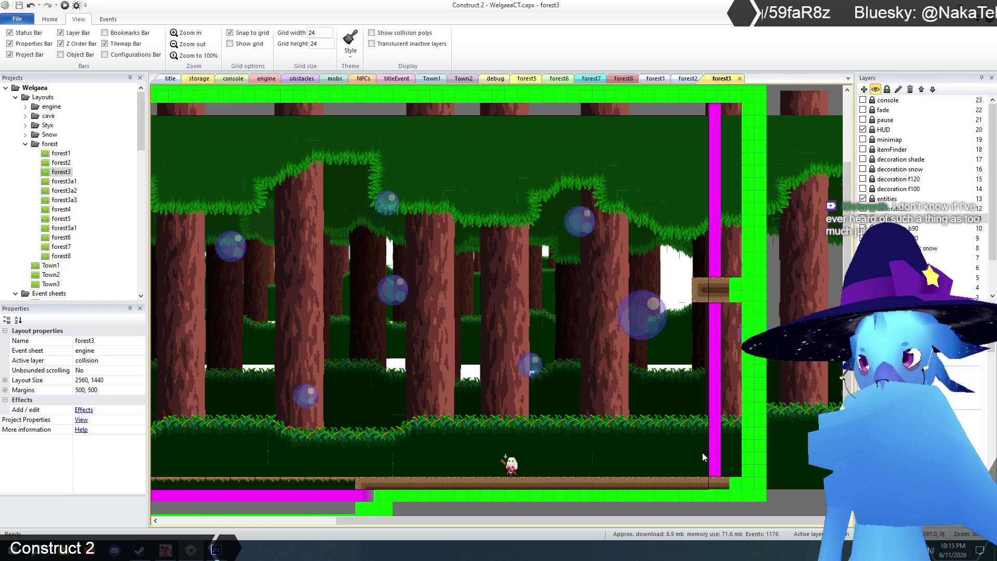
click(689, 79)
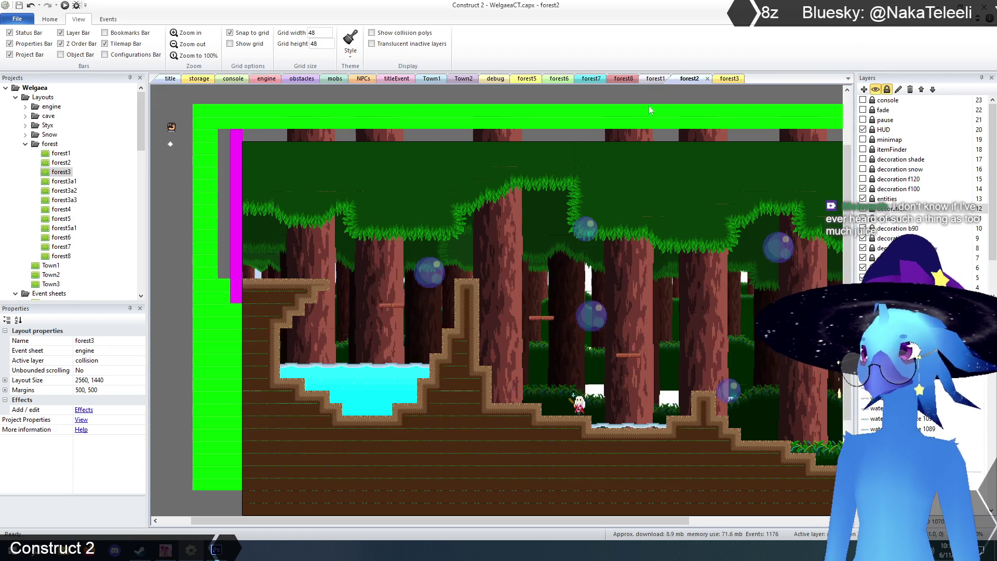
mouse_move(418, 524)
mouse_down()
mouse_move(377, 525)
mouse_move(369, 511)
mouse_up()
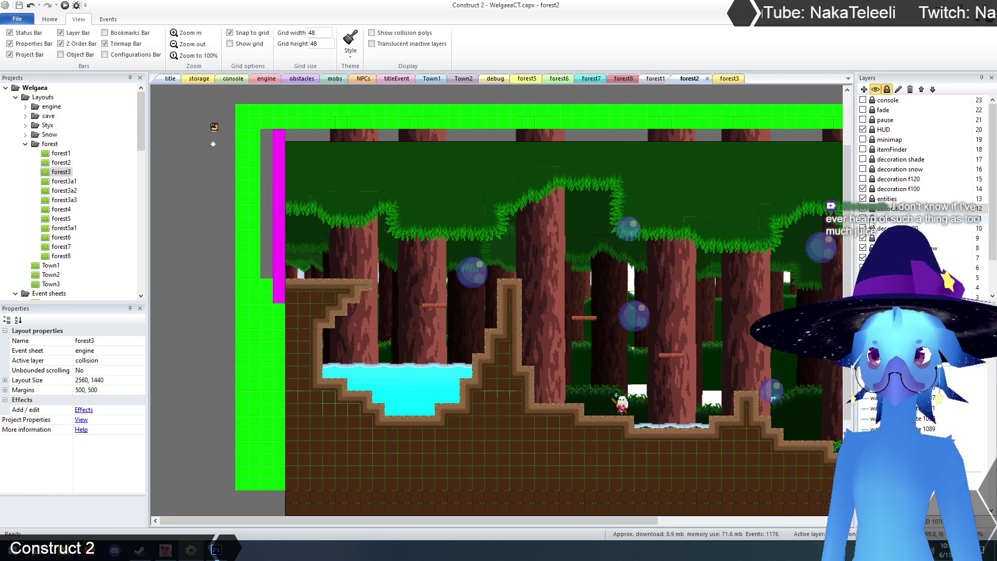
click(885, 219)
click(251, 334)
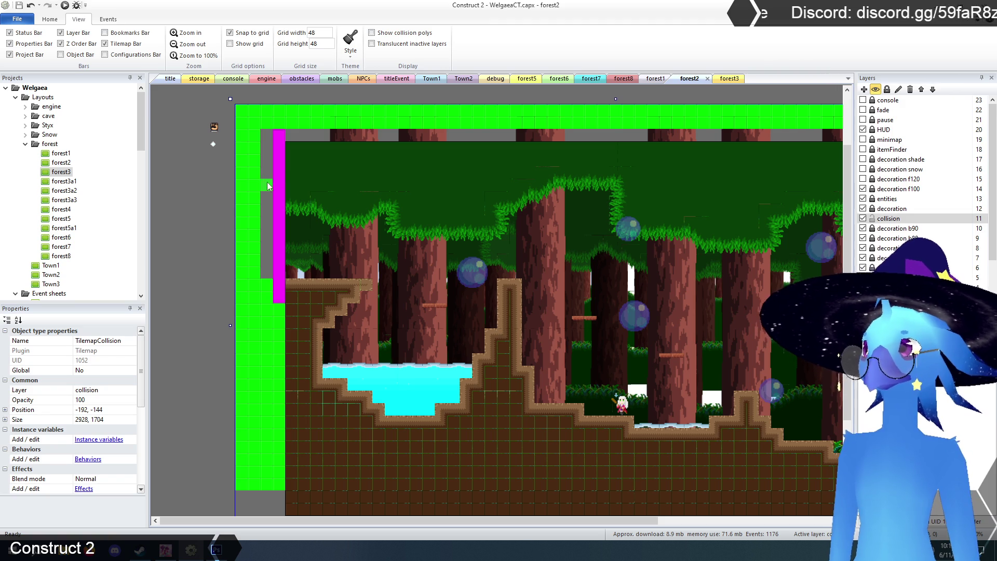
Paint stepped collision tiles into forest2's upper-left corner and place a first TilemapCave dirt tile there
mouse_move(288, 190)
mouse_down()
mouse_move(333, 190)
mouse_move(265, 171)
mouse_move(328, 155)
mouse_move(265, 161)
mouse_move(341, 174)
mouse_move(341, 134)
mouse_up()
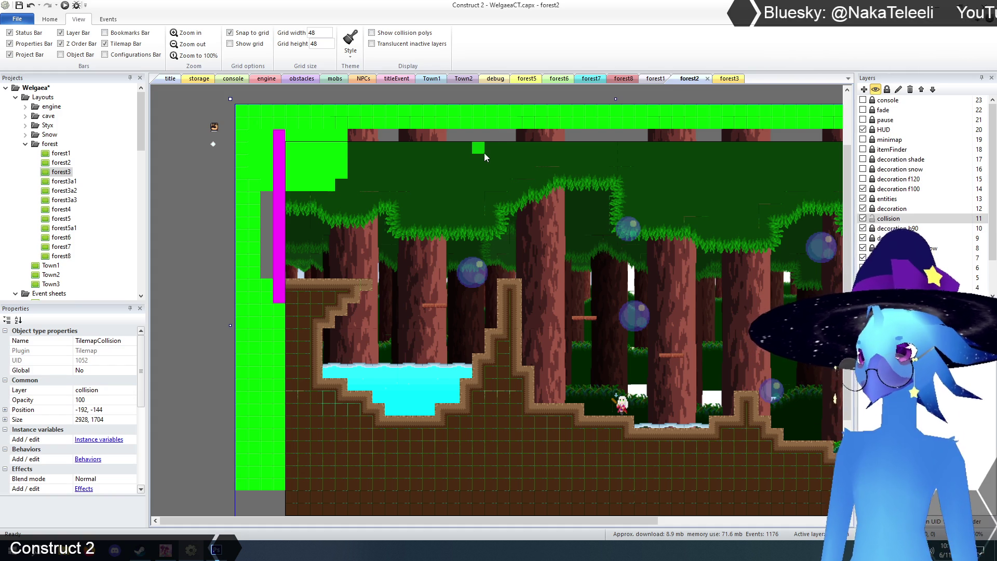
click(877, 209)
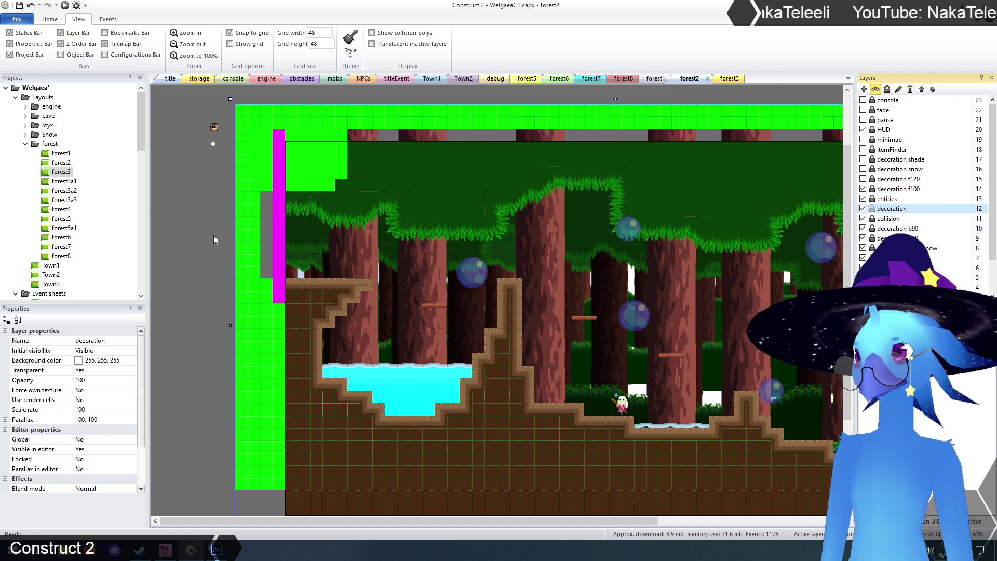
click(247, 216)
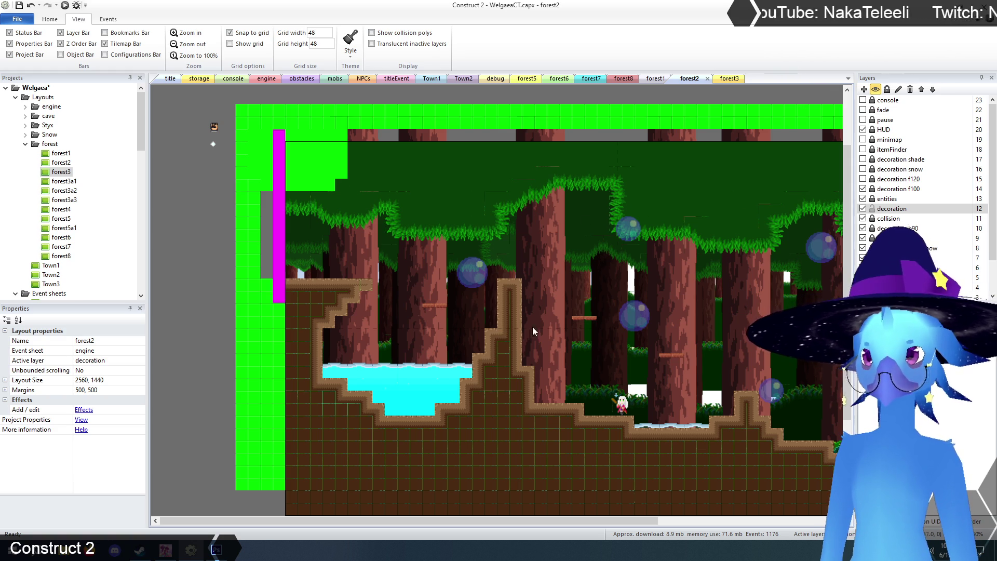
click(414, 236)
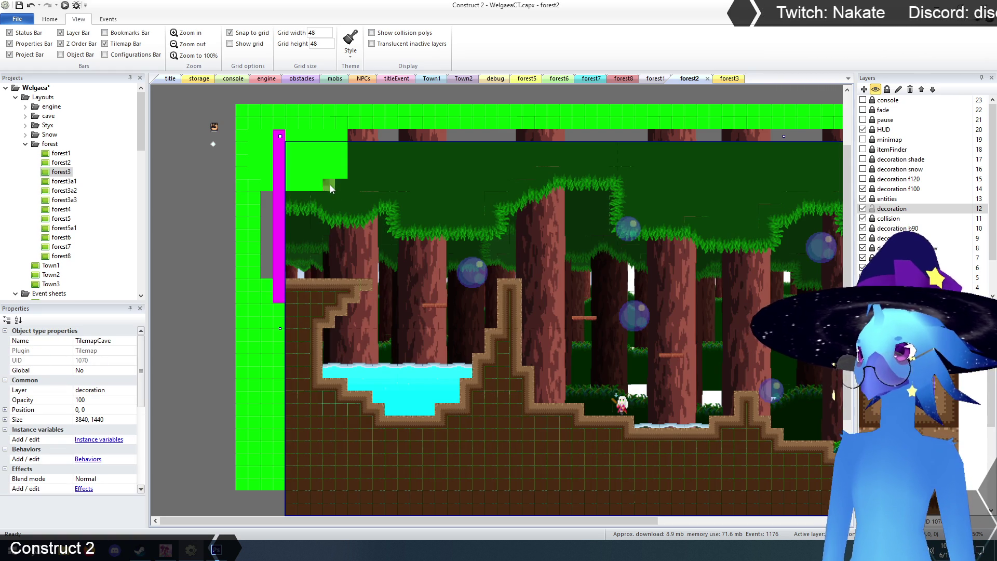
click(338, 172)
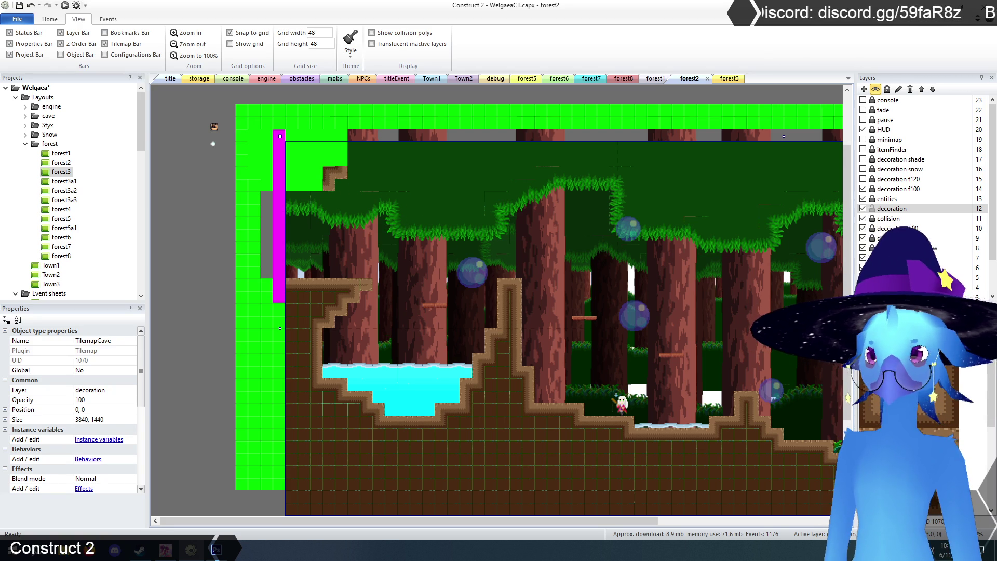
Cover the stepped upper-left corner cells with TilemapCave dirt edge tiles, then deselect
click(297, 187)
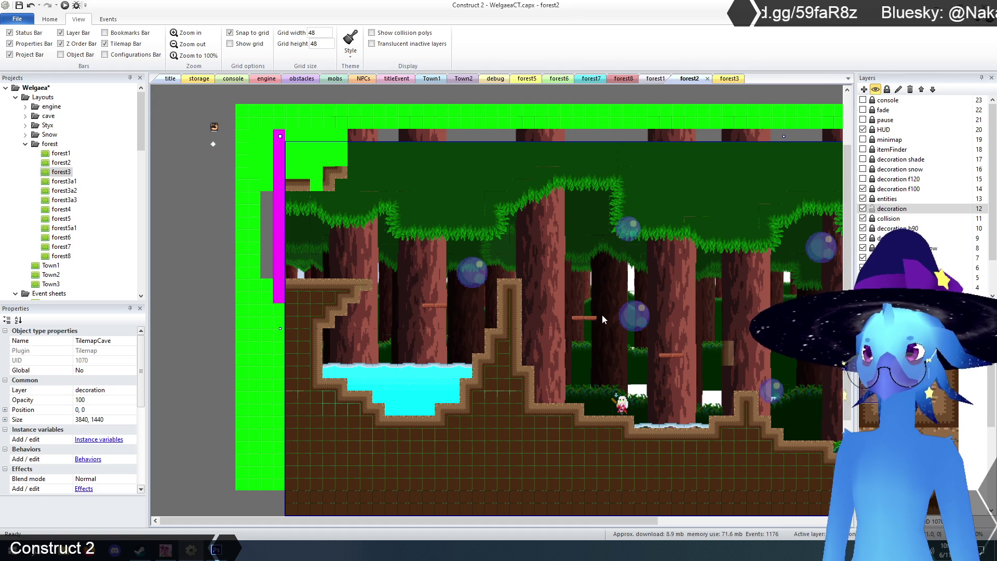
click(341, 153)
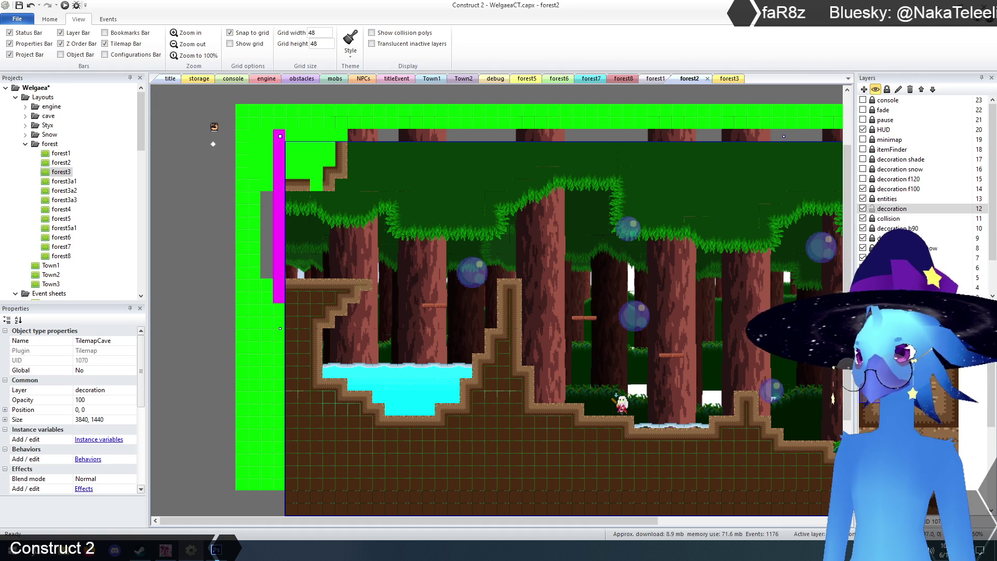
click(316, 182)
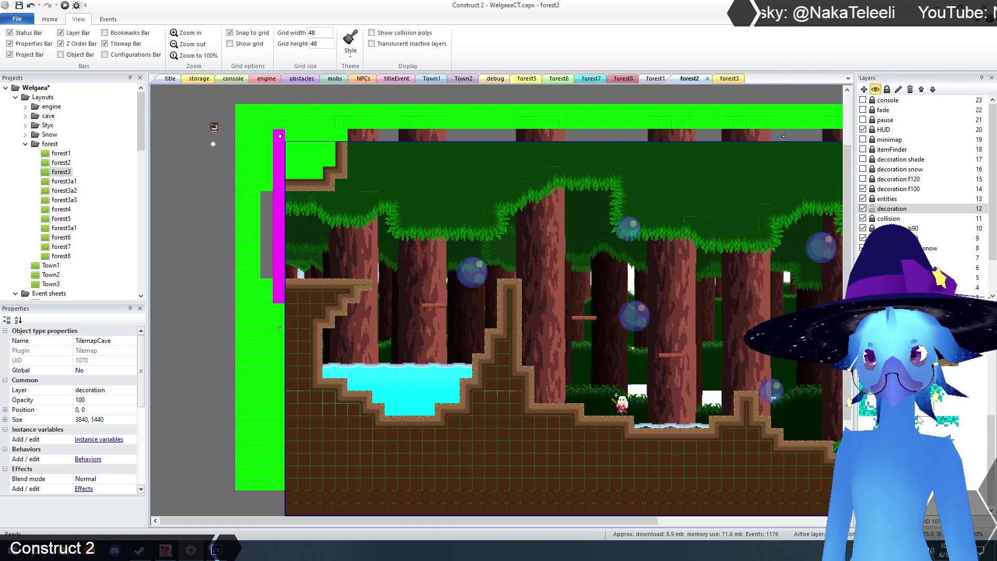
mouse_move(328, 160)
mouse_down()
mouse_move(312, 149)
mouse_move(291, 167)
mouse_move(318, 171)
mouse_move(308, 157)
mouse_up()
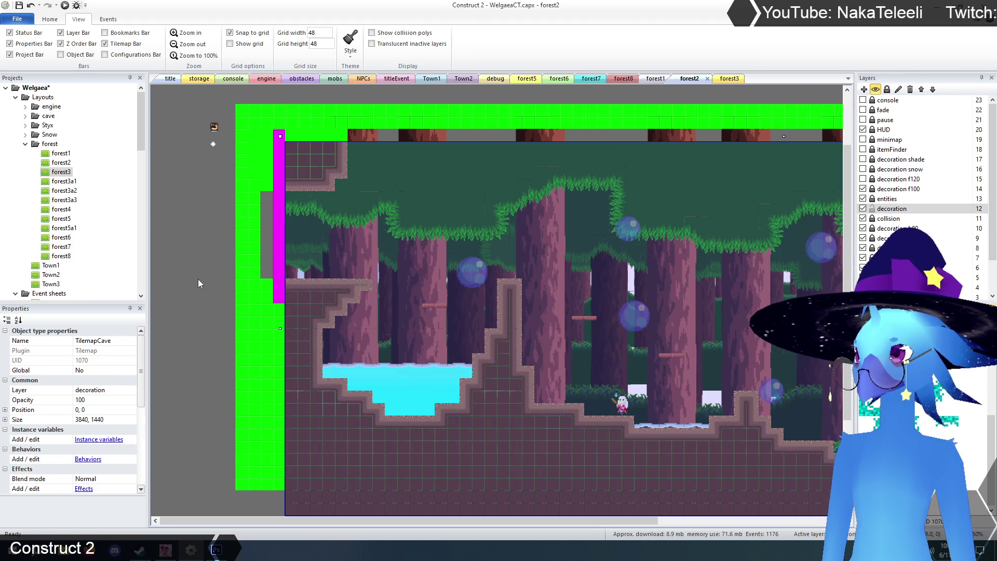
click(199, 283)
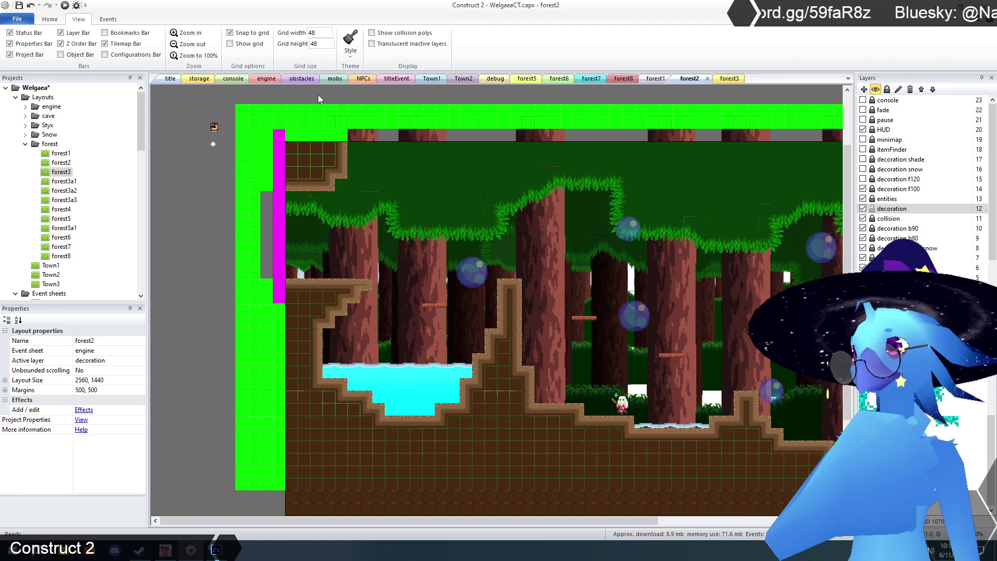
In forest3, select TilemapCollision and paint collision tiles down the right wall column
click(730, 79)
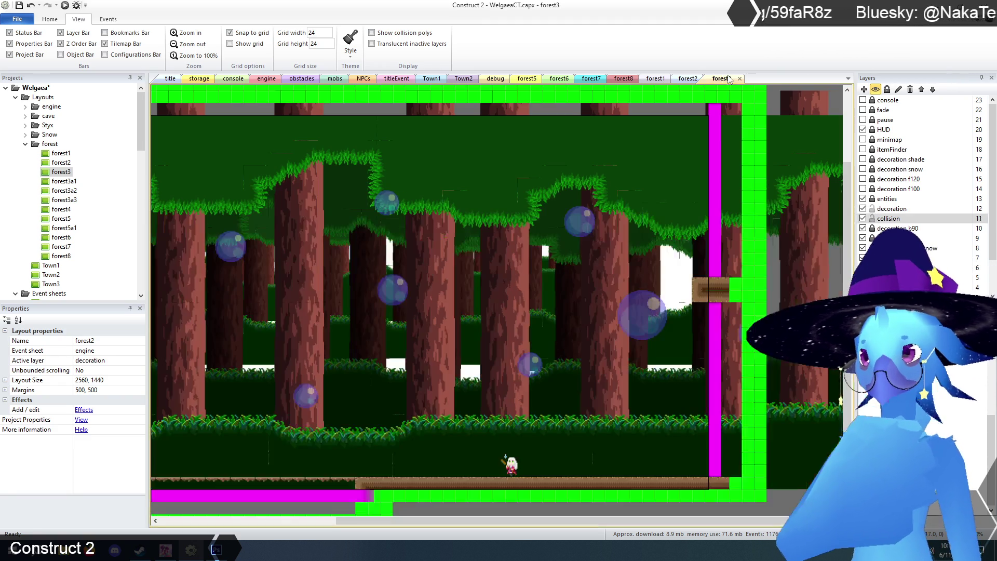
click(678, 205)
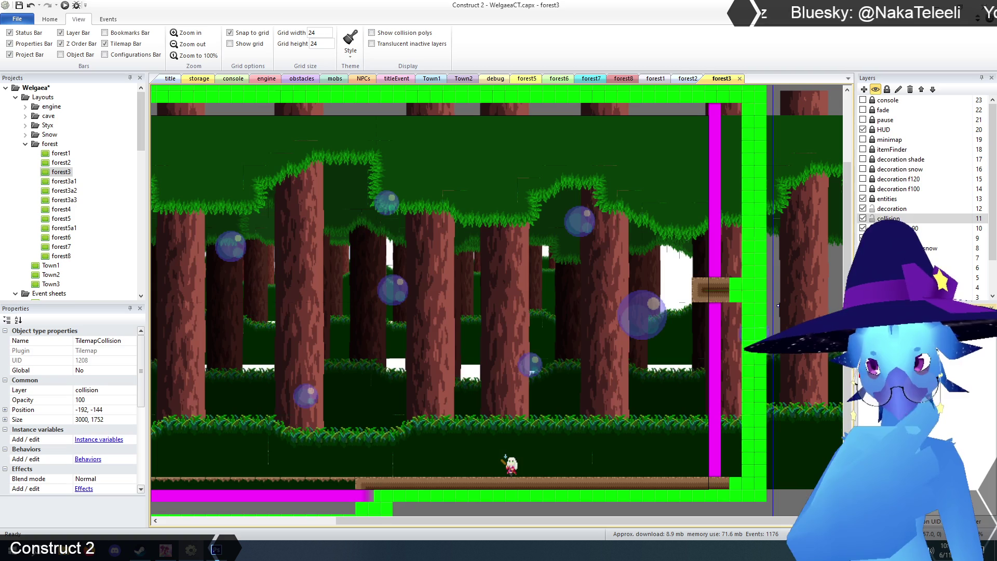
mouse_move(733, 311)
mouse_down()
mouse_move(736, 358)
mouse_move(704, 358)
mouse_move(698, 322)
mouse_move(709, 309)
mouse_move(711, 339)
mouse_move(712, 327)
mouse_up()
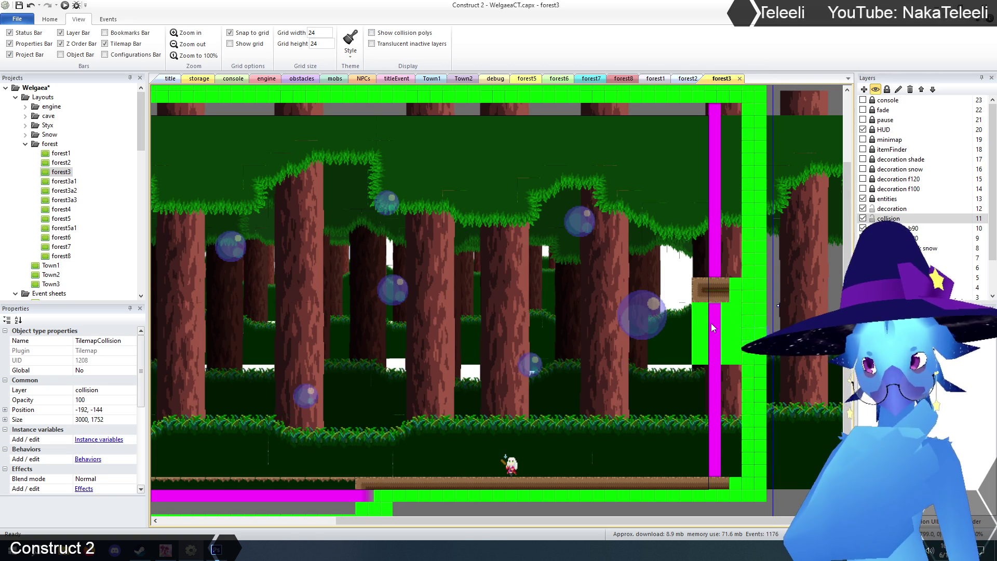
click(688, 79)
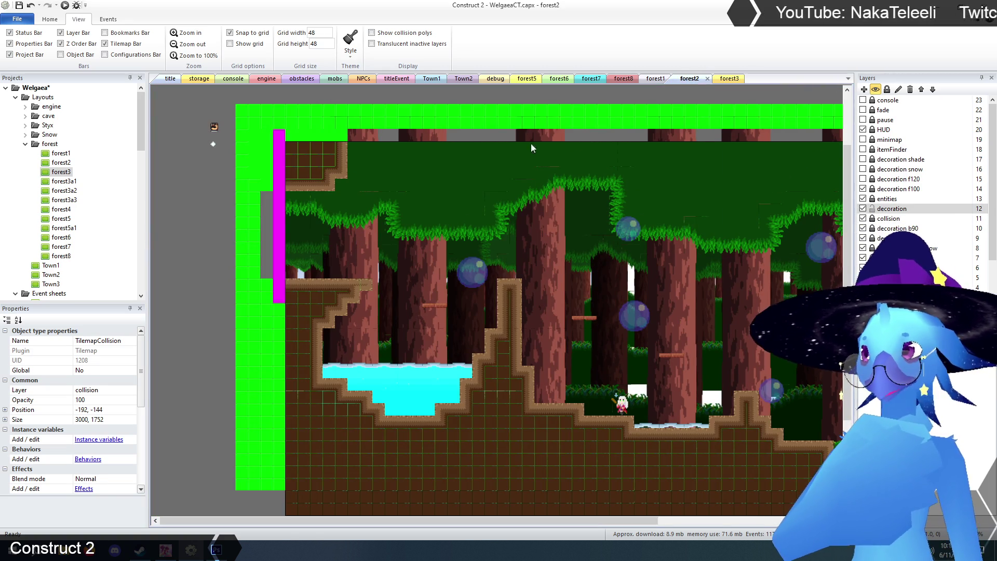
click(724, 79)
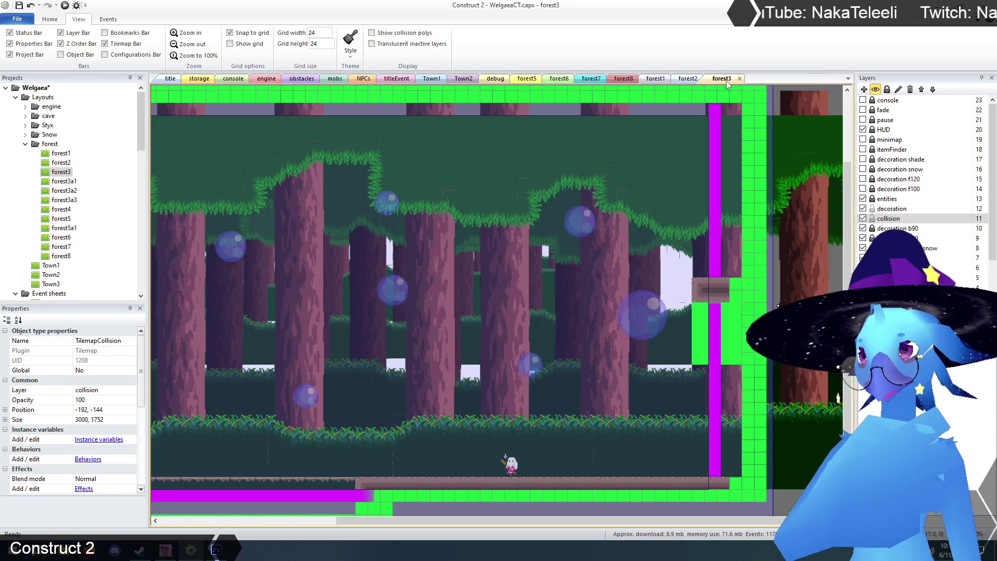
Add collision tiles around forest3's bottom-right floor corner beside the magenta bar
click(736, 457)
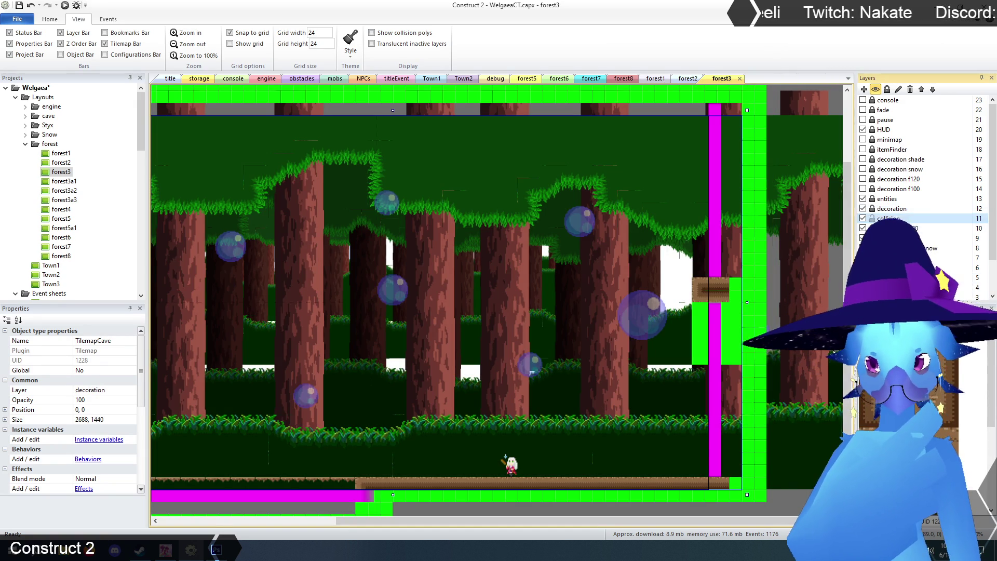
click(656, 395)
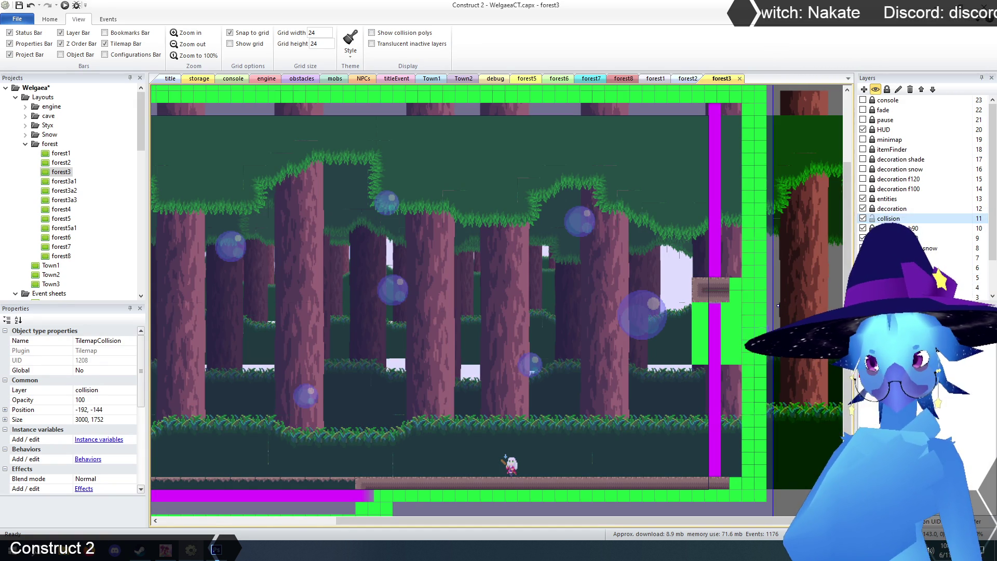
click(731, 459)
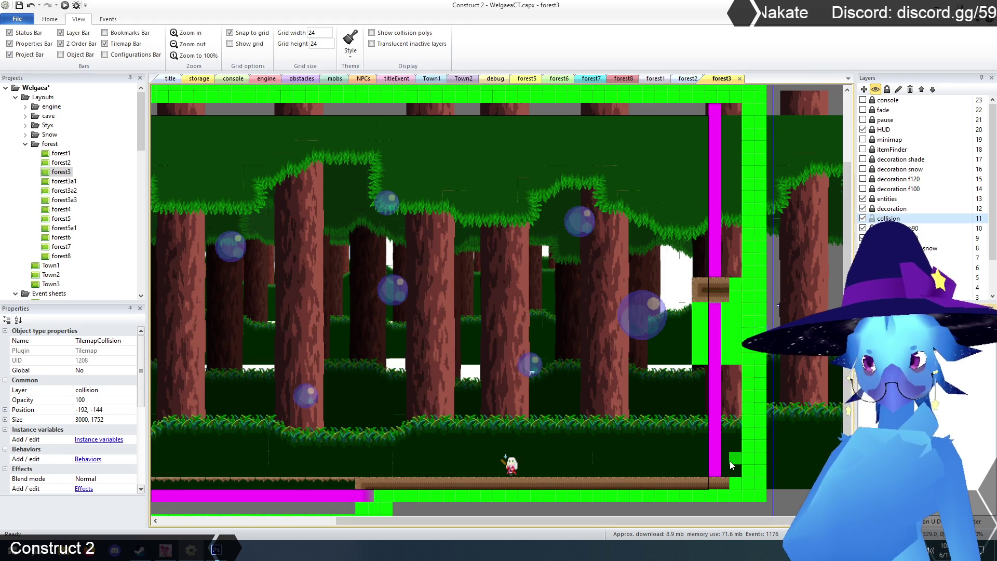
scroll(675, 457, down, 2)
click(650, 431)
scroll(665, 494, up, 2)
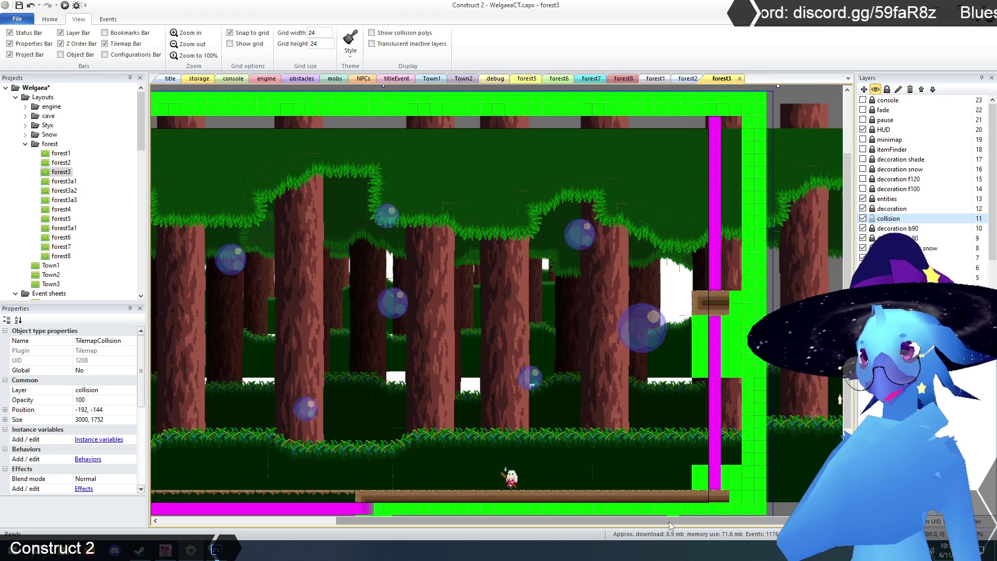
scroll(669, 522, left, 2)
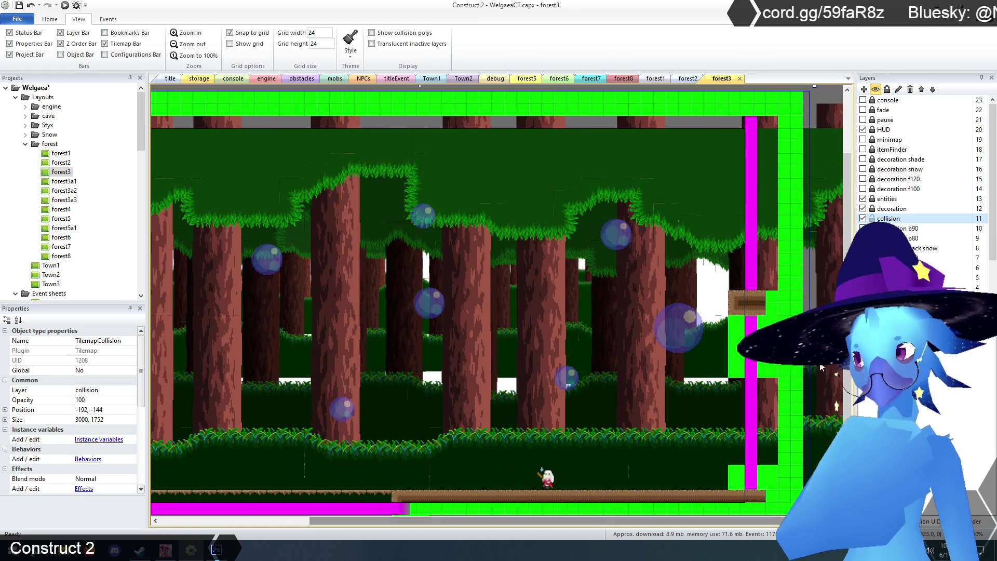
click(755, 411)
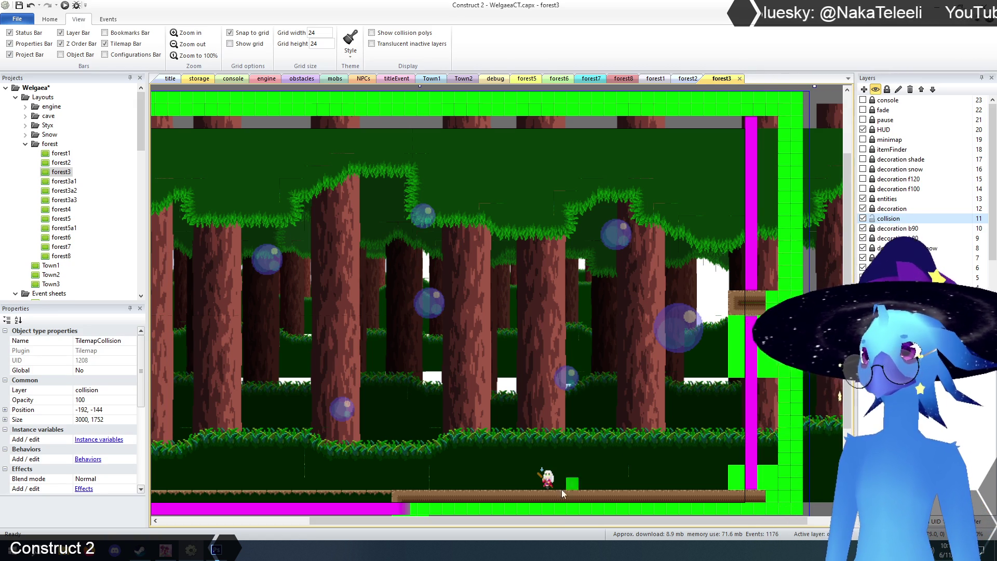
drag(550, 521, 350, 525)
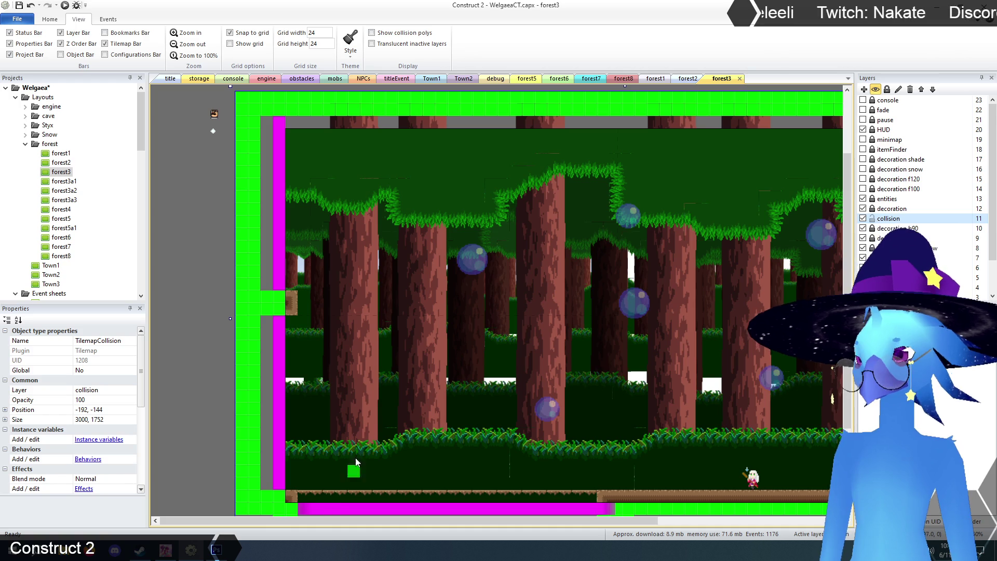
Fill the gaps in forest3's left wall strip with collision tiles
scroll(390, 395, down, 3)
scroll(389, 395, up, 1)
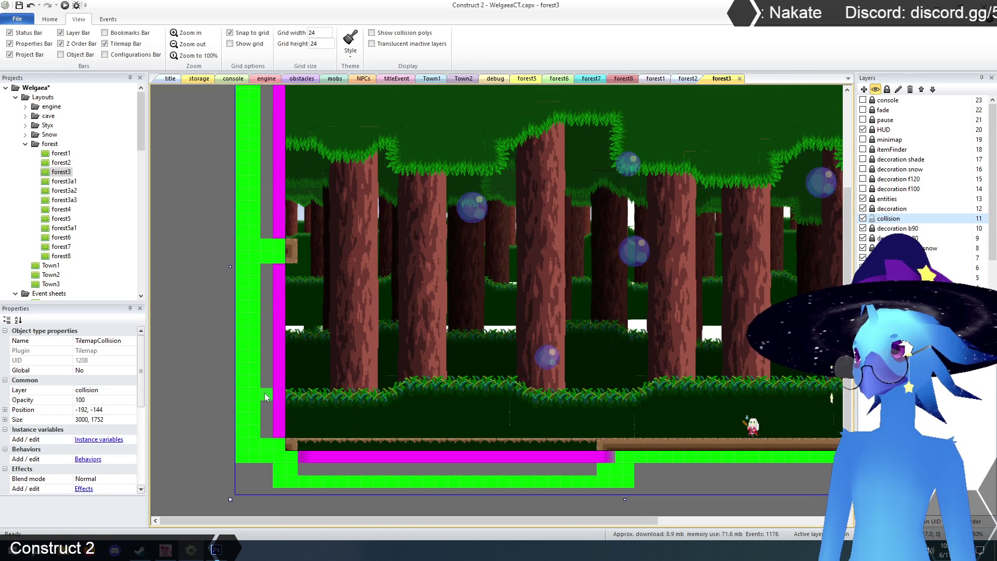
mouse_move(291, 398)
mouse_down()
mouse_move(267, 415)
mouse_move(289, 412)
mouse_up()
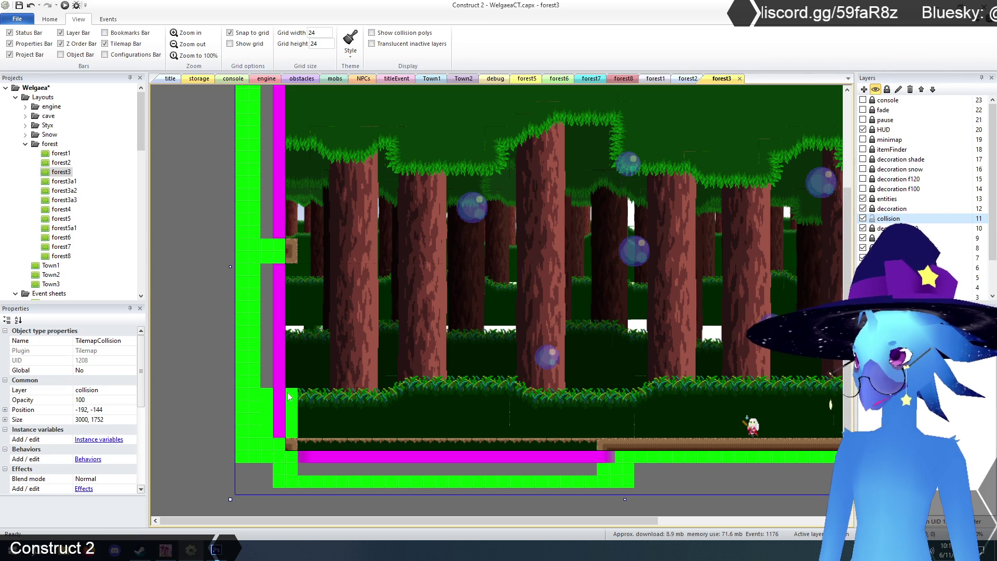
mouse_move(292, 275)
mouse_down()
mouse_move(290, 300)
mouse_move(266, 277)
mouse_up()
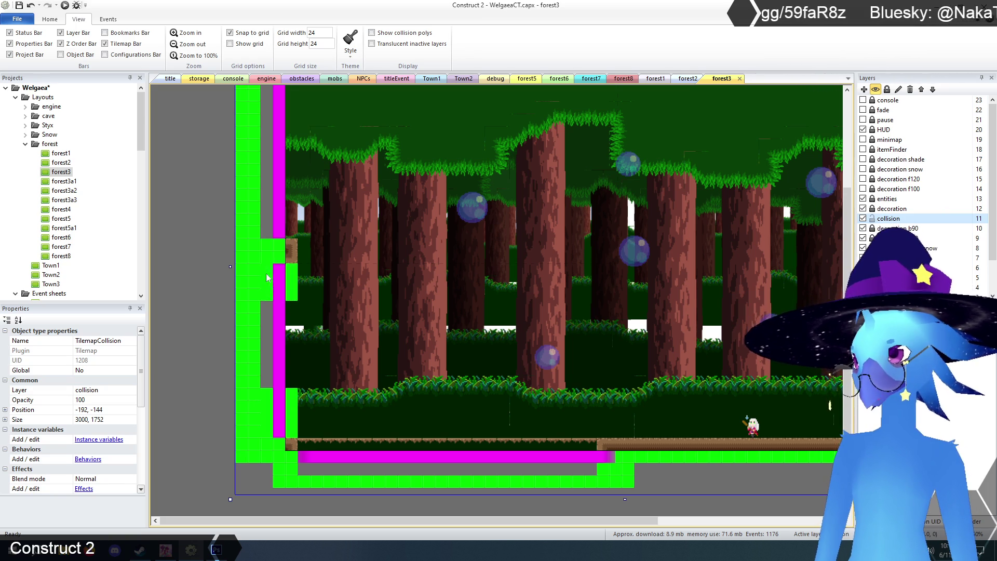
drag(300, 314, 281, 315)
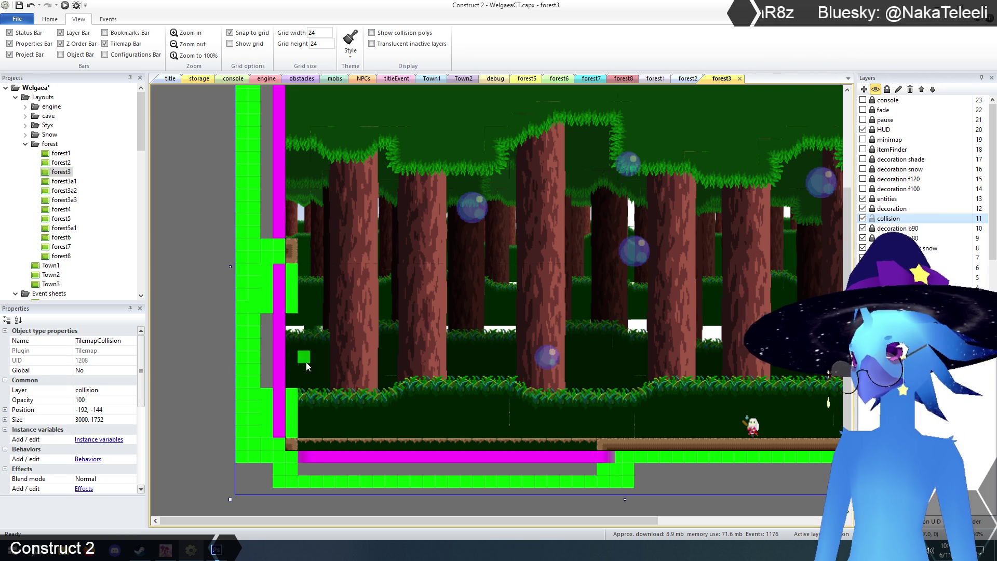
scroll(332, 364, up, 5)
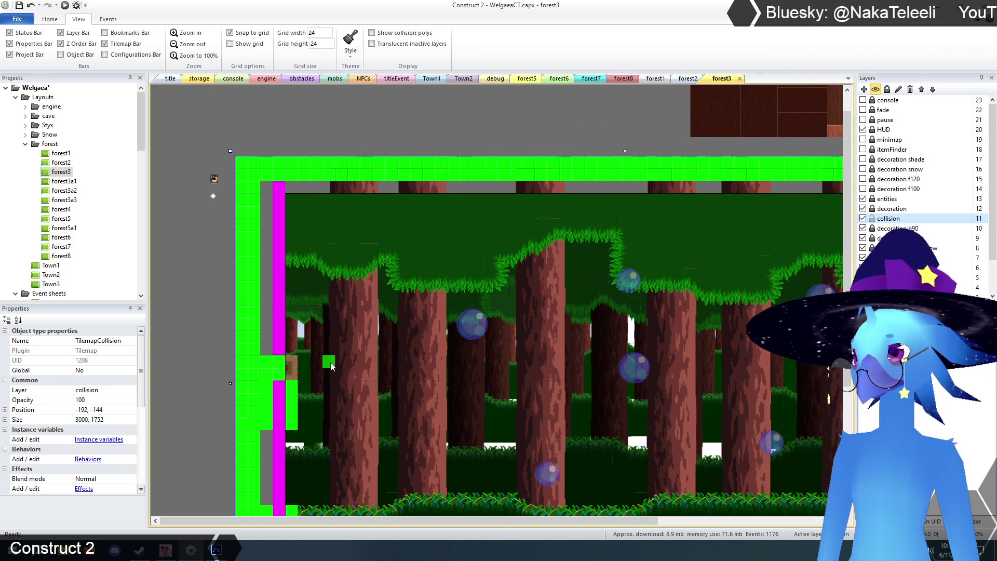
mouse_move(291, 300)
mouse_down()
mouse_move(292, 320)
mouse_move(266, 349)
mouse_move(271, 302)
mouse_up()
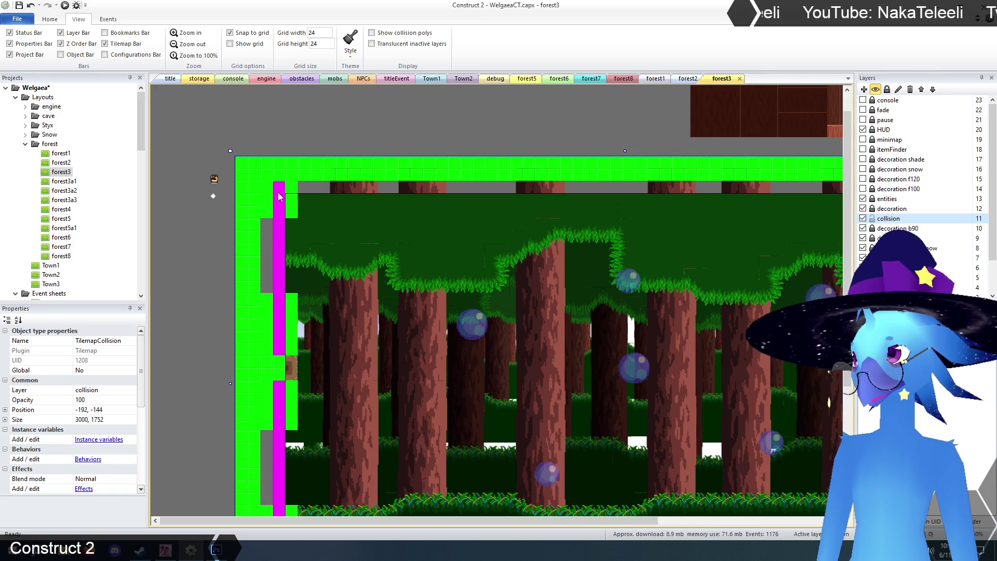
scroll(390, 254, down, 3)
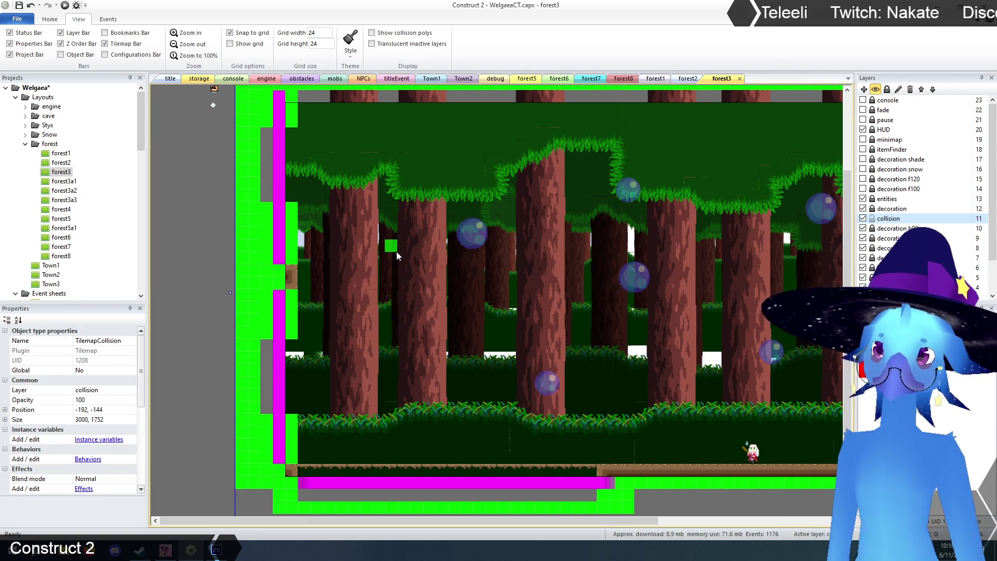
Paint raised collision blocks at the floor's left end and middle, plus one near the left wall
mouse_move(293, 430)
mouse_down()
mouse_move(304, 421)
mouse_move(317, 491)
mouse_move(328, 431)
mouse_move(318, 464)
mouse_up()
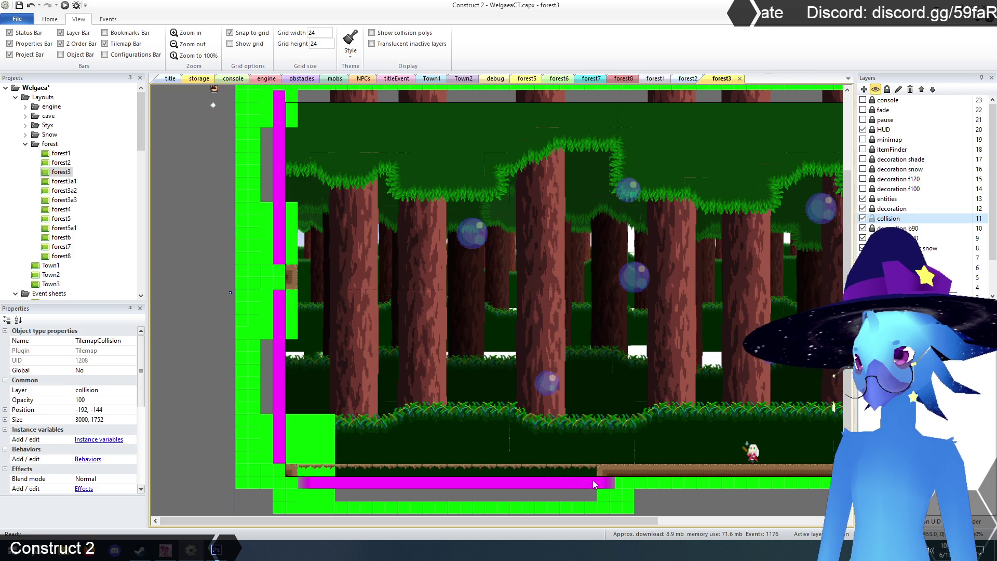
mouse_move(591, 493)
mouse_down()
mouse_move(579, 452)
mouse_move(572, 496)
mouse_move(566, 457)
mouse_move(559, 475)
mouse_up()
scroll(561, 441, down, 2)
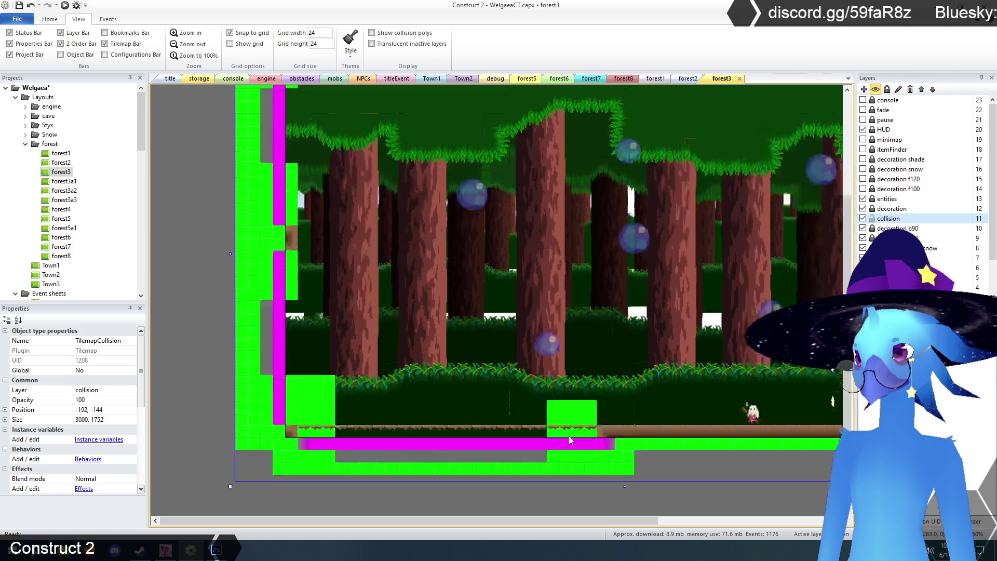
scroll(569, 437, up, 3)
scroll(569, 437, down, 5)
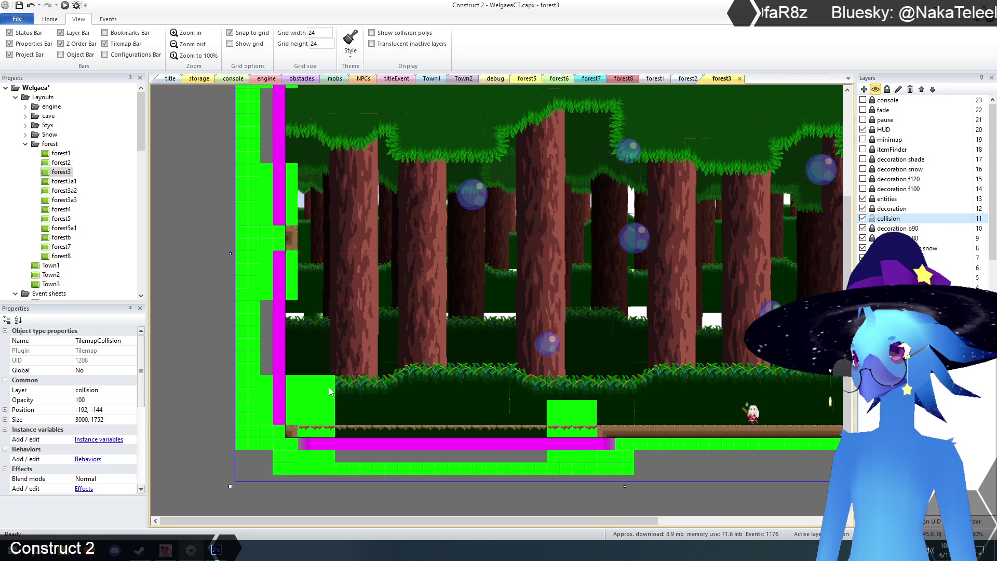
scroll(331, 392, up, 6)
mouse_move(305, 363)
mouse_down()
mouse_move(329, 360)
mouse_move(329, 241)
mouse_move(300, 313)
mouse_move(317, 283)
mouse_move(317, 332)
mouse_up()
Fill the top-left collision block and paint a two-tile-wide central column from floor to ceiling
click(307, 150)
mouse_move(309, 151)
mouse_down()
mouse_move(330, 147)
mouse_move(311, 149)
mouse_up()
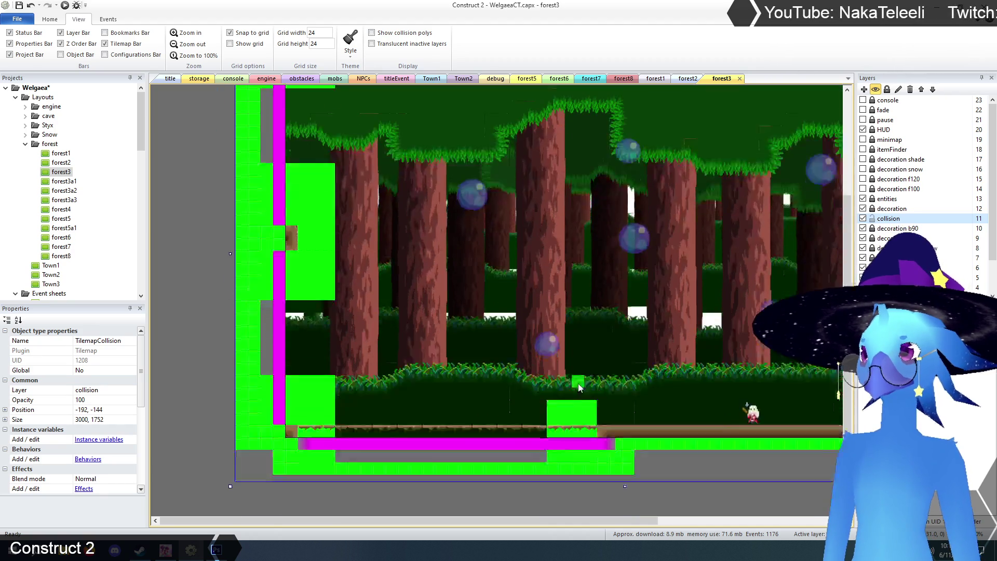
scroll(582, 405, down, 1)
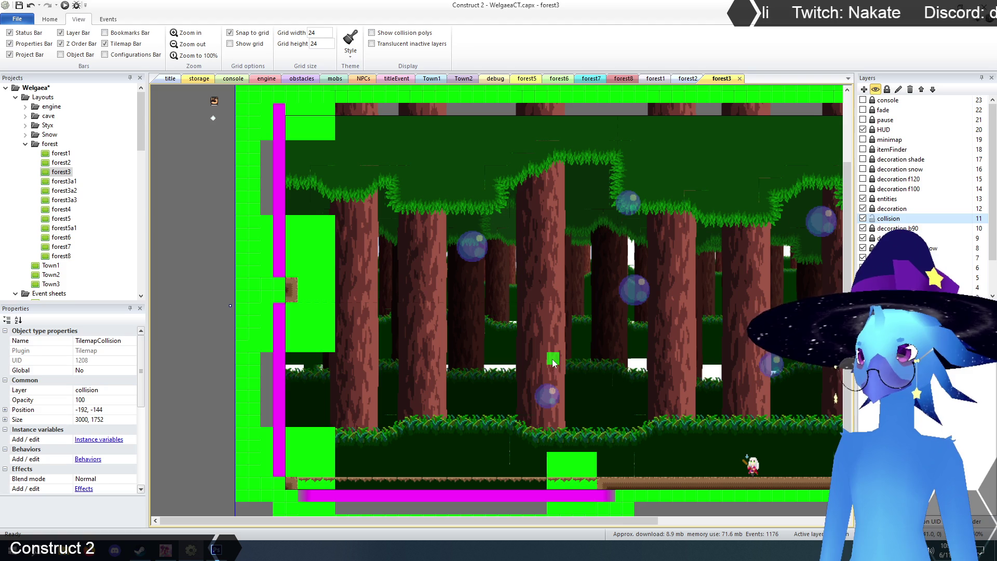
drag(552, 370, 560, 448)
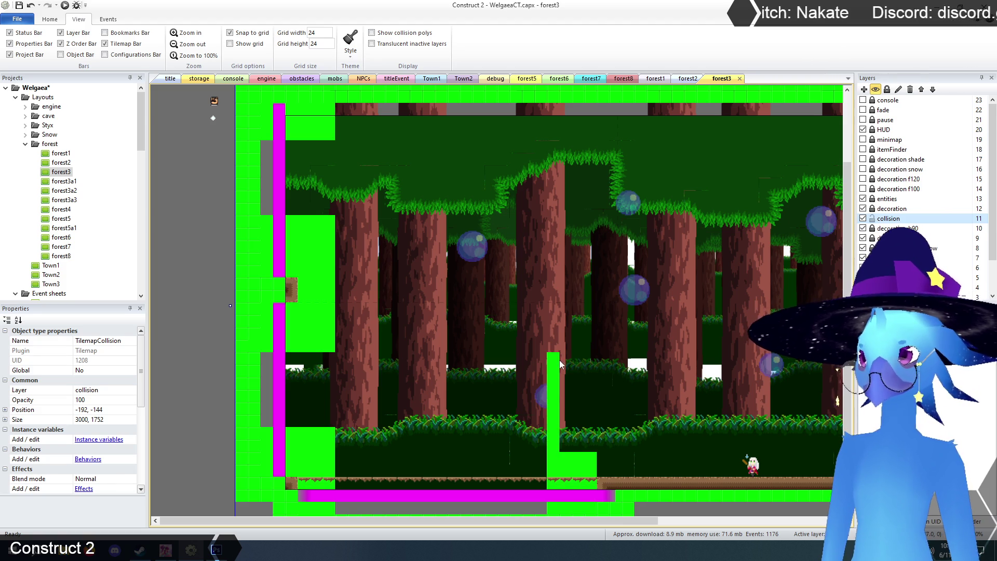
drag(560, 363, 563, 448)
scroll(562, 461, up, 1)
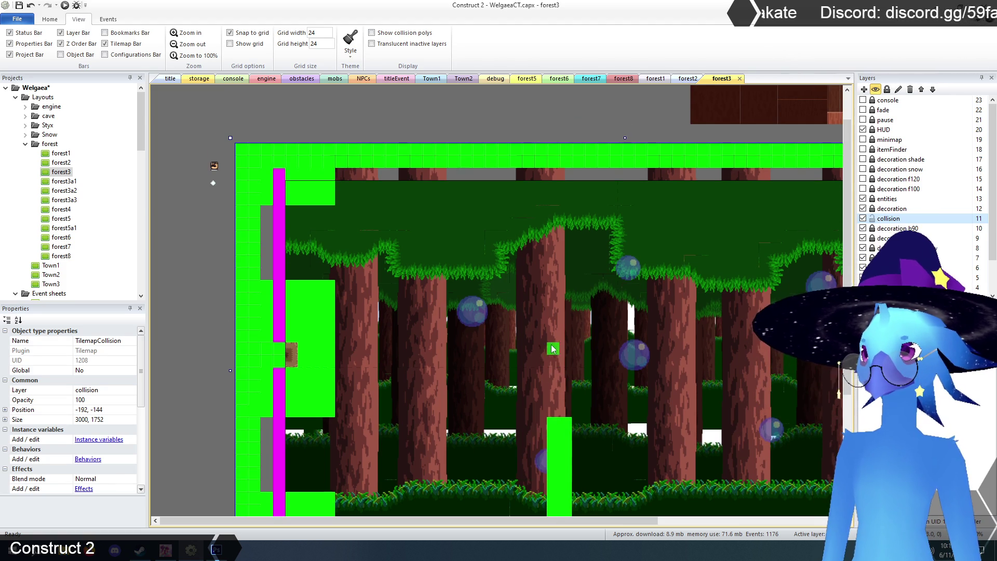
mouse_move(553, 350)
mouse_down()
mouse_move(541, 210)
mouse_move(554, 172)
mouse_move(572, 296)
mouse_move(565, 352)
mouse_move(556, 207)
mouse_move(545, 242)
mouse_up()
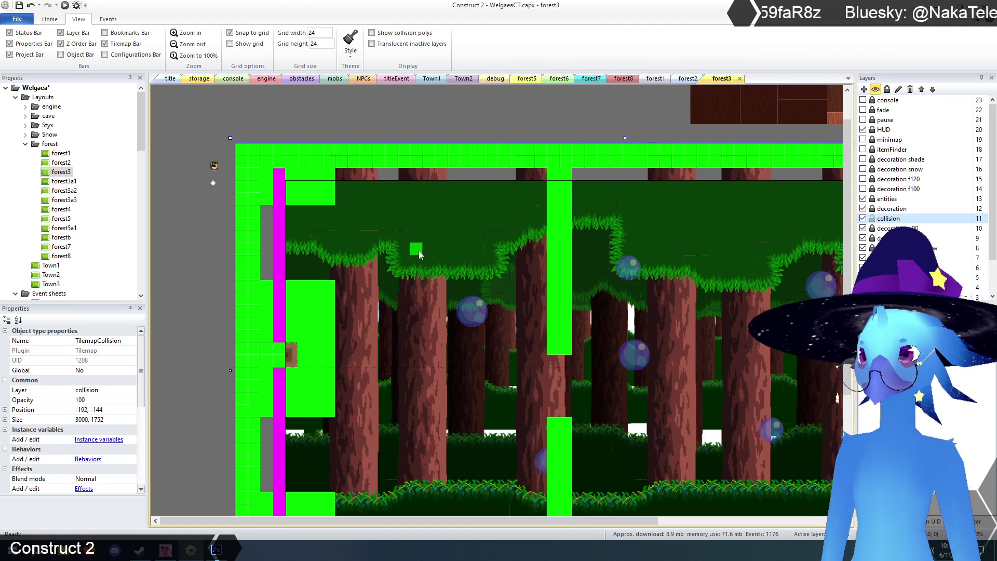
Paint a ceiling collision strip and extend the left wall collision downward, then scroll right
scroll(426, 239, down, 2)
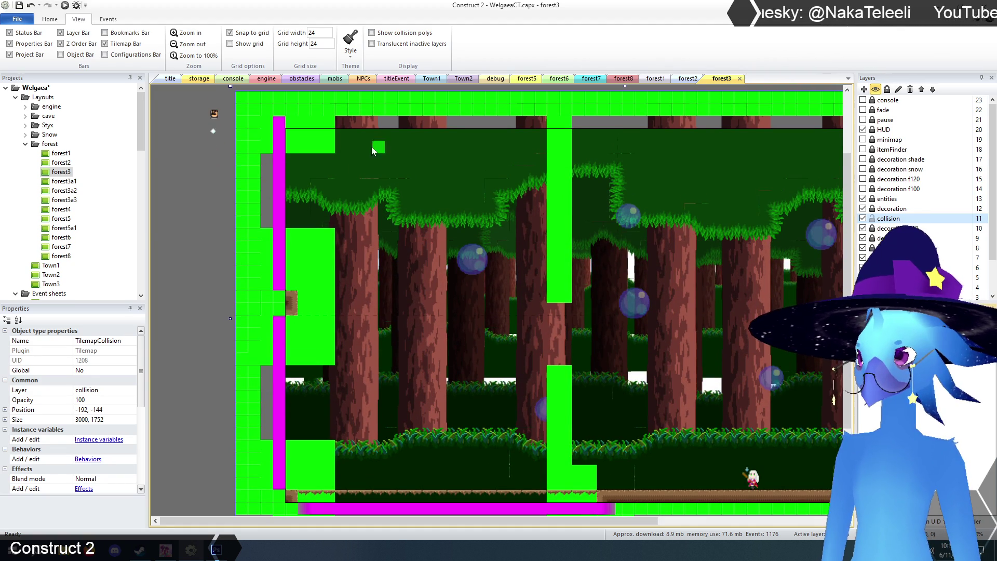
mouse_move(351, 146)
mouse_down()
mouse_move(435, 151)
mouse_move(532, 181)
mouse_move(528, 152)
mouse_move(345, 133)
mouse_move(490, 123)
mouse_move(541, 138)
mouse_move(429, 142)
mouse_up()
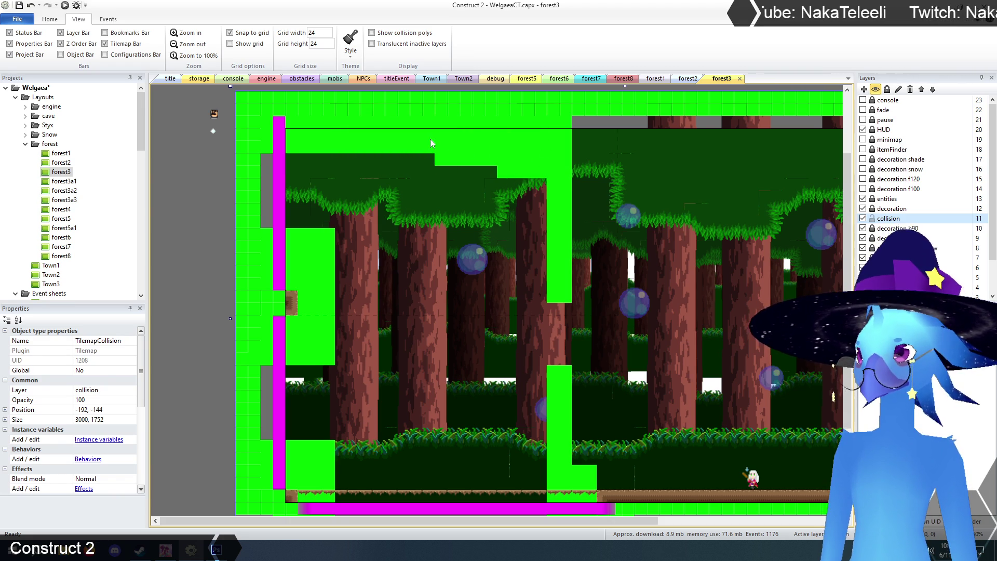
scroll(491, 173, down, 2)
click(347, 245)
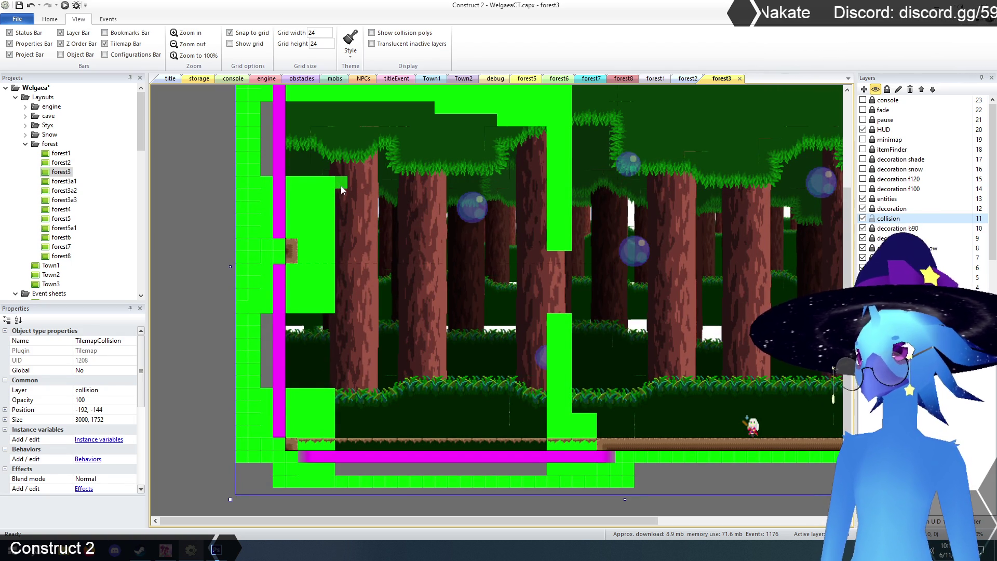
mouse_move(352, 191)
mouse_down()
mouse_move(346, 302)
mouse_move(361, 195)
mouse_up()
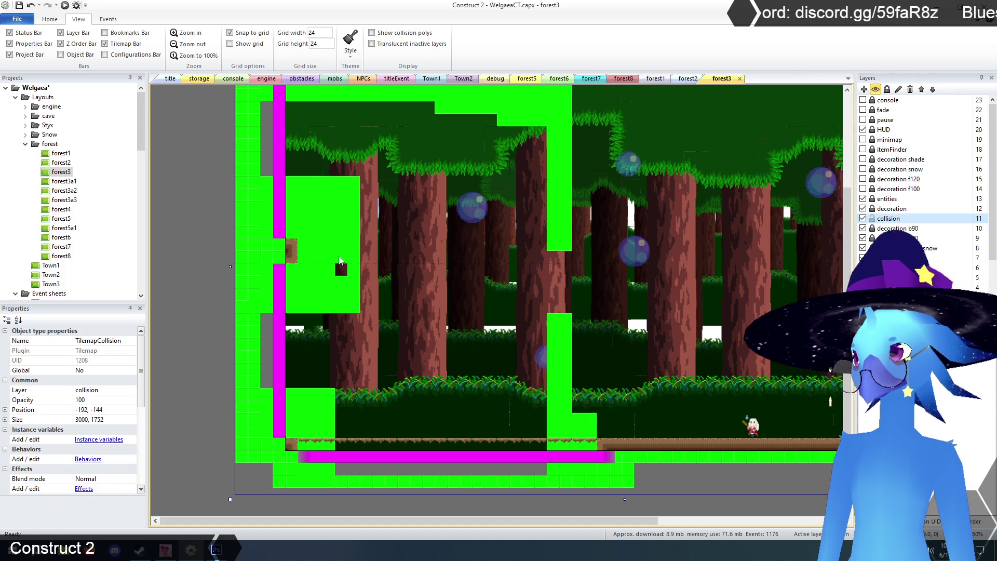
drag(355, 393, 341, 488)
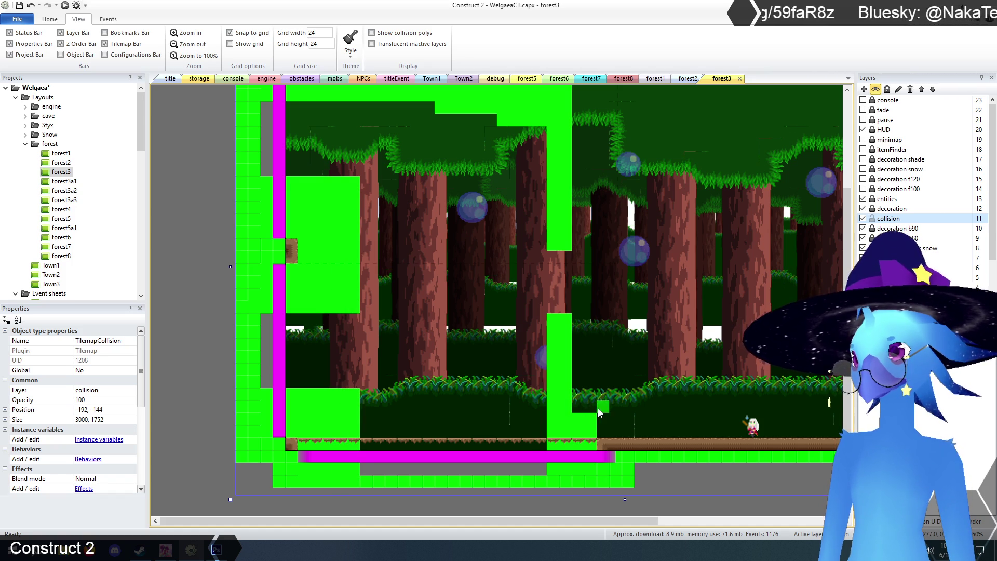
scroll(631, 380, up, 1)
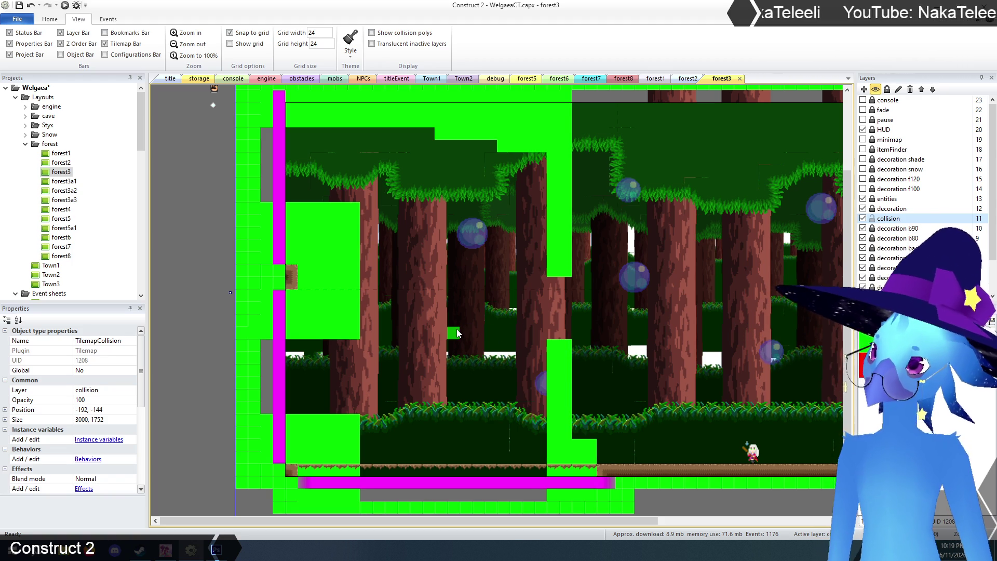
drag(663, 525, 727, 523)
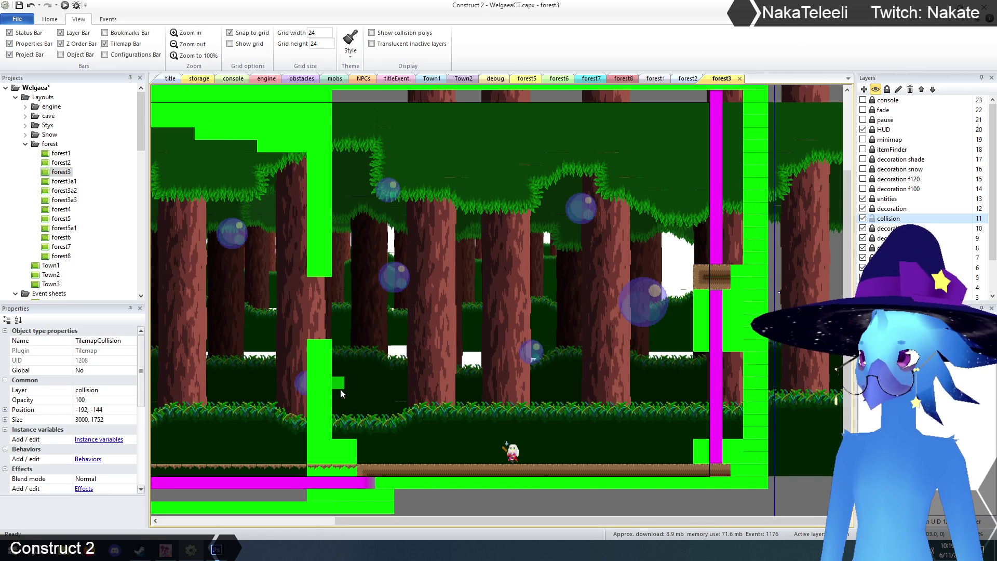
Paint staircase collision tiles below the lower-left ledge down to the floor, erasing stray edge tiles
drag(342, 393, 385, 400)
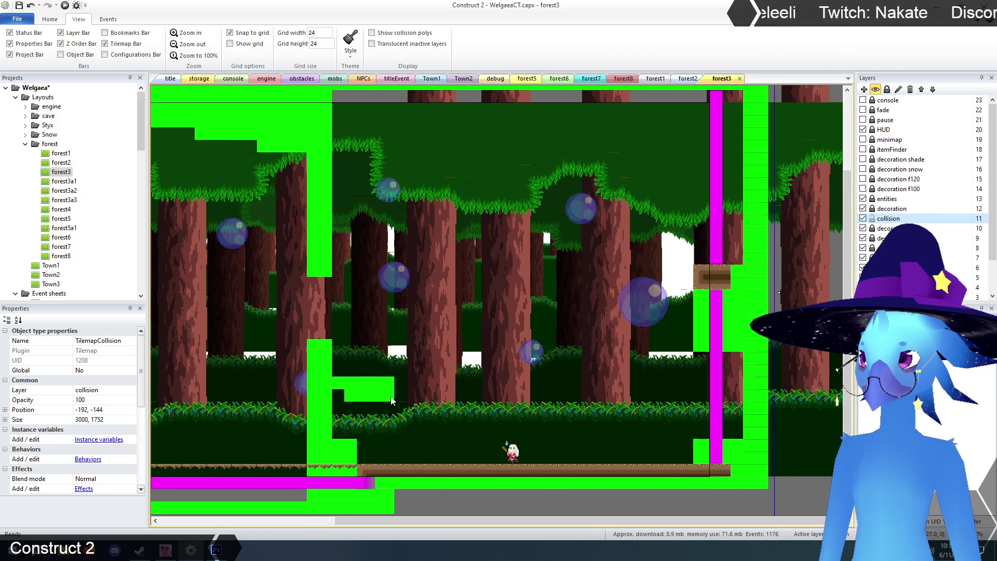
mouse_move(453, 416)
mouse_down()
mouse_move(463, 430)
mouse_move(571, 459)
mouse_move(643, 466)
mouse_up()
mouse_move(549, 461)
mouse_down()
mouse_move(385, 446)
mouse_move(339, 434)
mouse_move(352, 429)
mouse_move(349, 413)
mouse_up()
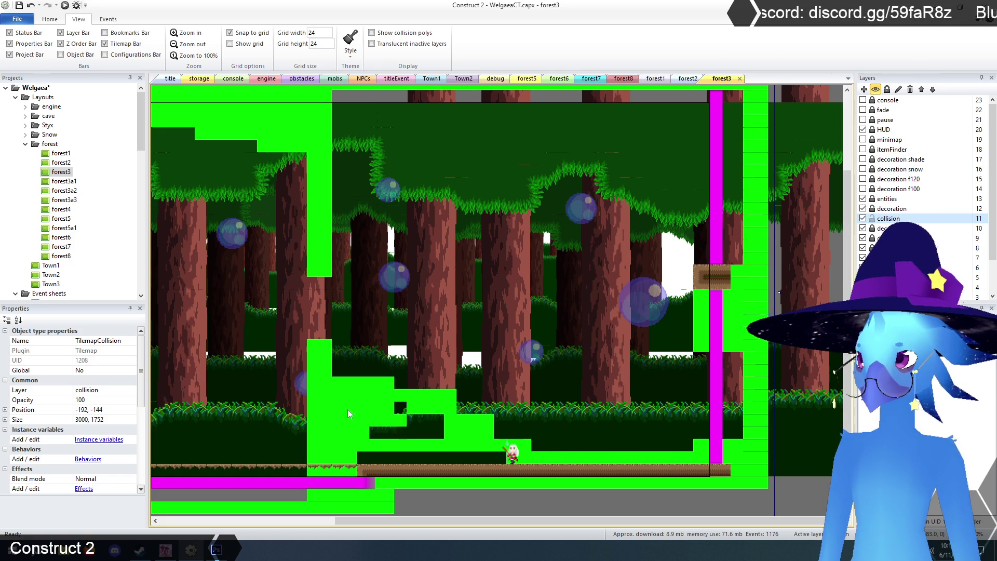
drag(404, 429, 438, 433)
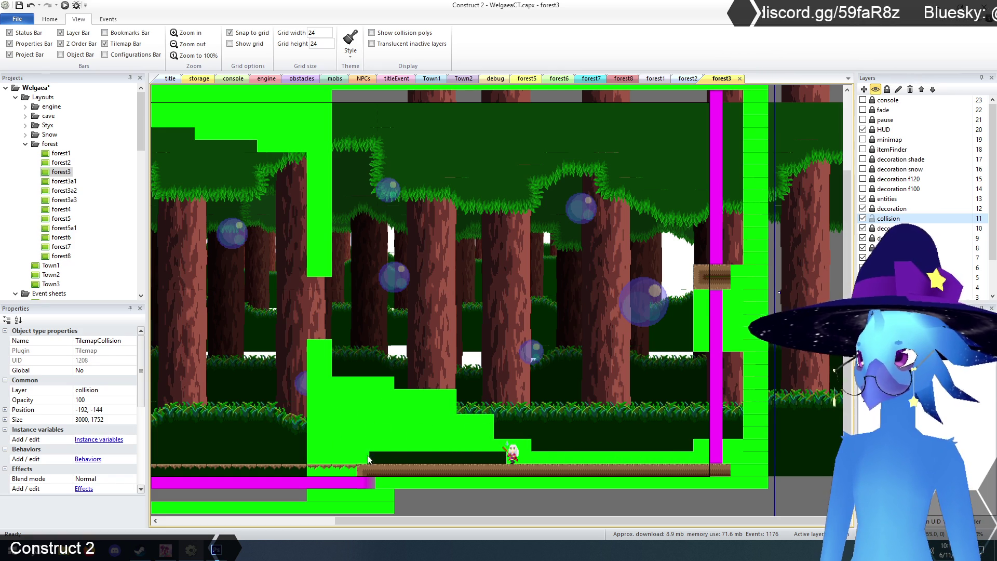
drag(367, 459, 506, 468)
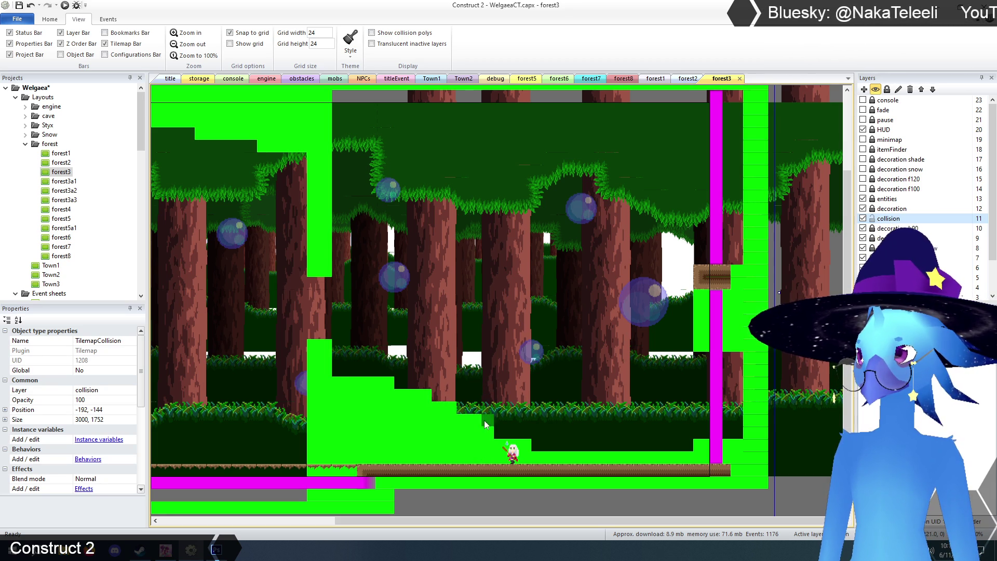
mouse_move(423, 389)
mouse_down()
mouse_move(467, 418)
mouse_move(440, 412)
mouse_up()
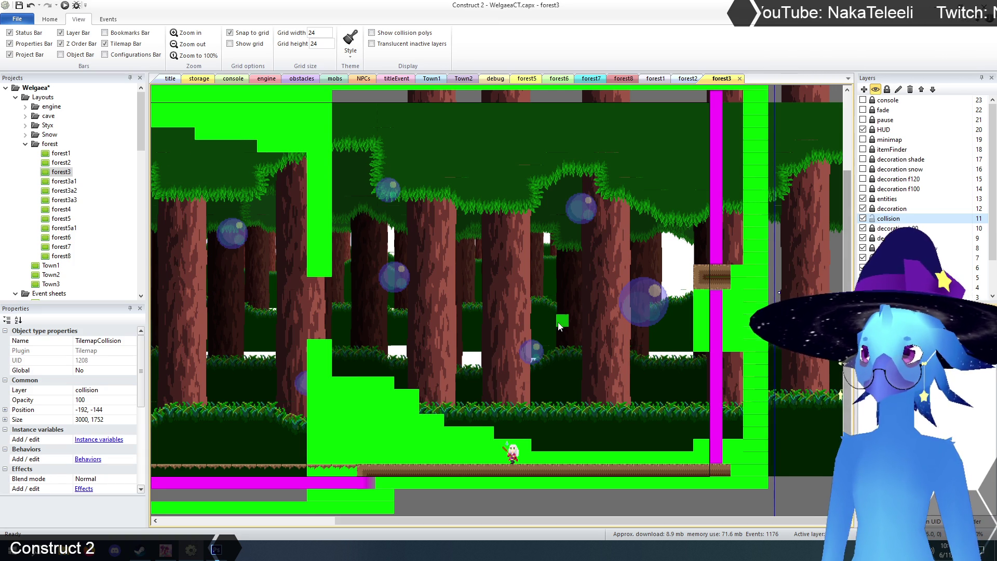
scroll(566, 322, up, 3)
scroll(615, 310, down, 2)
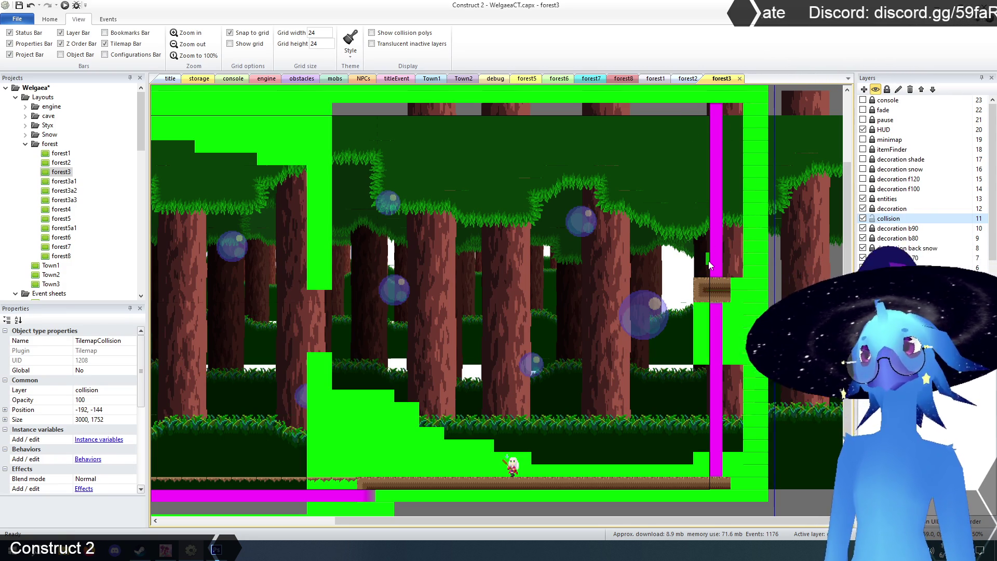
Paint a stepped block of green collision tiles beside the wooden ledge, then pan to check both edges
mouse_move(587, 250)
mouse_down()
mouse_move(686, 251)
mouse_move(600, 273)
mouse_move(640, 295)
mouse_up()
mouse_move(686, 359)
mouse_down()
mouse_move(660, 290)
mouse_move(673, 332)
mouse_up()
drag(701, 271, 686, 271)
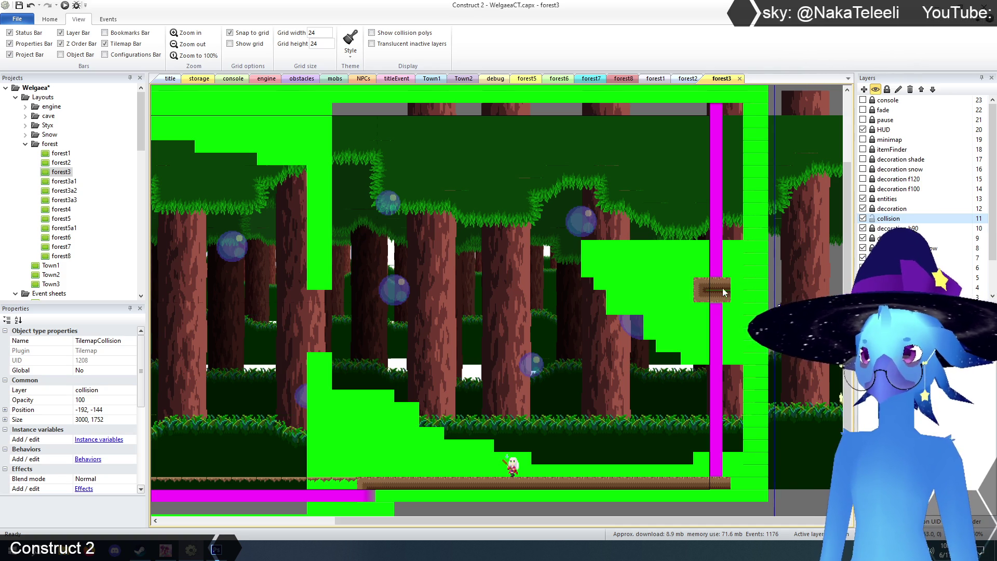
drag(659, 232, 575, 243)
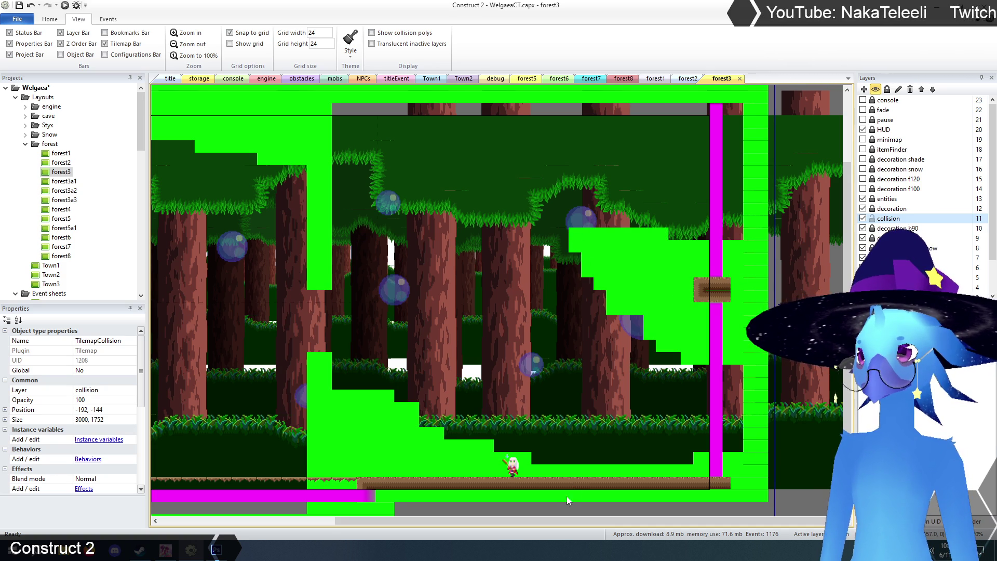
mouse_move(478, 519)
mouse_down()
mouse_move(304, 527)
mouse_move(449, 535)
mouse_move(335, 535)
mouse_up()
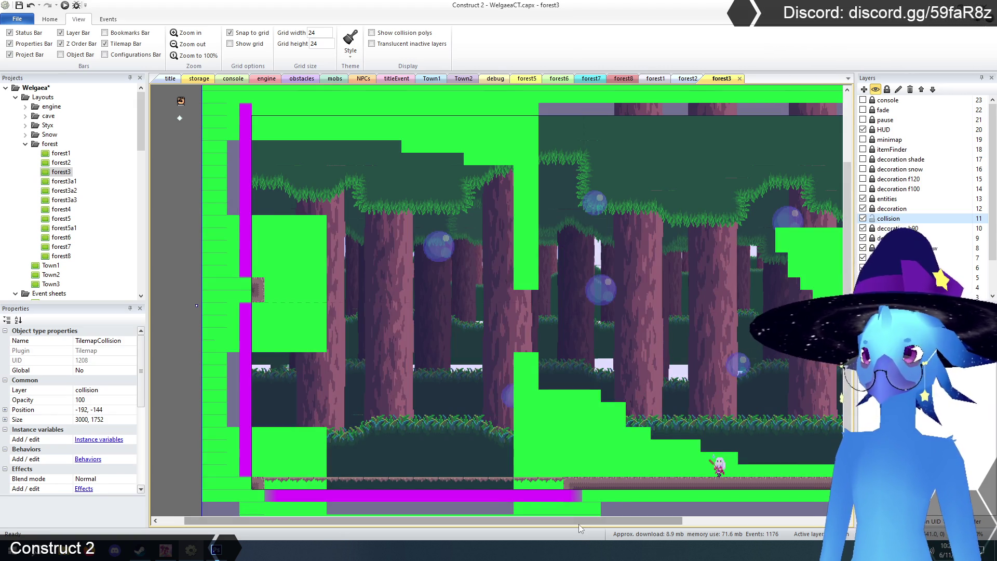
mouse_move(578, 522)
mouse_down()
mouse_move(726, 522)
mouse_move(617, 525)
mouse_up()
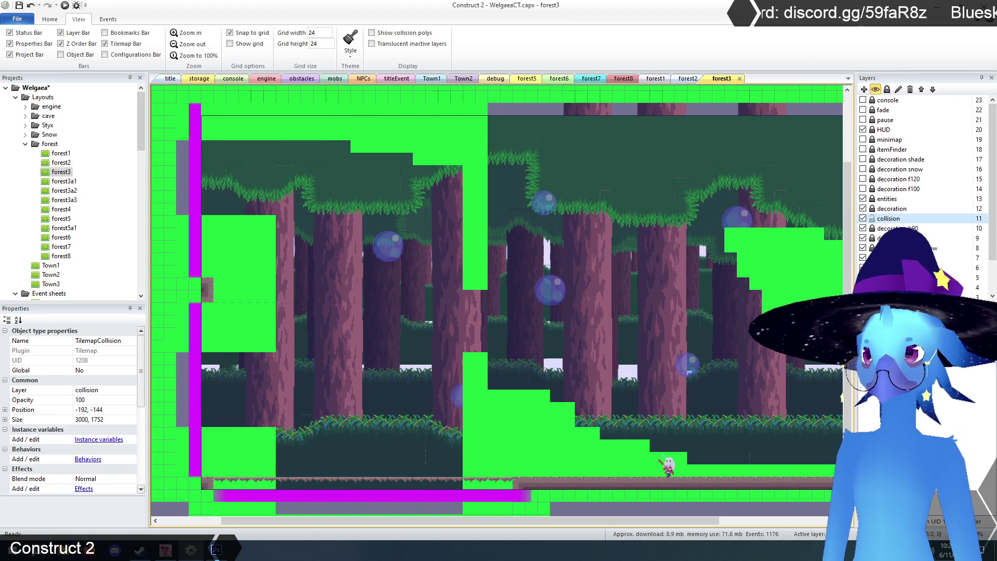
On the decoration layer, delete the seven brown strip pieces under the lower-left ledge
click(873, 209)
scroll(414, 306, down, 4)
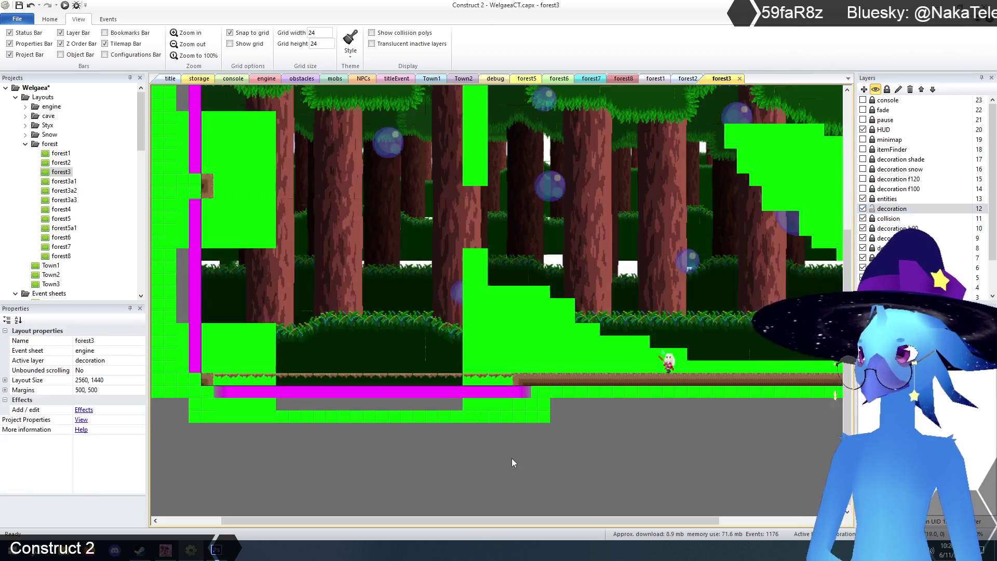
click(491, 377)
key(Delete)
click(450, 376)
key(Delete)
click(419, 376)
key(Delete)
click(384, 377)
key(Delete)
click(317, 378)
key(Delete)
click(280, 377)
key(Delete)
click(251, 376)
key(Delete)
key(Delete)
Set the grid width and height to 48 and adjust the one-way platform's initial animation frame
click(289, 332)
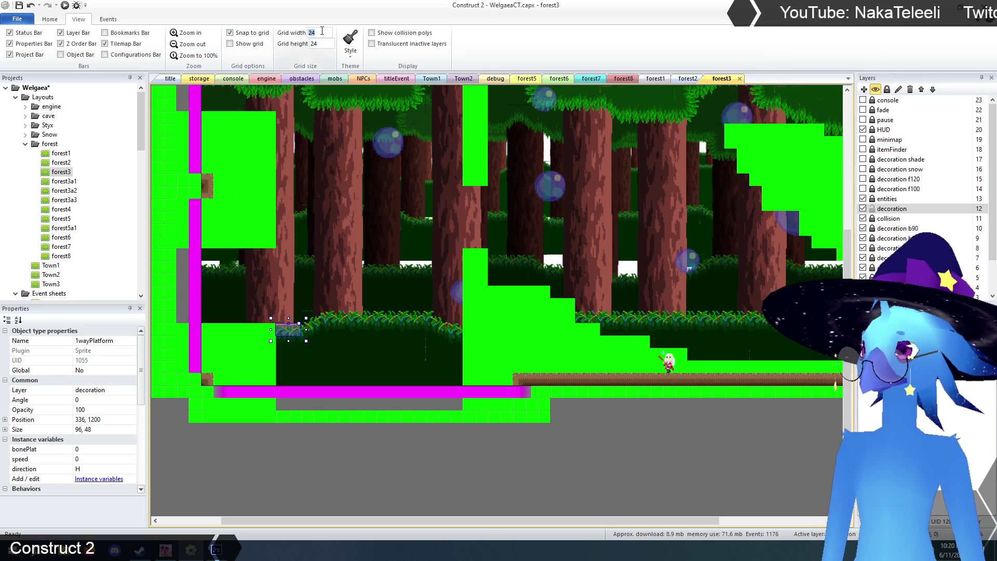
text(88)
key(Tab)
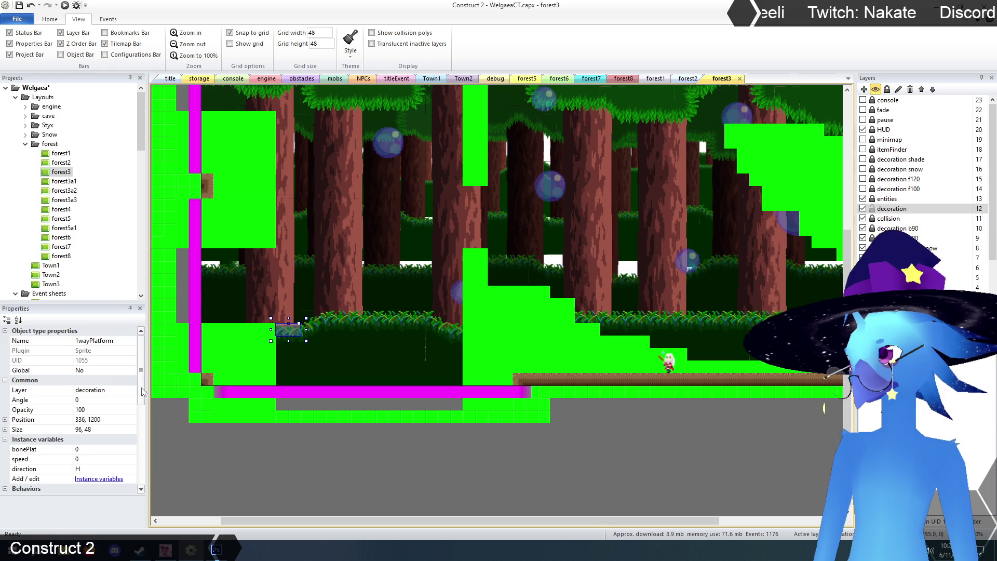
drag(143, 393, 145, 474)
click(95, 441)
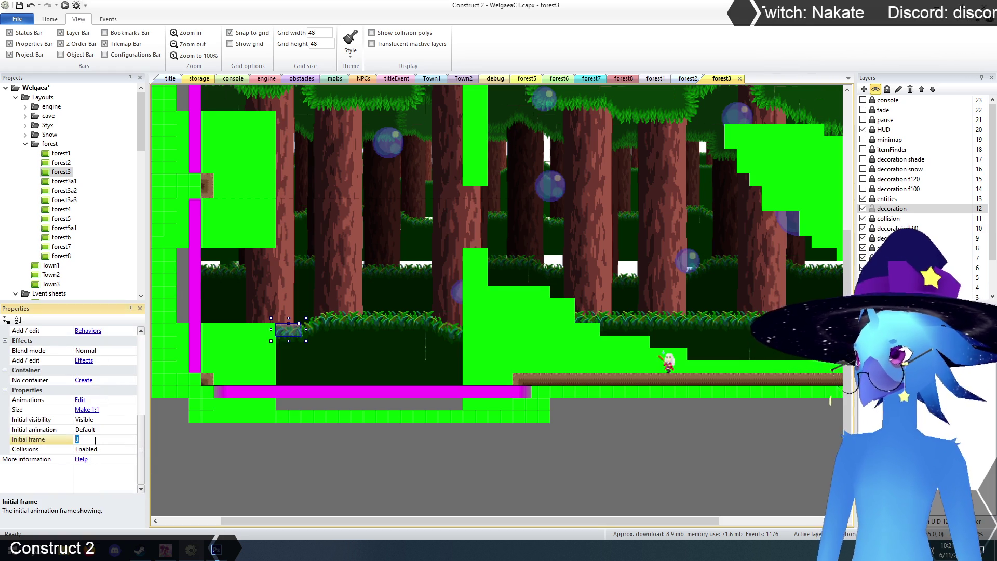
click(277, 493)
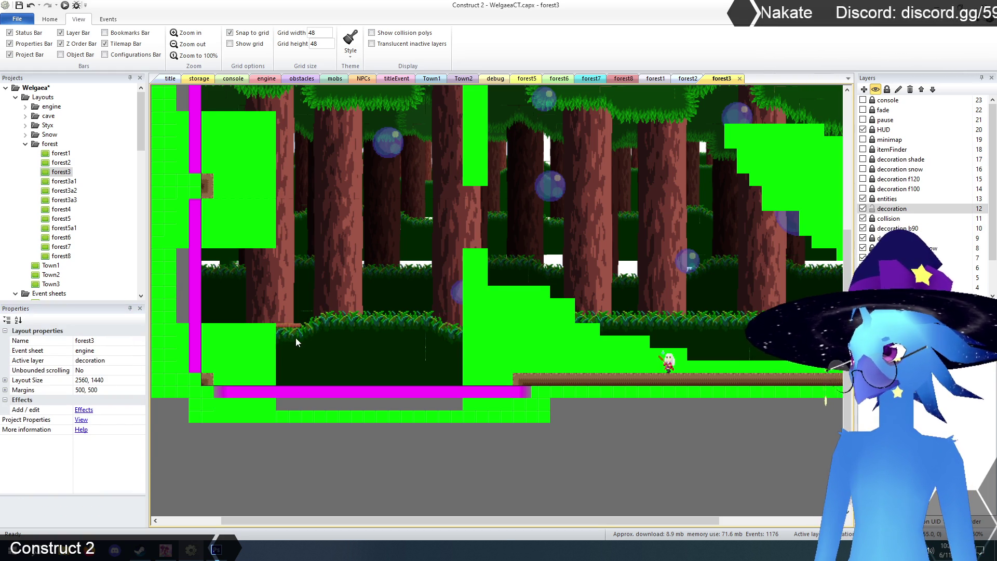
Duplicate the one-way platform into a copy to its right
click(291, 326)
drag(304, 327, 320, 333)
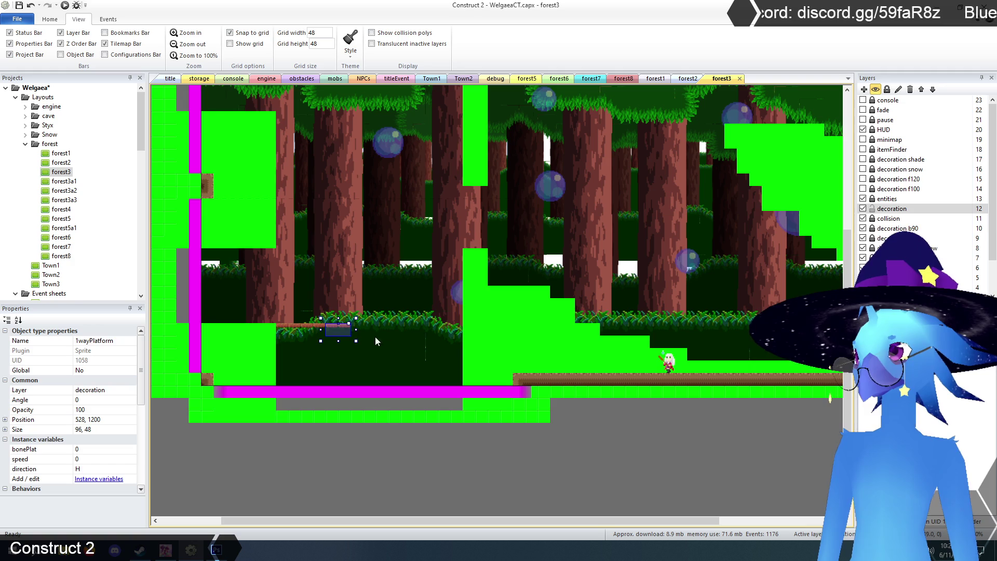
click(371, 490)
scroll(385, 488, up, 2)
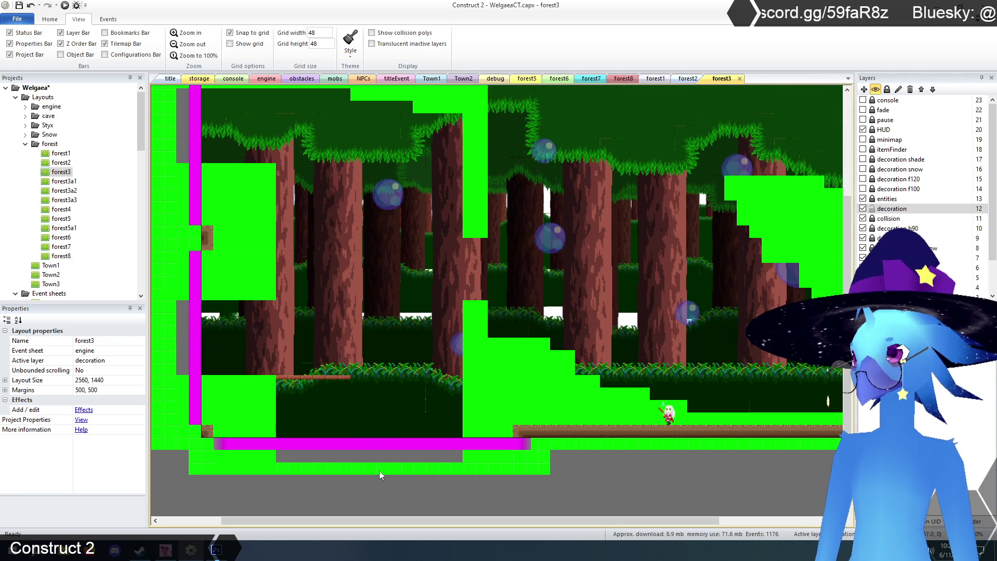
scroll(381, 470, up, 2)
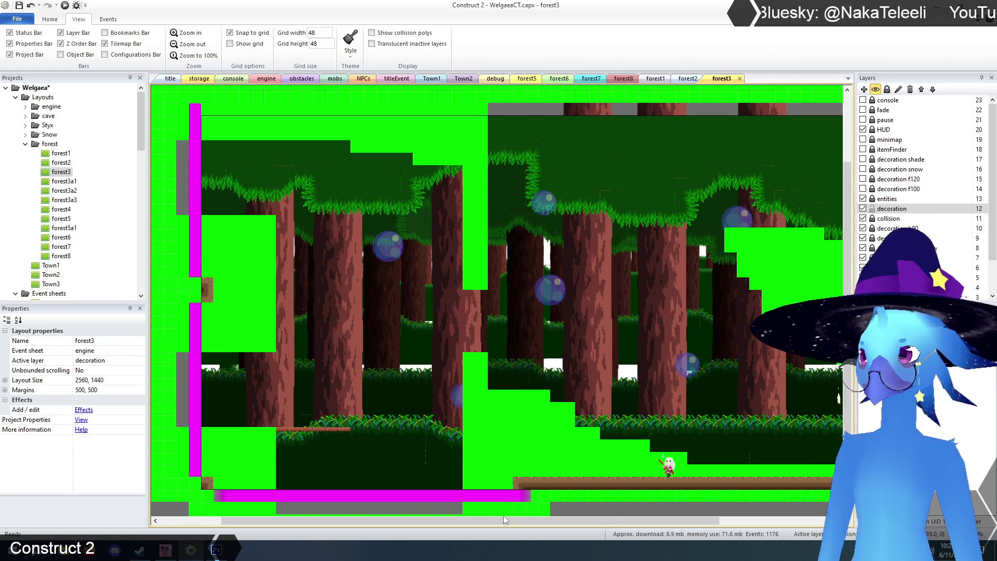
mouse_move(484, 522)
mouse_down()
mouse_move(597, 526)
mouse_move(527, 528)
mouse_up()
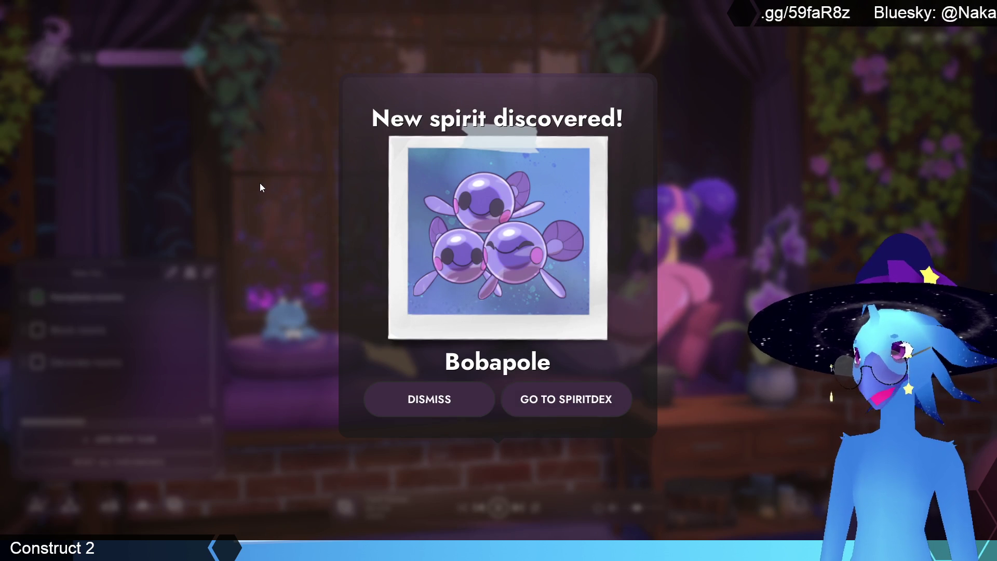
Read Bobapole's Spiritdex description, view the neighbouring undiscovered spirit, and close the book
click(567, 405)
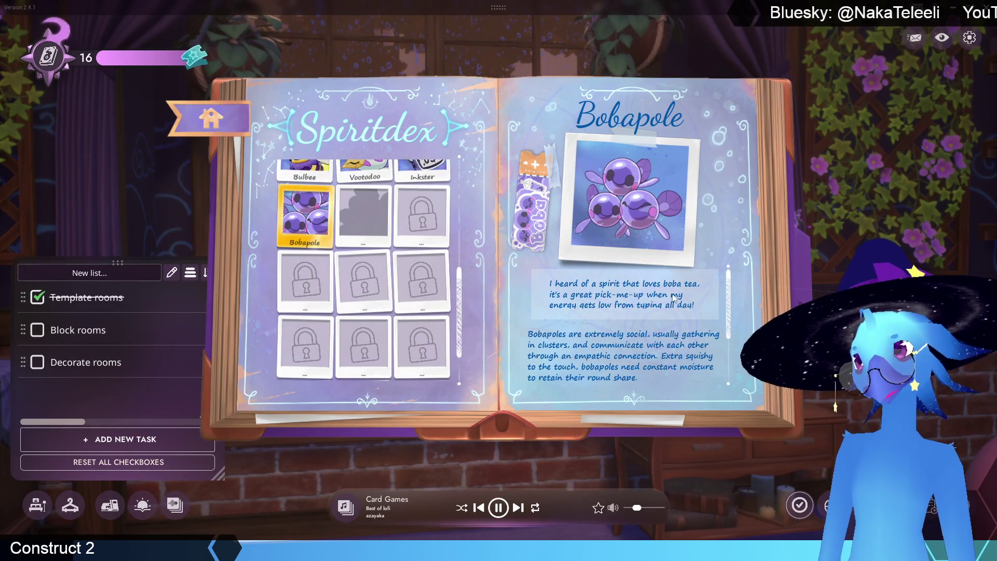
scroll(608, 309, down, 3)
scroll(622, 310, up, 1)
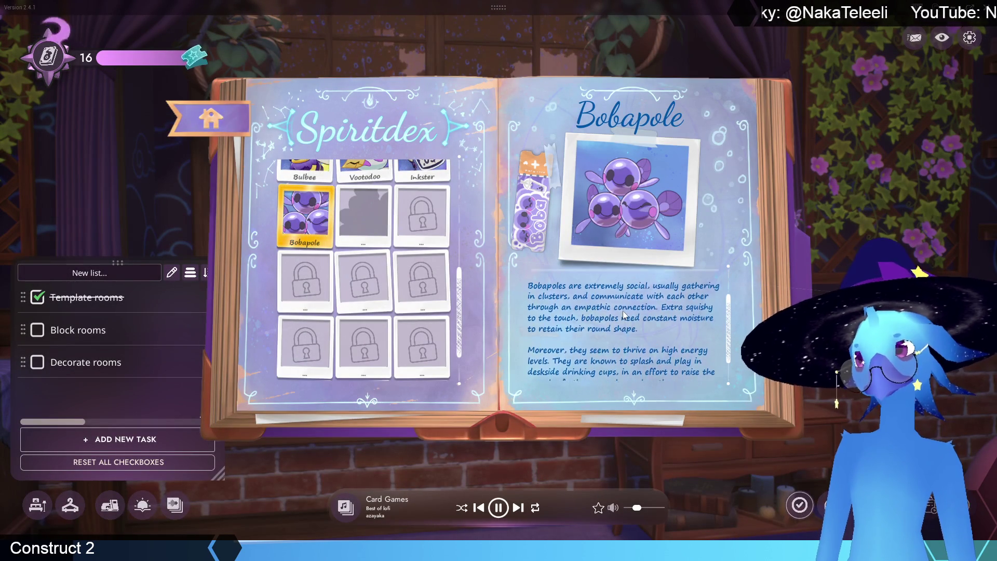
scroll(622, 311, down, 1)
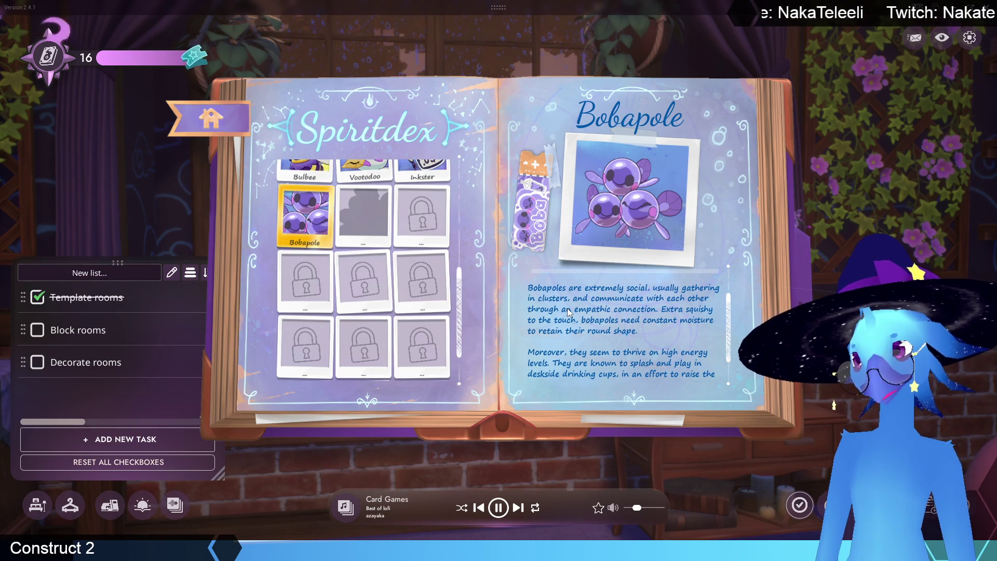
scroll(567, 308, down, 3)
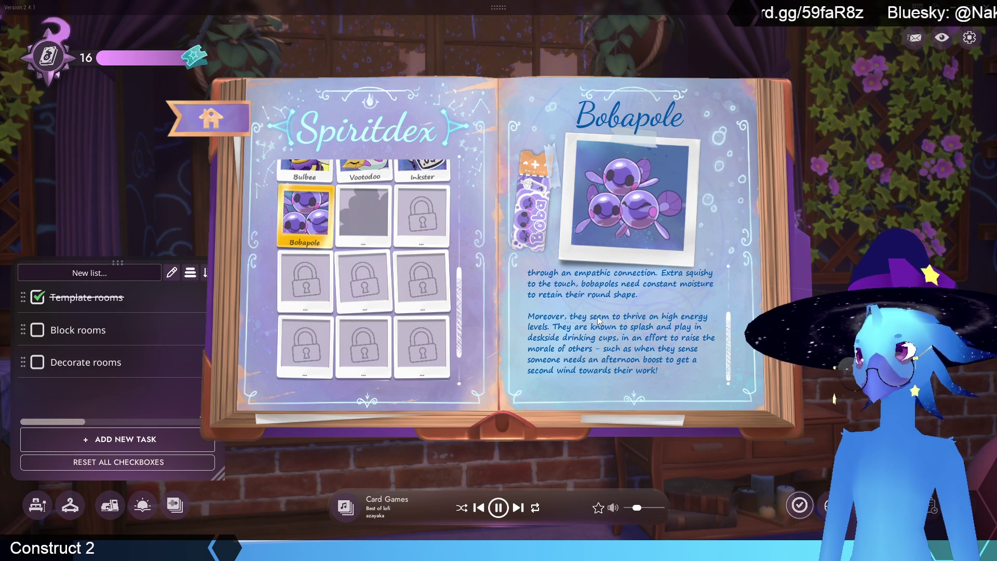
click(349, 212)
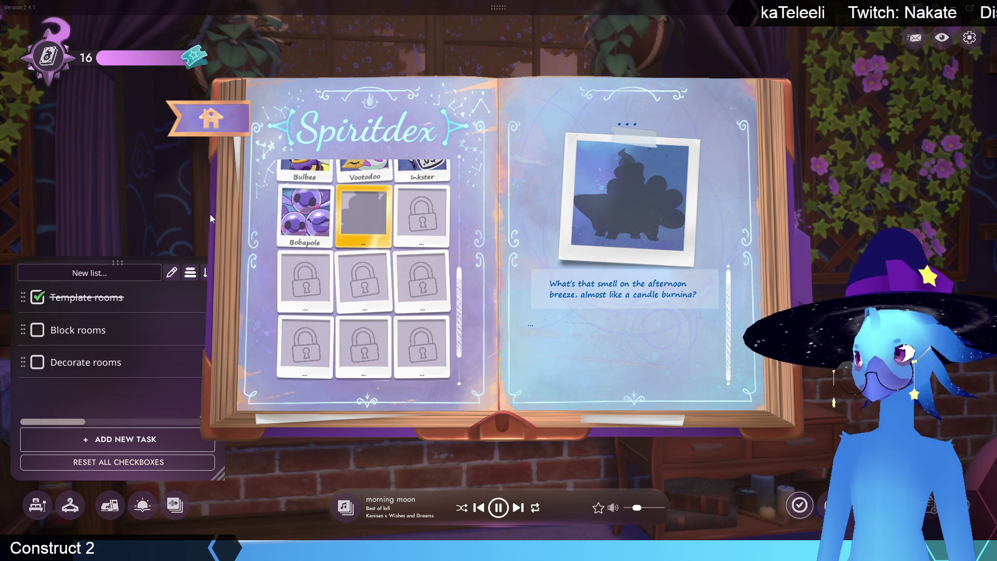
click(188, 194)
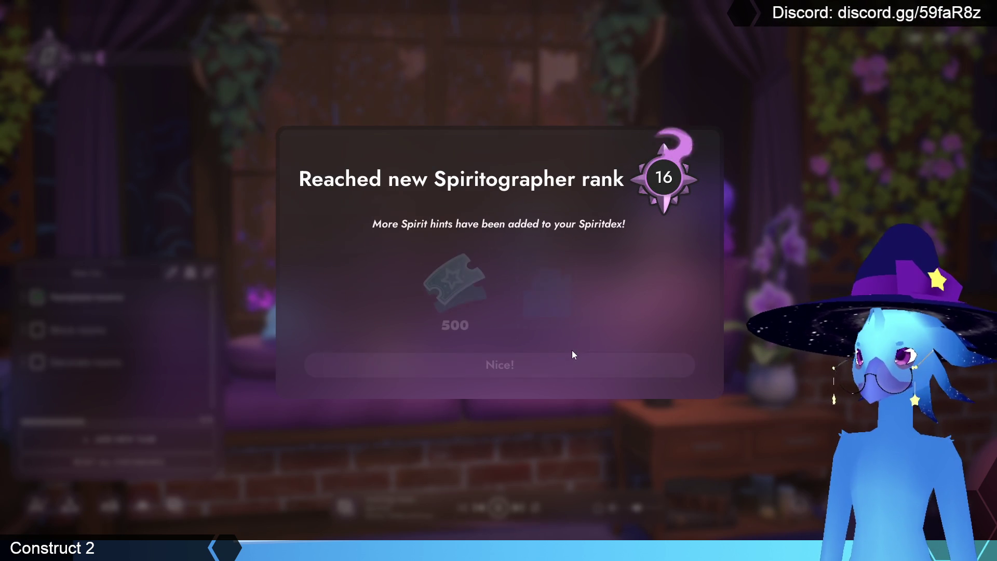
Dismiss the rank-up notice and switch the room lighting to Afternoon
click(506, 371)
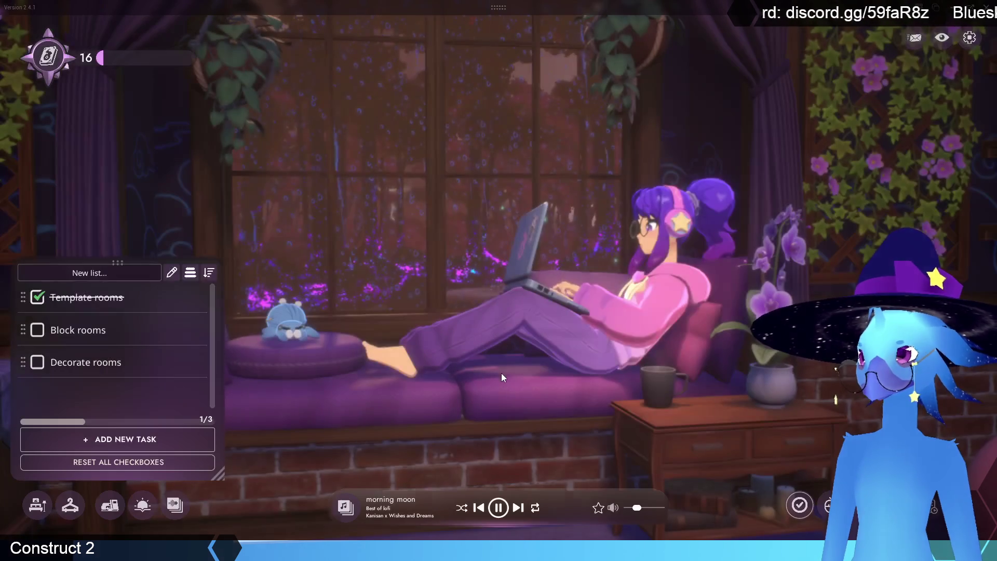
click(140, 514)
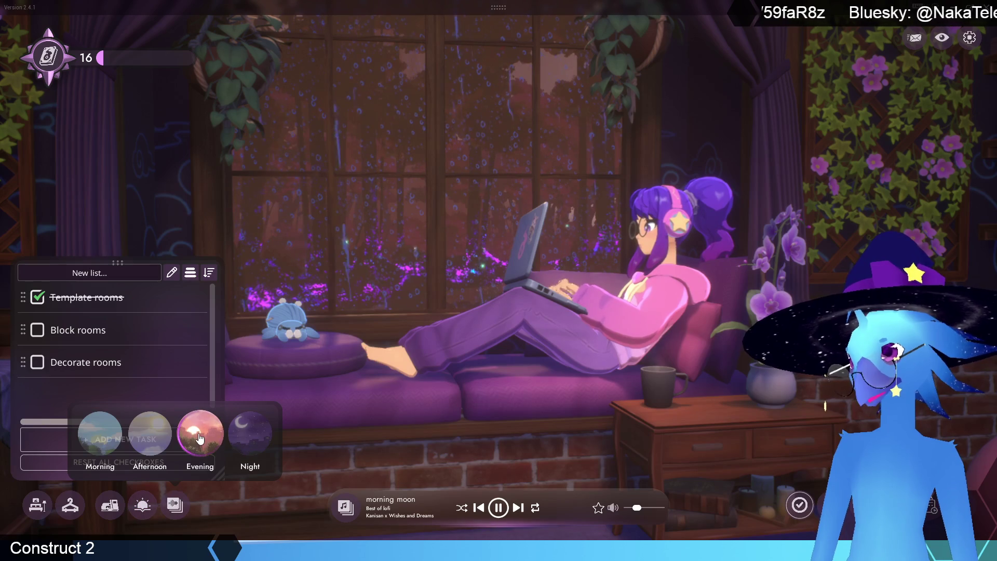
click(153, 438)
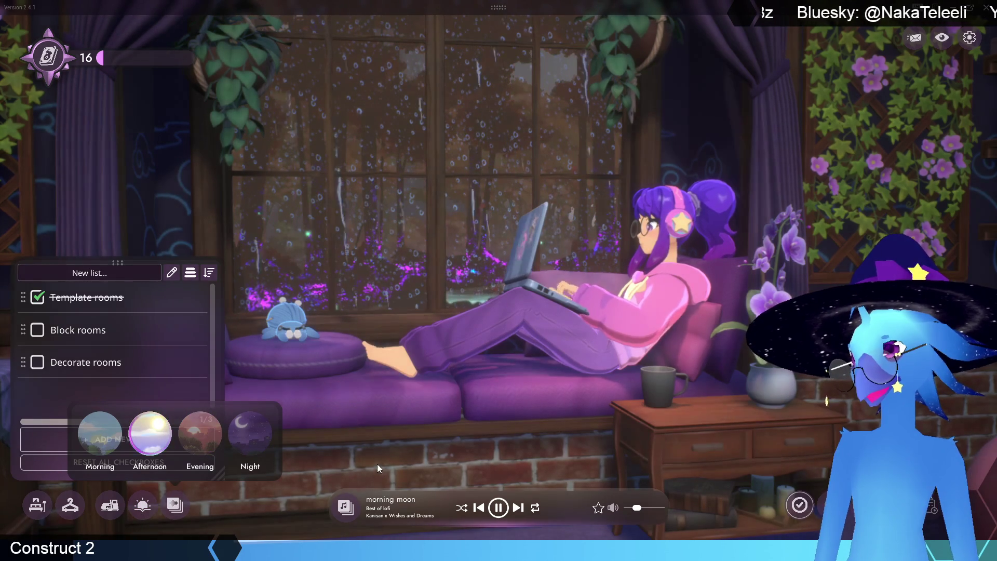
click(341, 436)
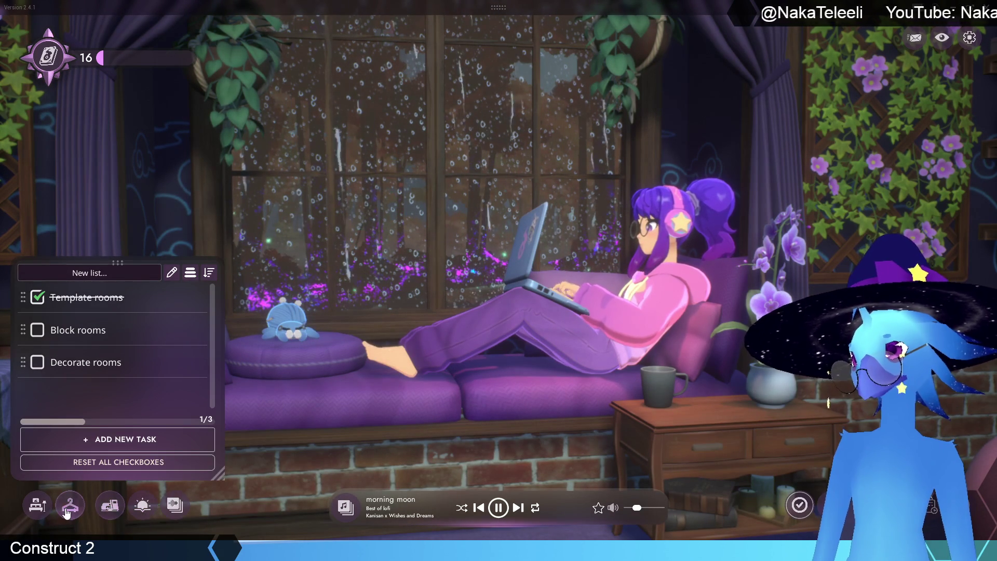
Raise Soothing Wind to full volume in the ambient sounds panel, then close the panel
click(175, 505)
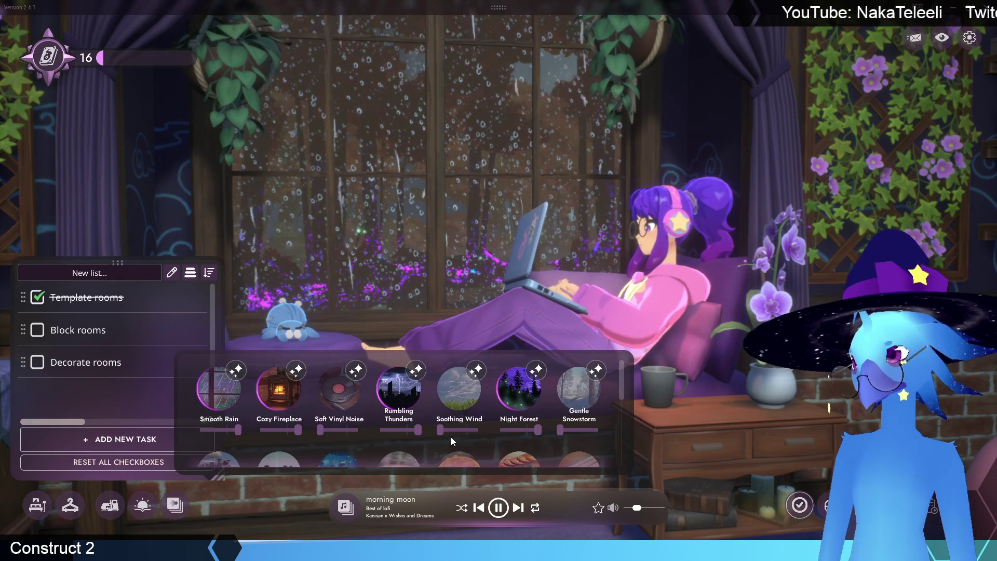
drag(441, 430, 478, 430)
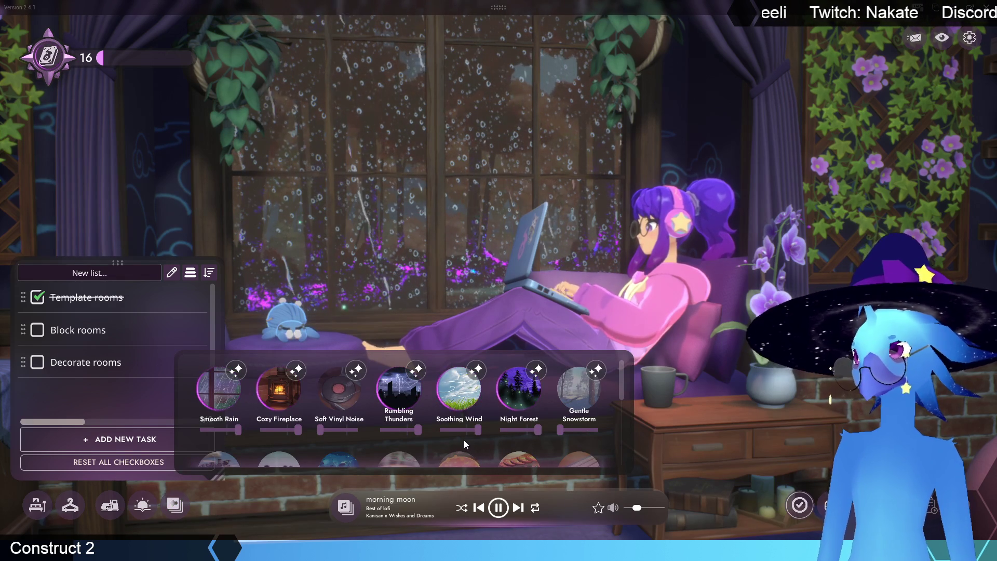
click(724, 391)
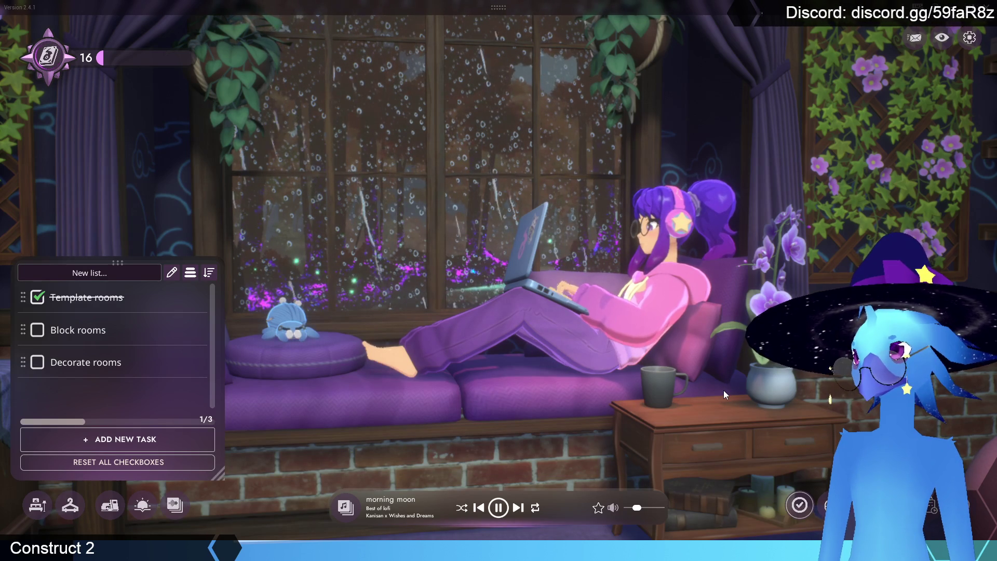
click(175, 506)
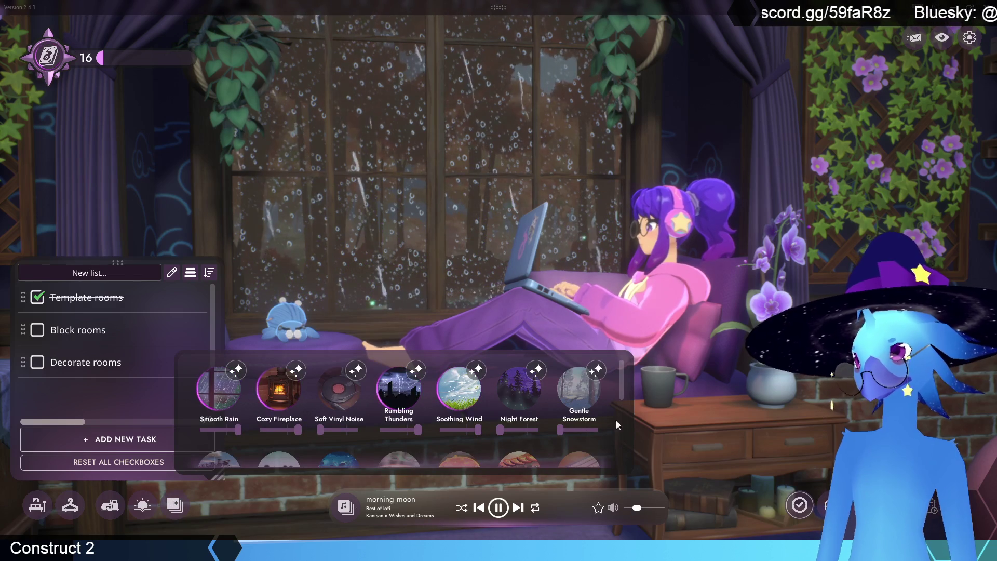
click(724, 329)
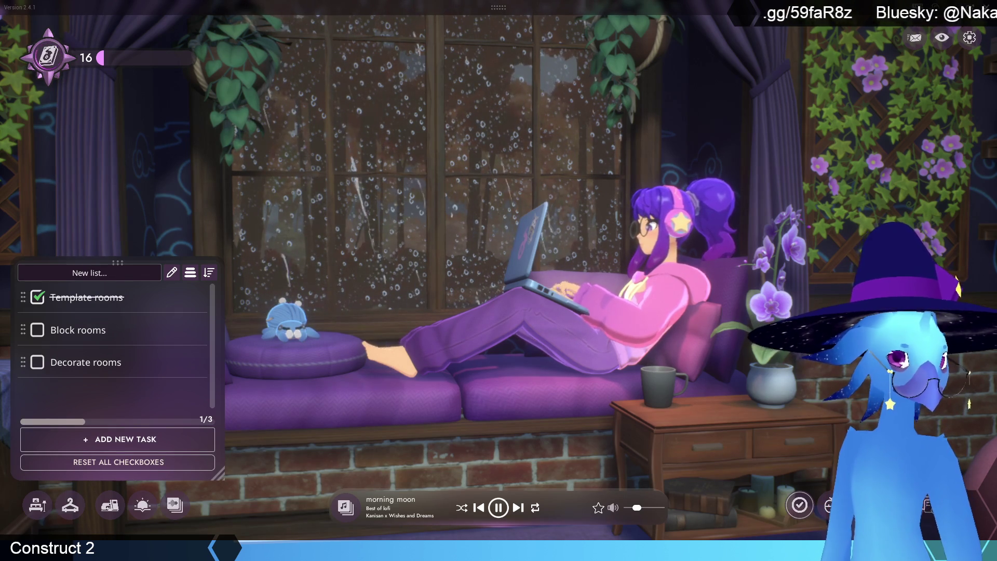
Return to Construct 2 and compare the forest3 and forest2 layouts, ending on the obstacles event sheet
key(alt+Tab)
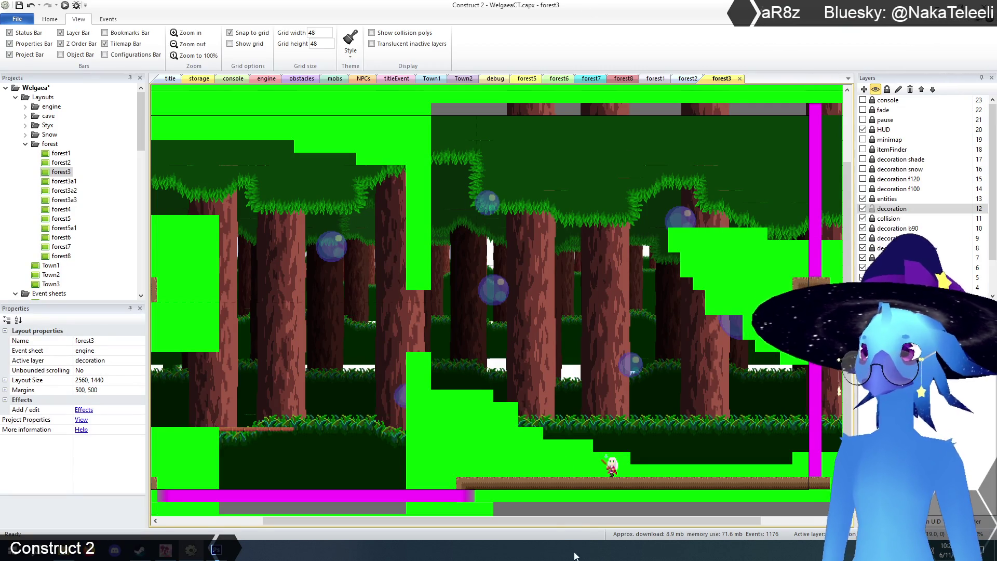
drag(556, 520, 461, 525)
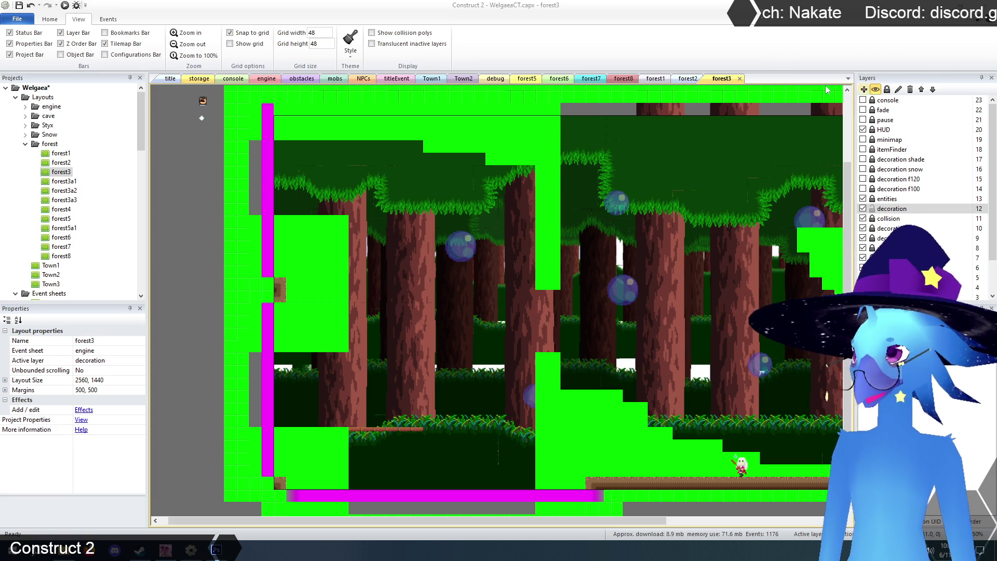
click(683, 80)
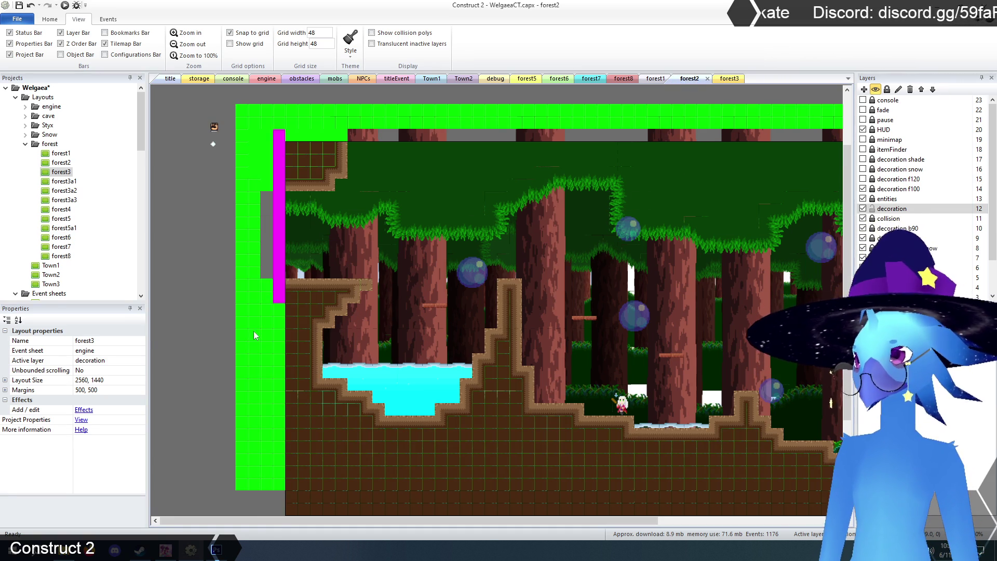
mouse_move(443, 519)
mouse_down()
mouse_move(531, 520)
mouse_move(437, 521)
mouse_up()
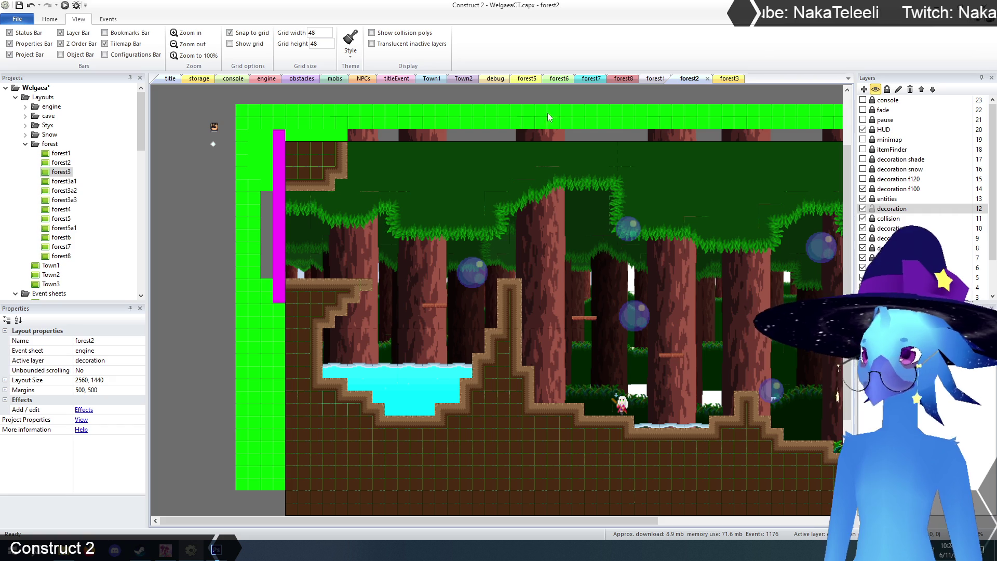
click(729, 79)
drag(522, 520, 691, 520)
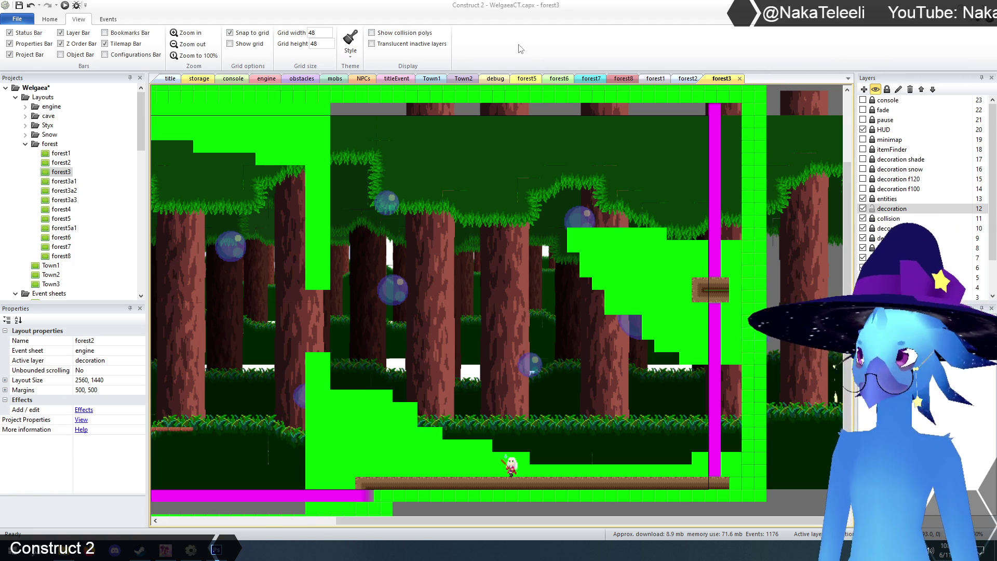
click(689, 79)
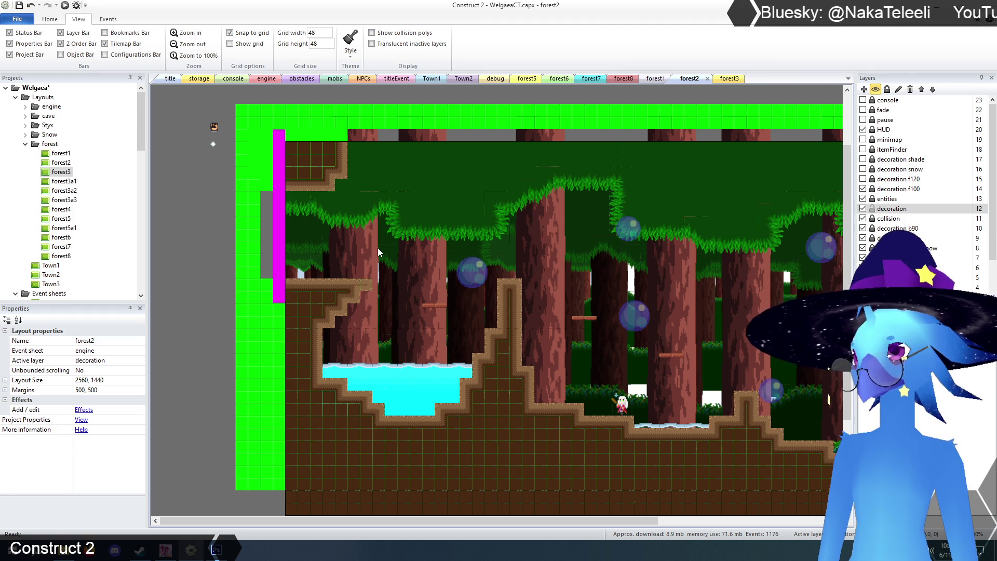
click(304, 79)
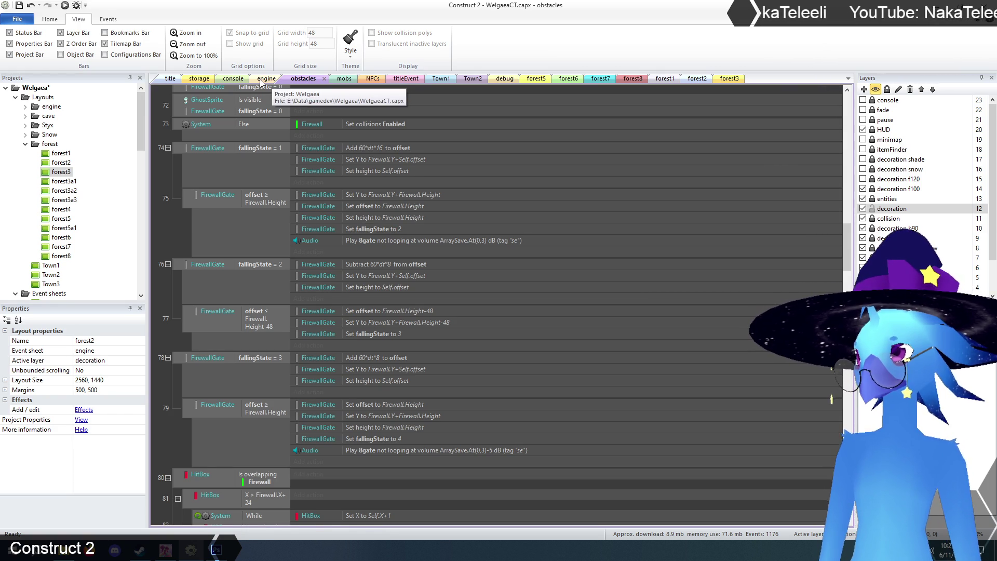
In the storage layout, select the grey Door and red switch sprites, then return to forest2
click(200, 78)
scroll(724, 395, down, 2)
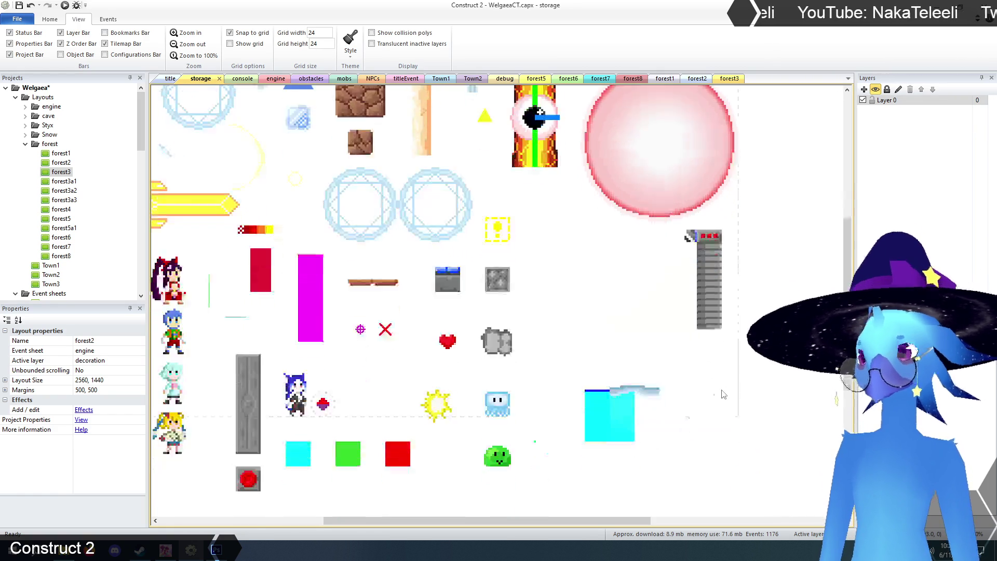
scroll(724, 395, down, 1)
mouse_move(514, 521)
mouse_down()
mouse_move(462, 525)
mouse_move(471, 527)
mouse_up()
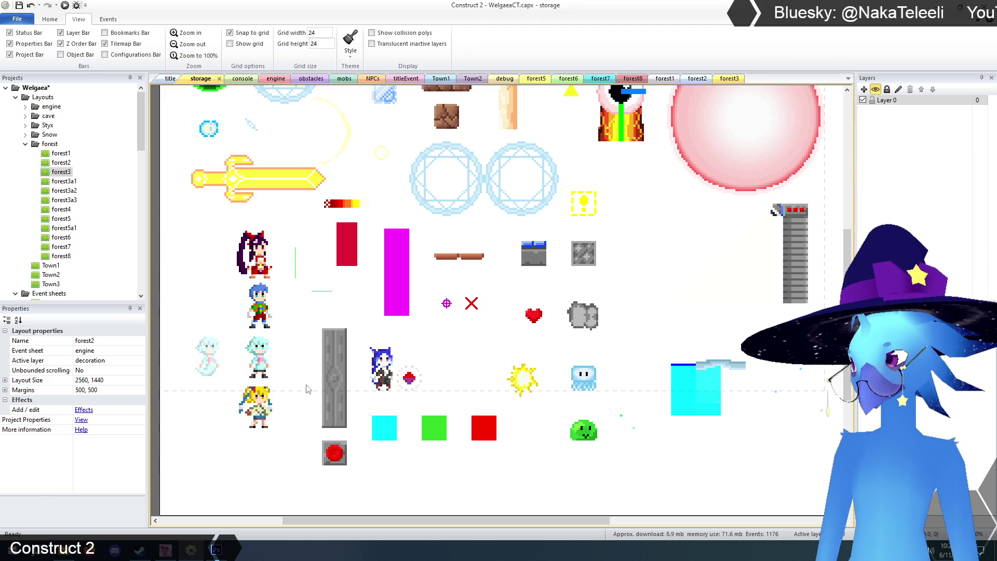
click(333, 382)
ctrl+click(337, 456)
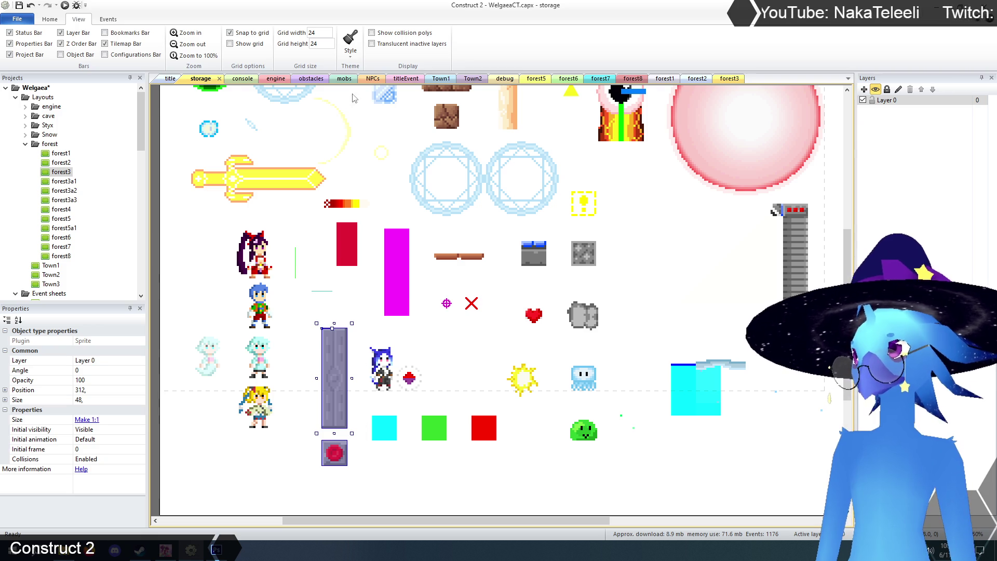
click(694, 80)
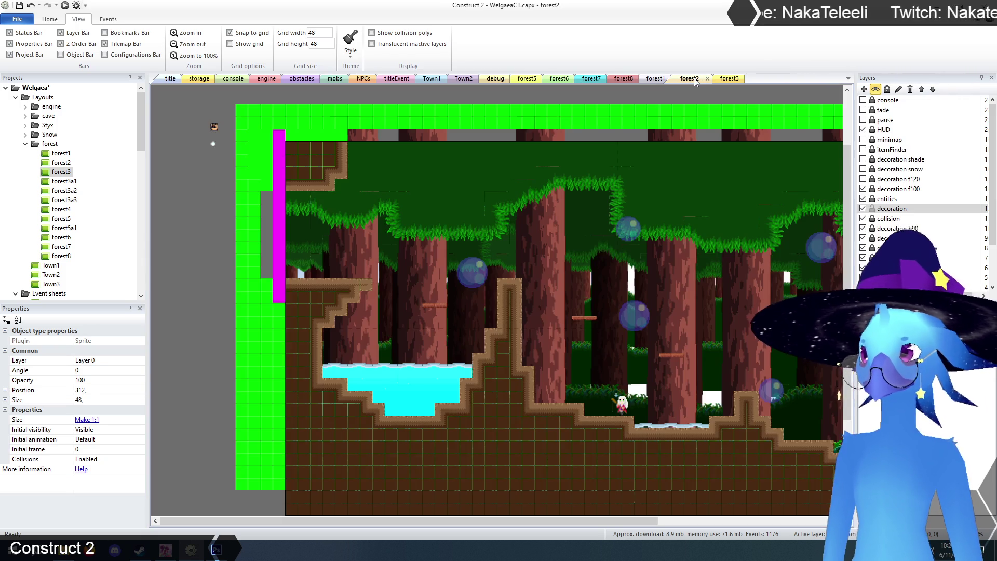
click(207, 218)
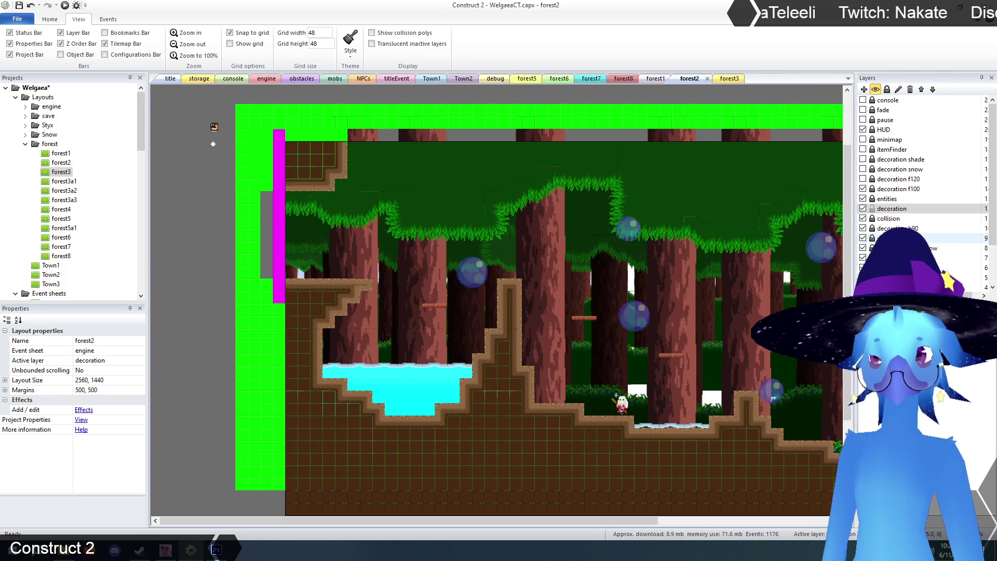
click(656, 79)
click(623, 79)
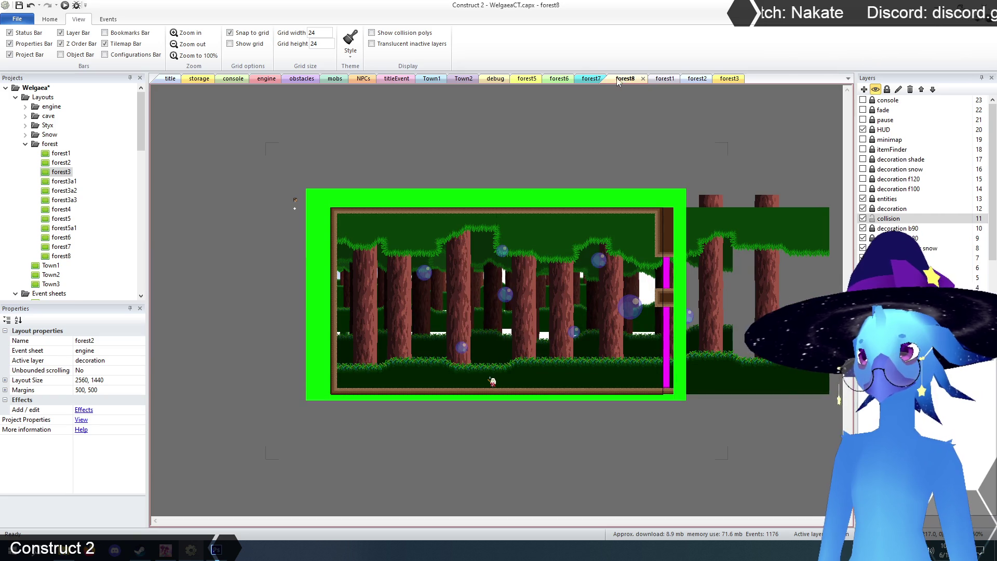
click(431, 78)
click(468, 79)
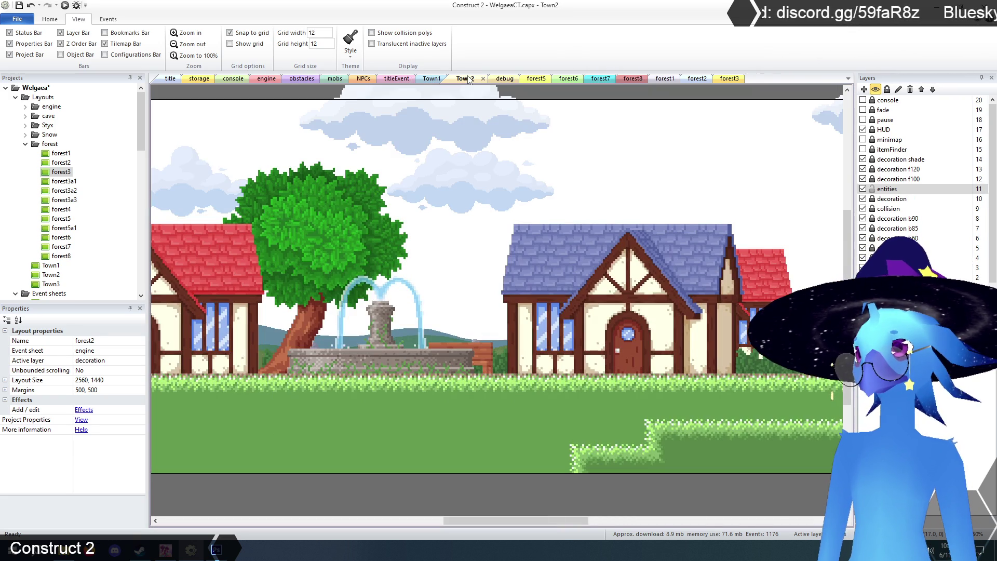
click(192, 43)
click(393, 458)
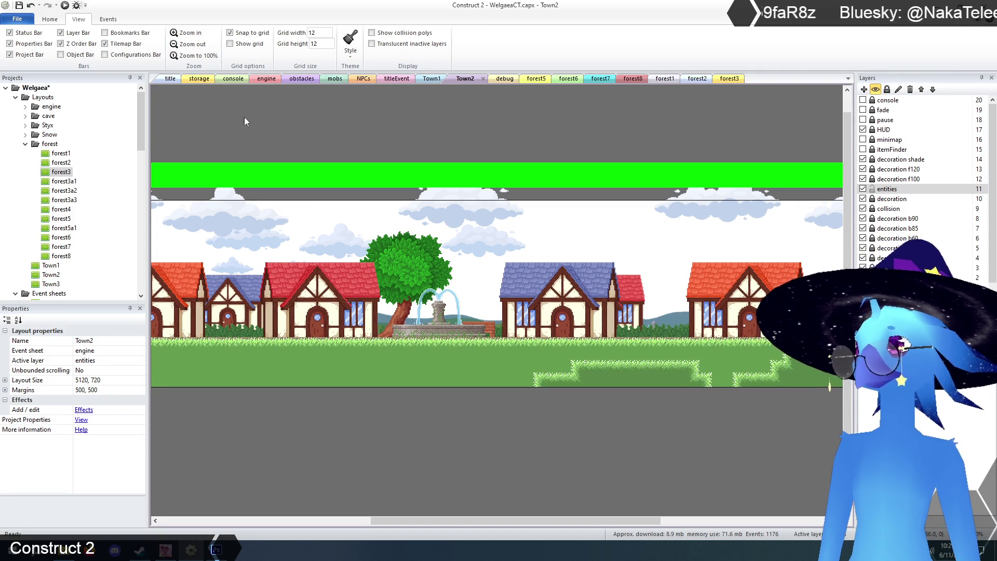
click(26, 116)
double_click(60, 237)
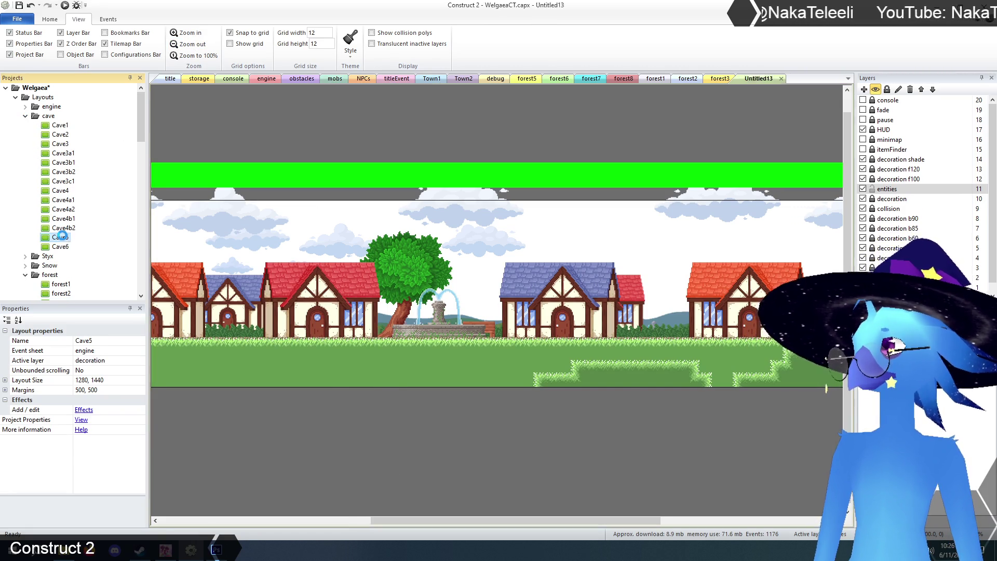
click(863, 189)
click(863, 189)
click(863, 189)
click(863, 189)
click(863, 199)
click(862, 199)
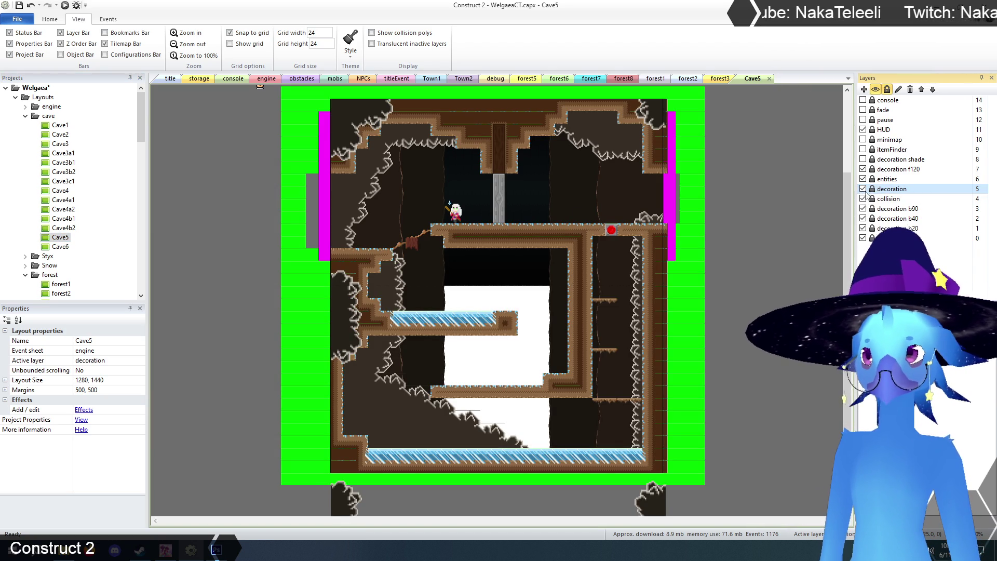
click(863, 189)
click(862, 179)
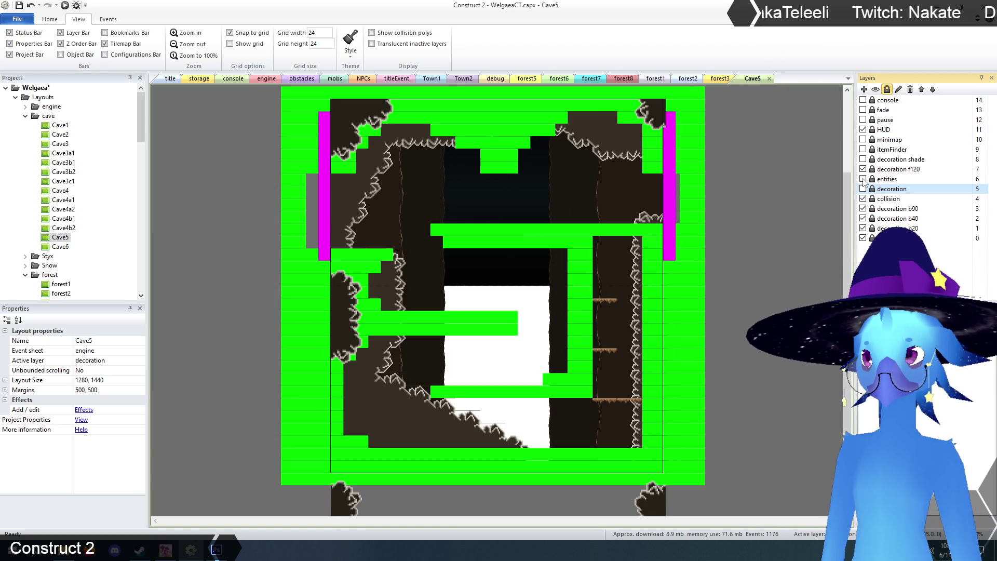
click(863, 179)
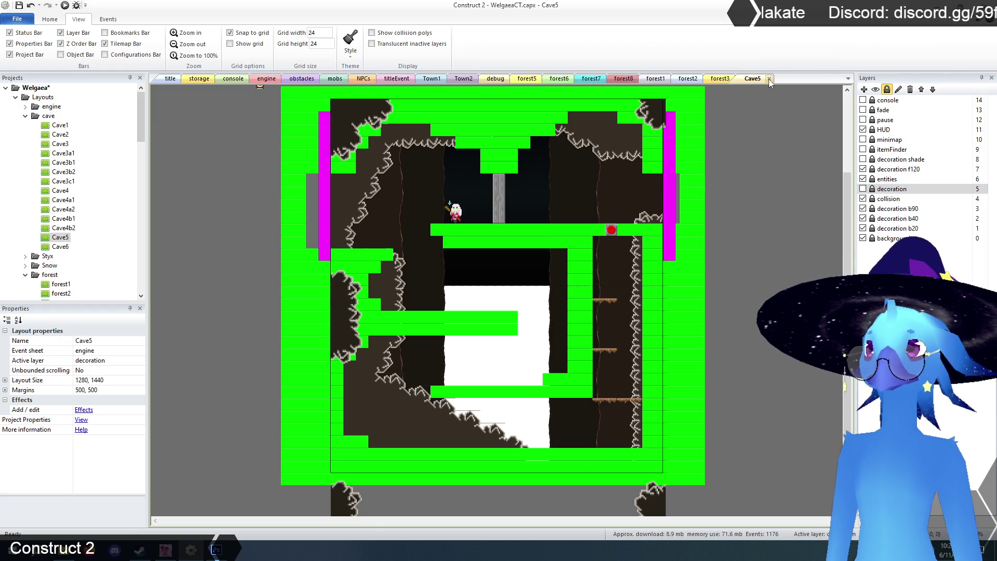
click(731, 82)
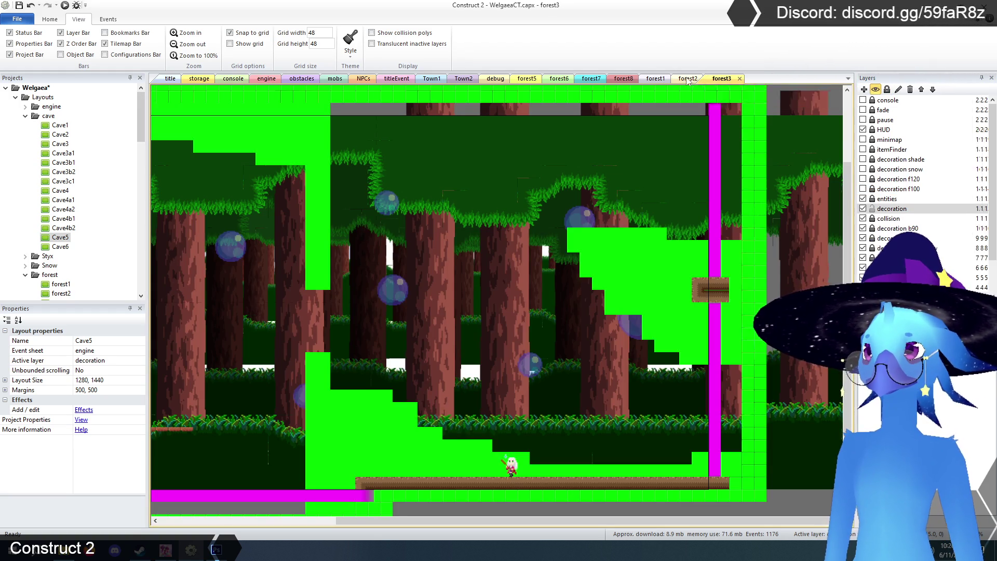
click(689, 78)
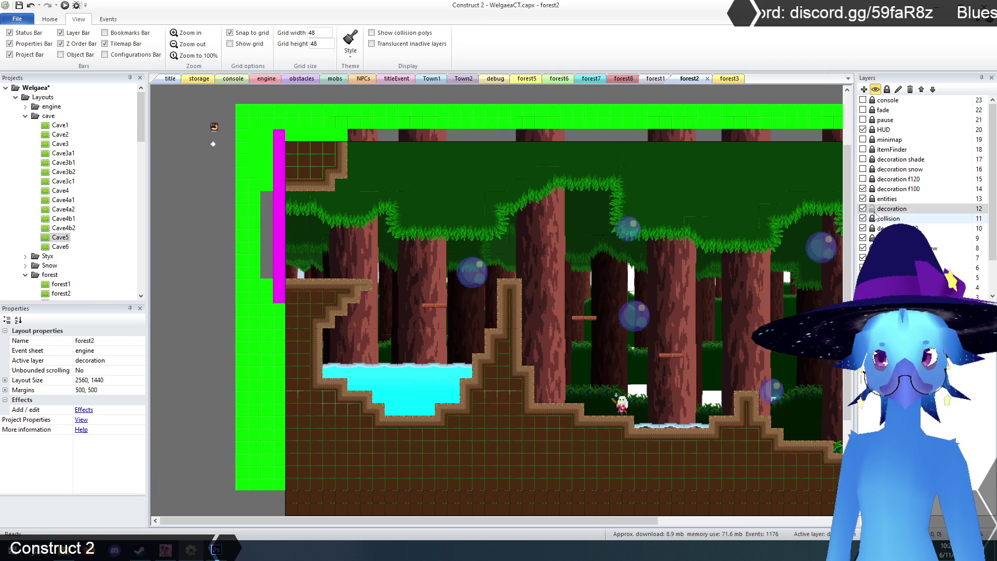
On the entities layer, move the door beside the left wall above the ledge
click(886, 199)
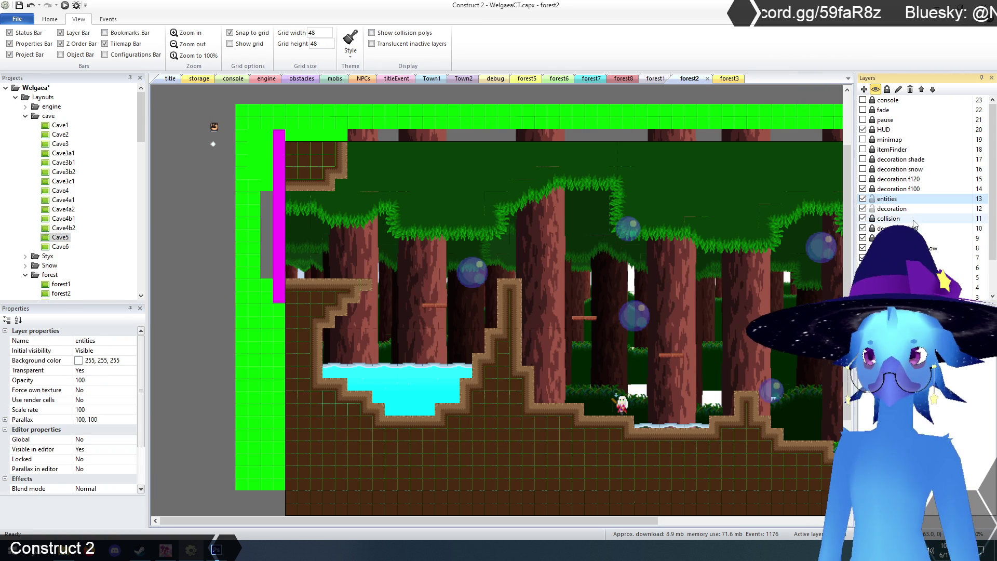
click(510, 220)
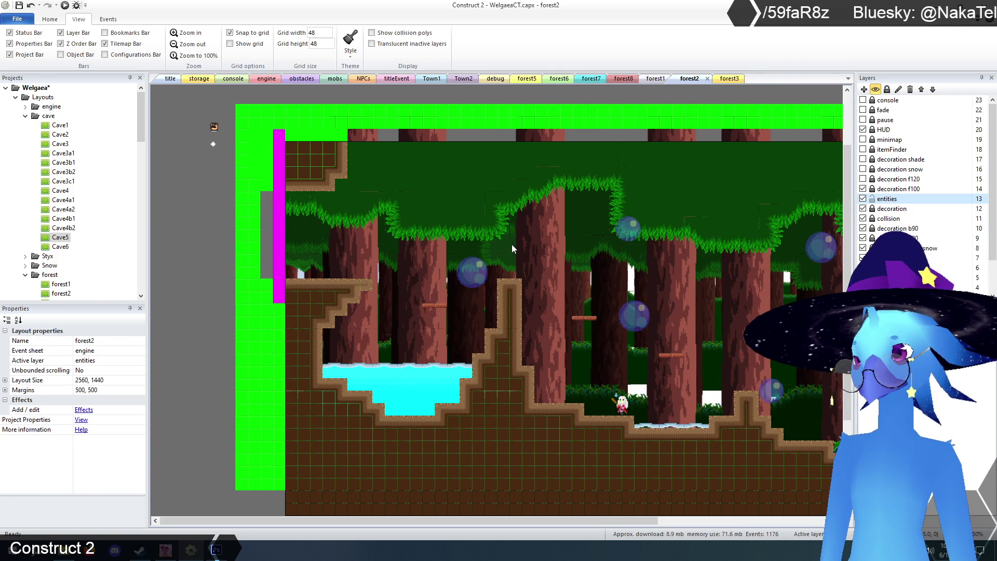
click(413, 207)
click(456, 213)
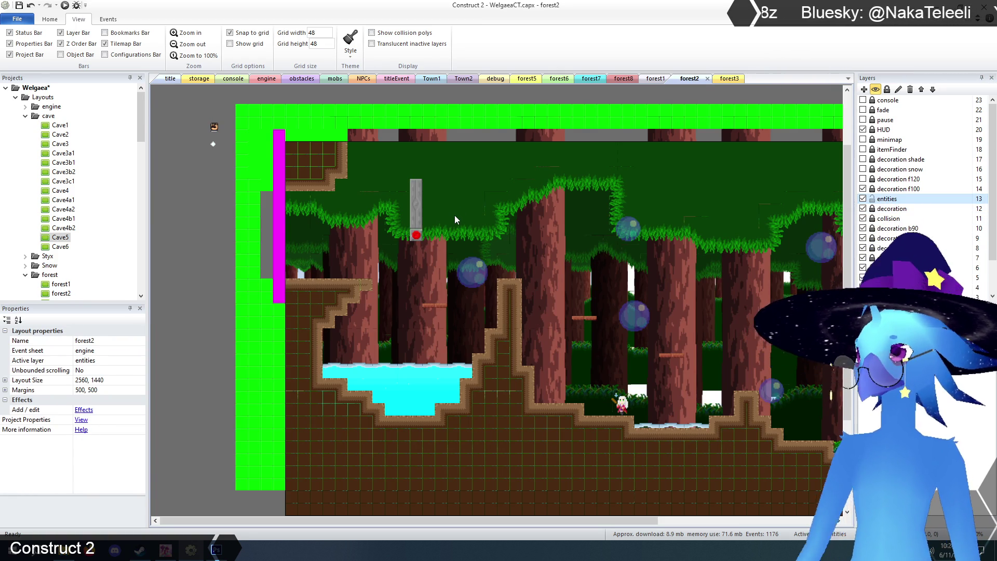
mouse_move(416, 202)
mouse_down()
mouse_move(356, 232)
mouse_move(363, 253)
mouse_up()
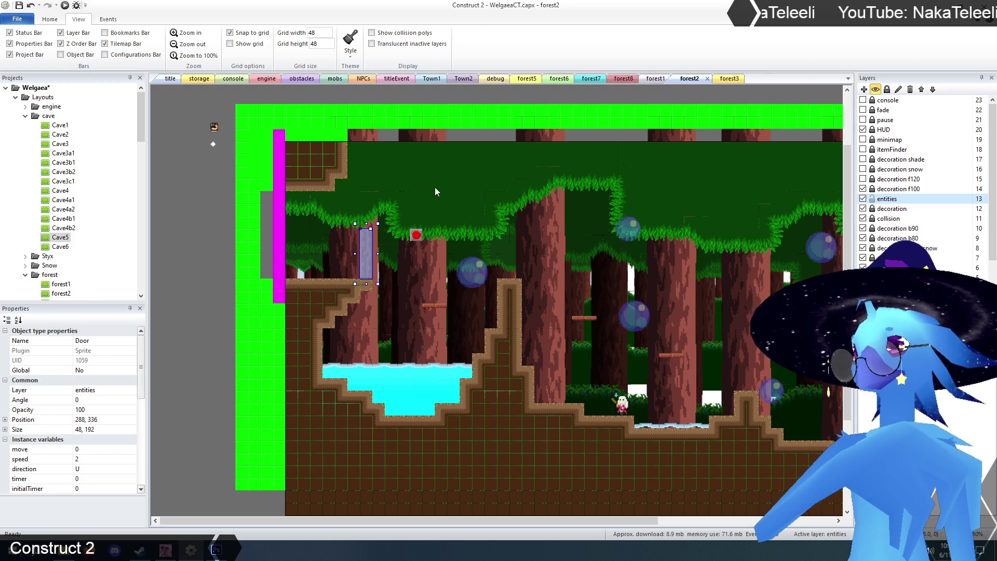
Place the red switch at 96, 288 by the left wall and select the collision tilemap
mouse_move(415, 238)
mouse_down()
mouse_move(304, 238)
mouse_move(312, 224)
mouse_up()
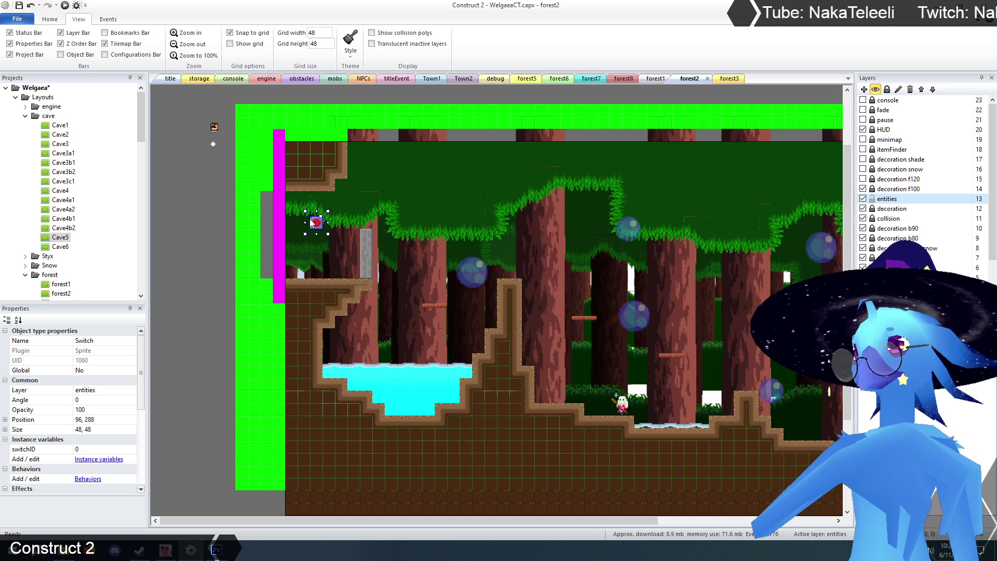
drag(317, 223, 322, 226)
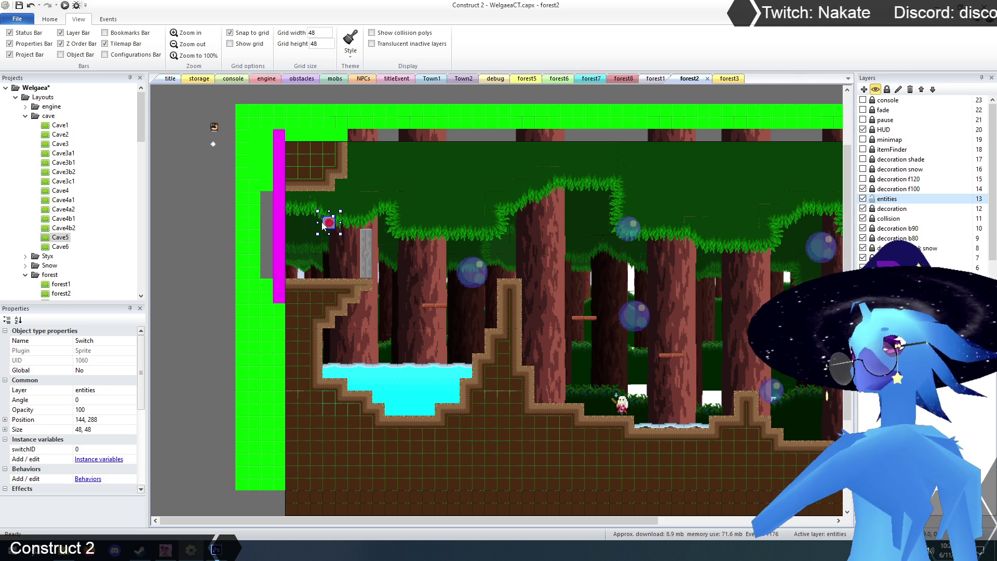
drag(323, 225, 319, 225)
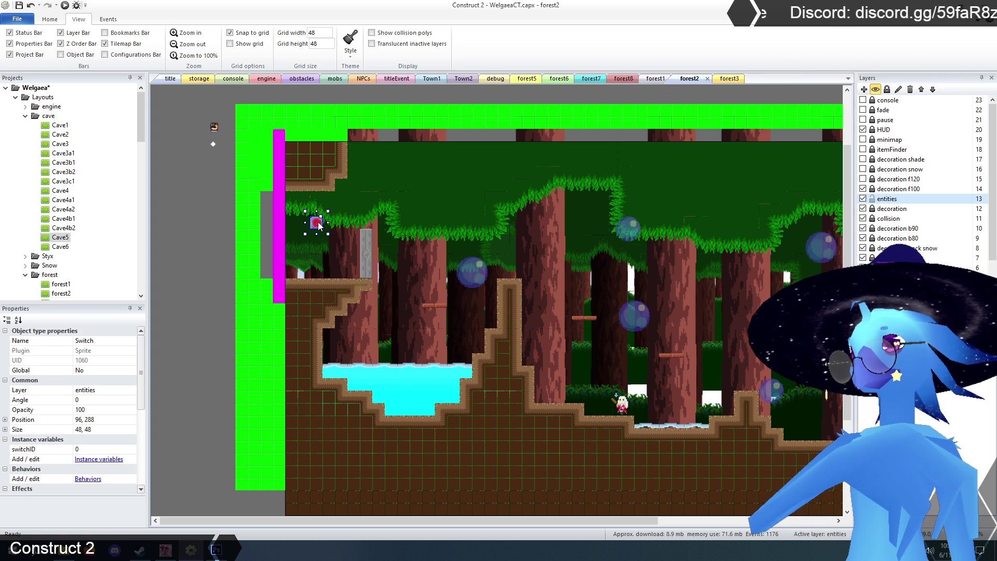
click(887, 219)
click(275, 341)
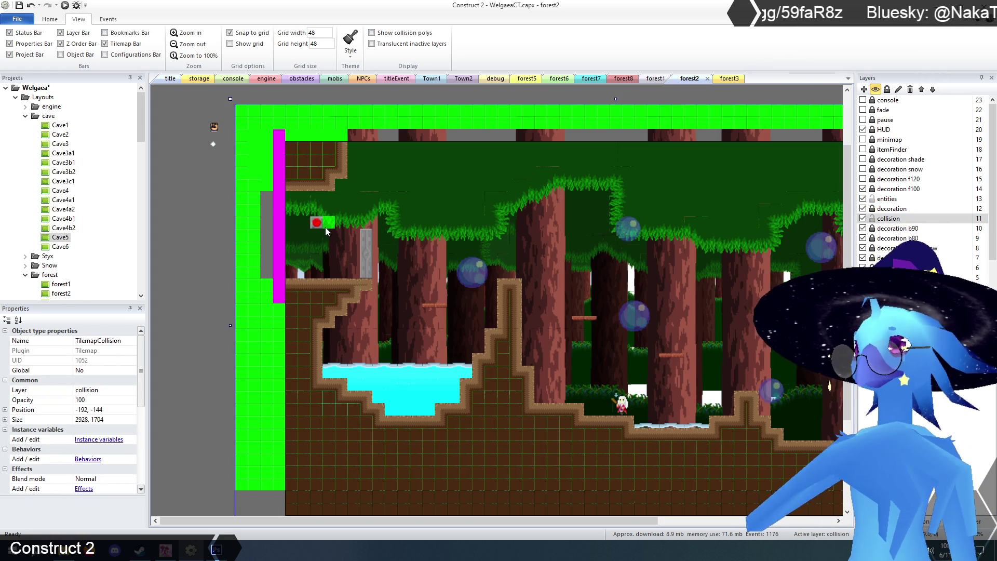
Paint collision tiles above and beside the red switch and along the top of forest2
click(313, 212)
key(ctrl+z)
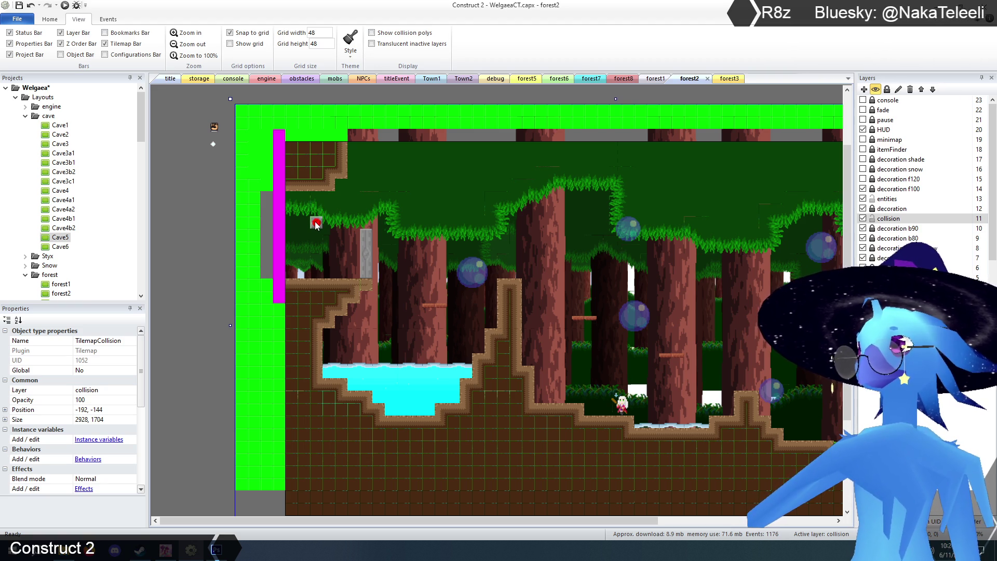
click(310, 214)
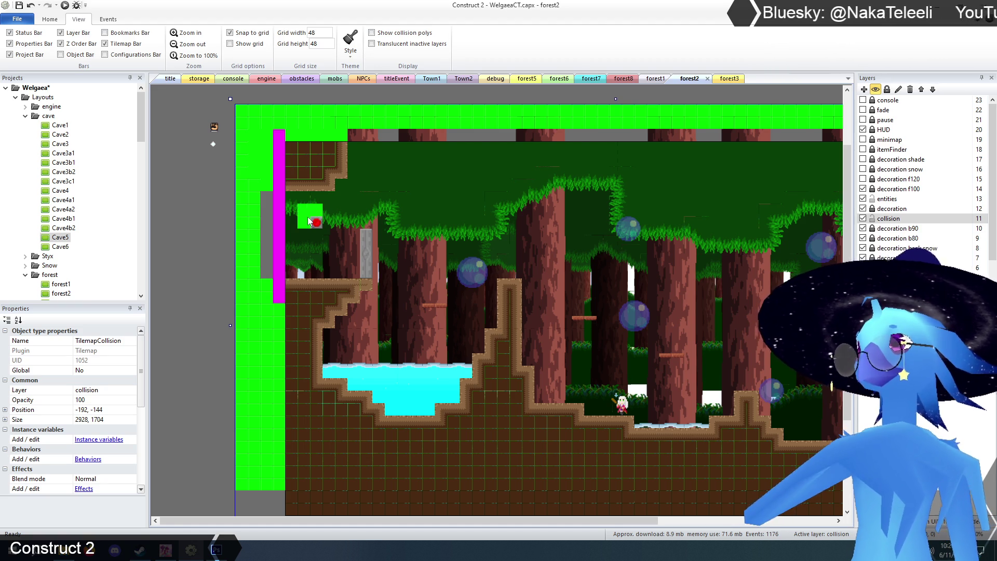
mouse_move(316, 222)
mouse_down()
mouse_move(365, 224)
mouse_move(365, 213)
mouse_move(342, 215)
mouse_move(379, 224)
mouse_move(394, 188)
mouse_move(390, 159)
mouse_move(357, 165)
mouse_move(382, 191)
mouse_move(351, 151)
mouse_move(346, 181)
mouse_move(245, 213)
mouse_up()
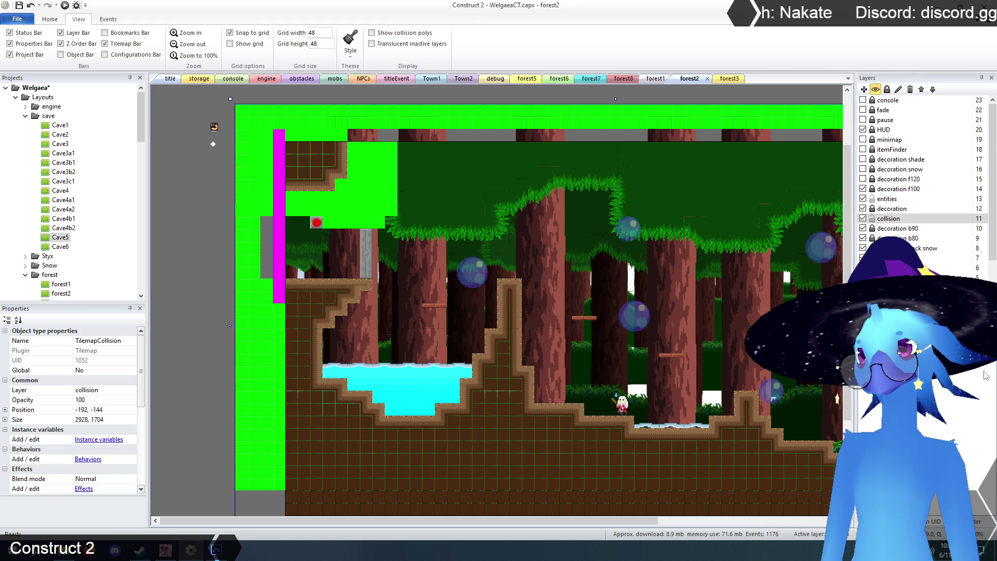
mouse_move(377, 135)
mouse_down()
mouse_move(389, 136)
mouse_move(354, 136)
mouse_up()
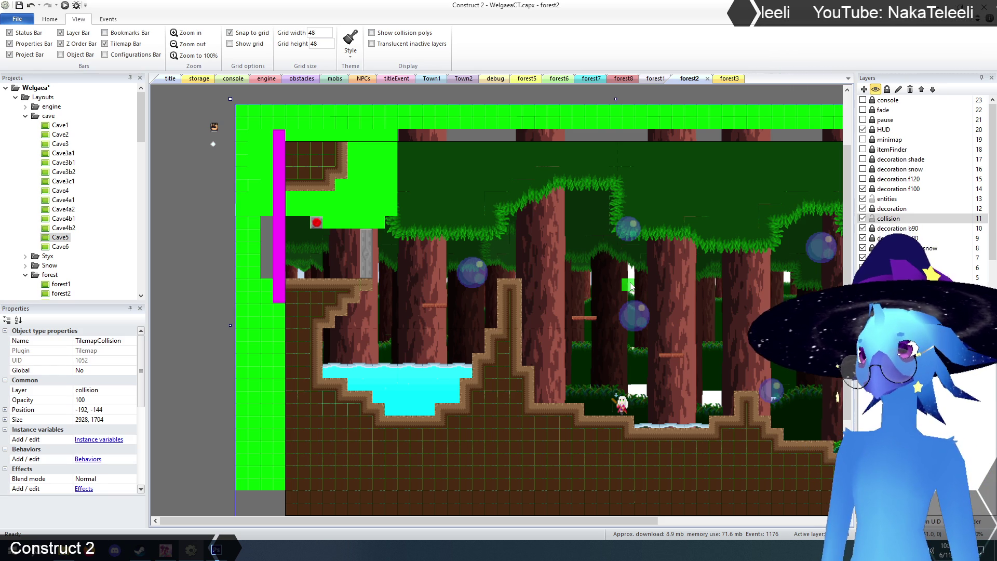
Lock the collision layer while leaving the entities layer unlocked
click(873, 199)
click(873, 218)
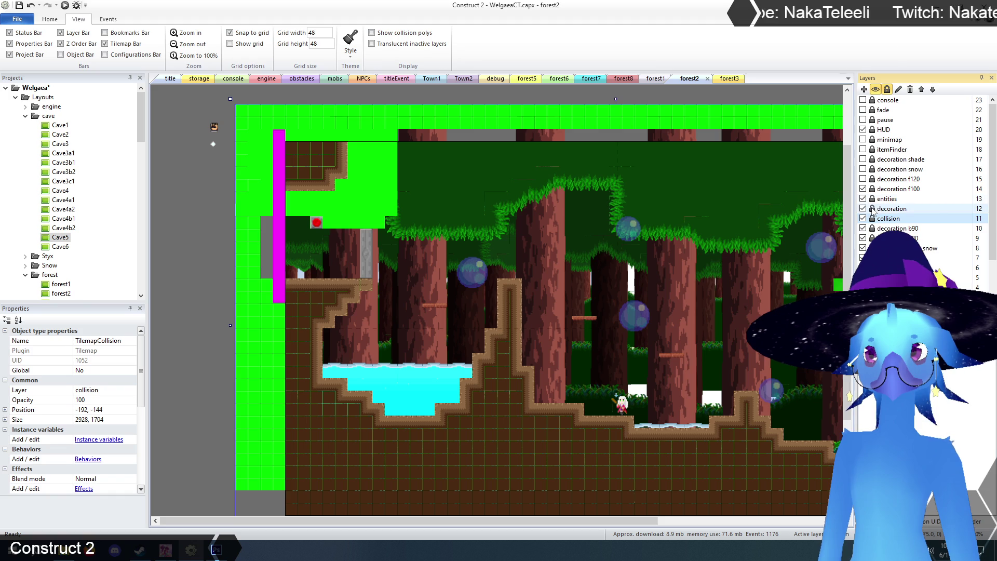
click(873, 200)
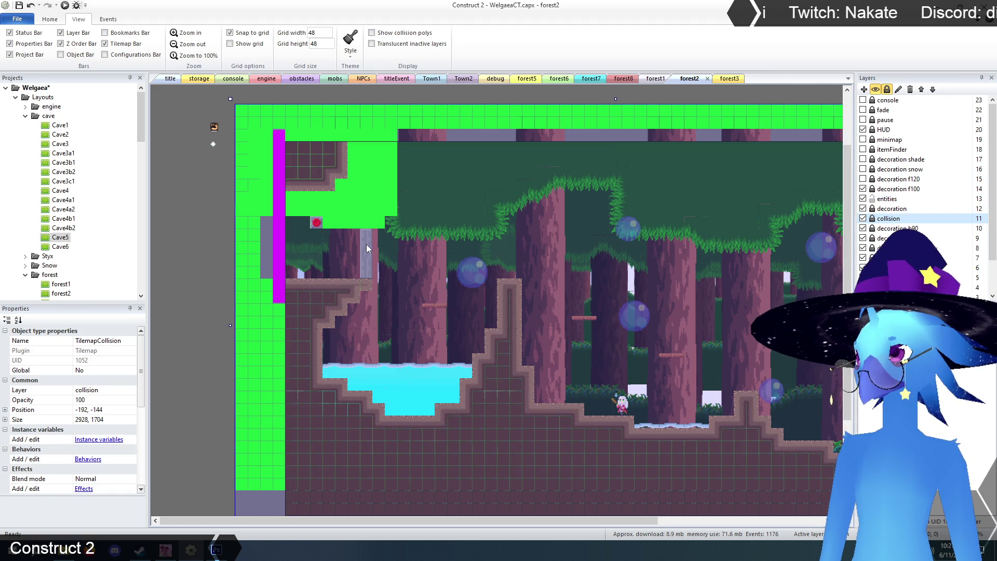
Confirm the Door at 288, 336 and Switch at 96, 288 both have switchID 0, then activate decoration
click(367, 245)
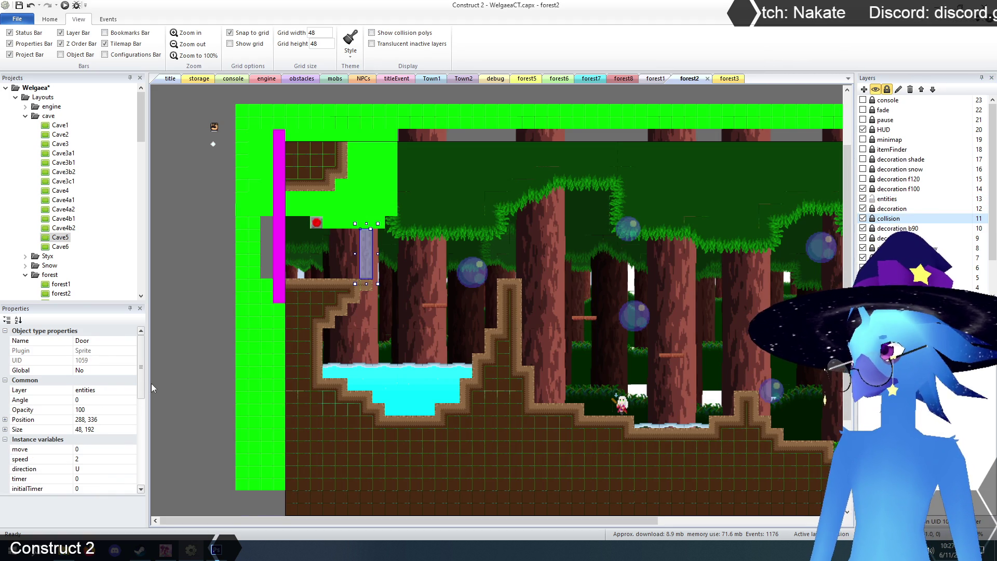
drag(142, 375, 142, 393)
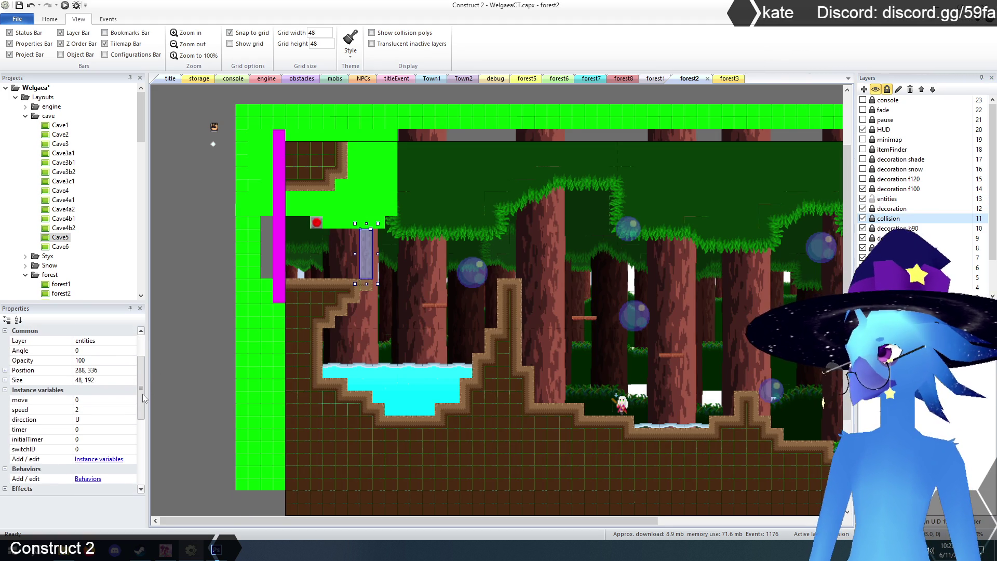
click(317, 224)
mouse_move(140, 410)
mouse_down()
mouse_move(140, 430)
mouse_move(140, 393)
mouse_up()
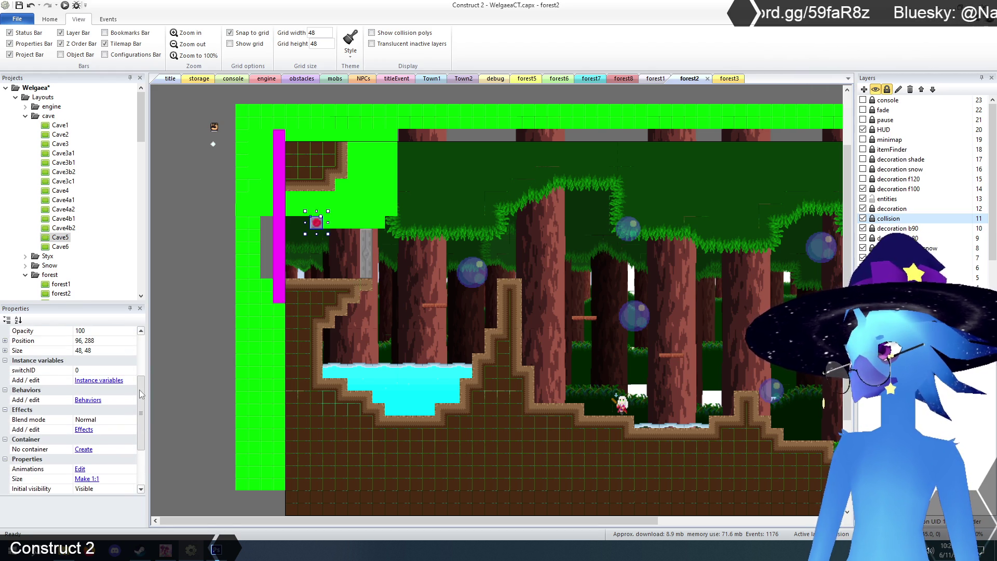
click(240, 244)
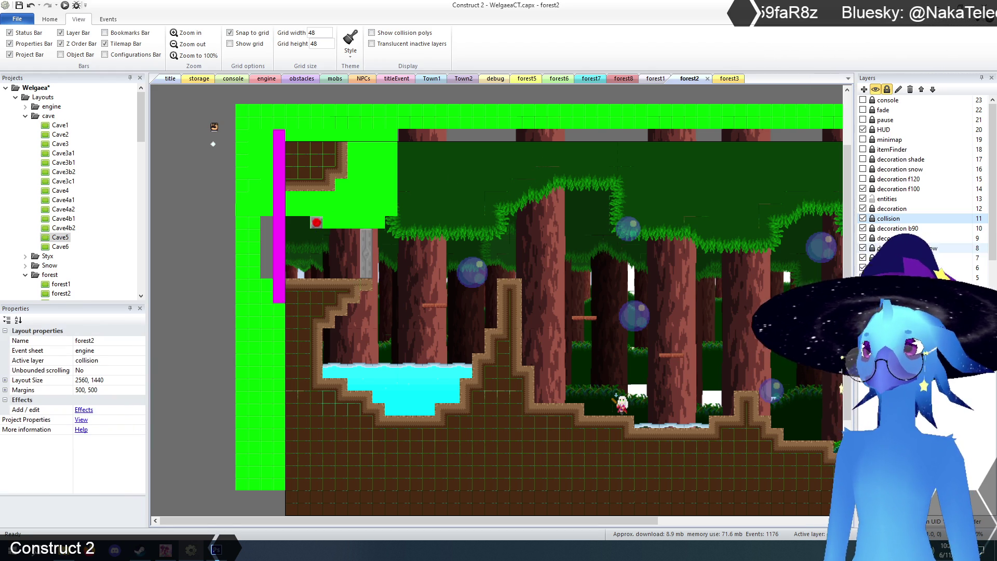
click(886, 208)
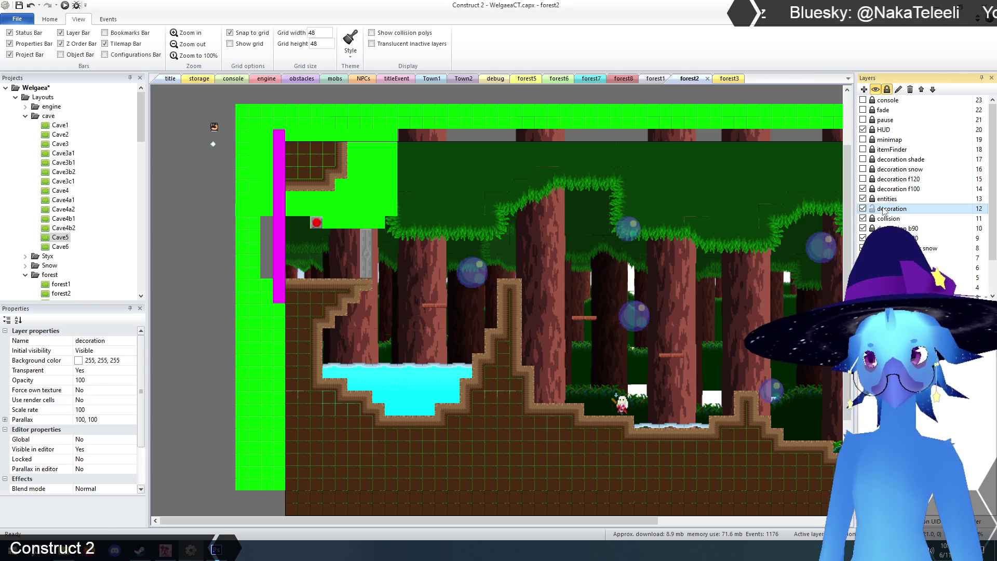
Paint TilemapCave dirt and grass-edged ground tiles over the collision block above the red switch
click(470, 217)
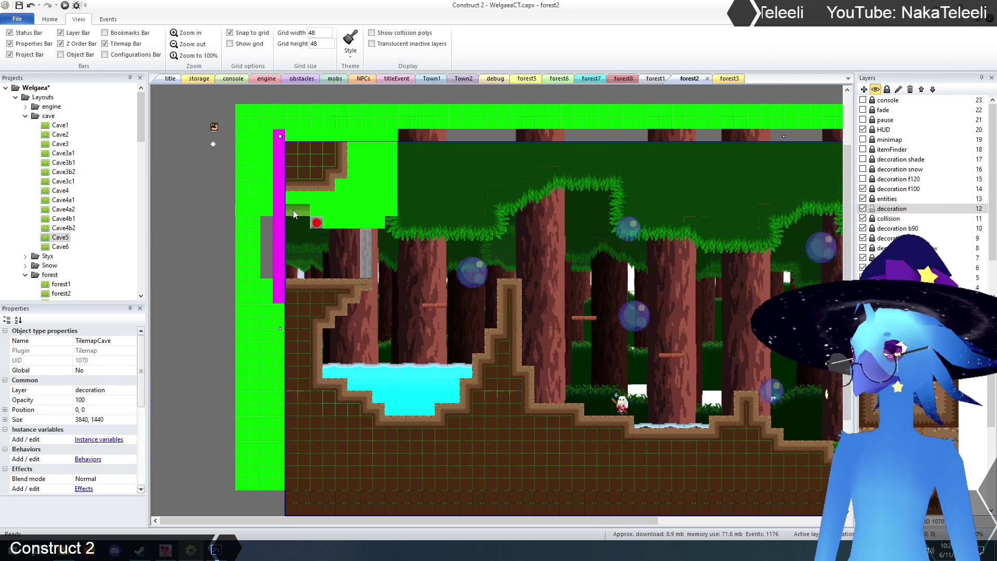
click(295, 208)
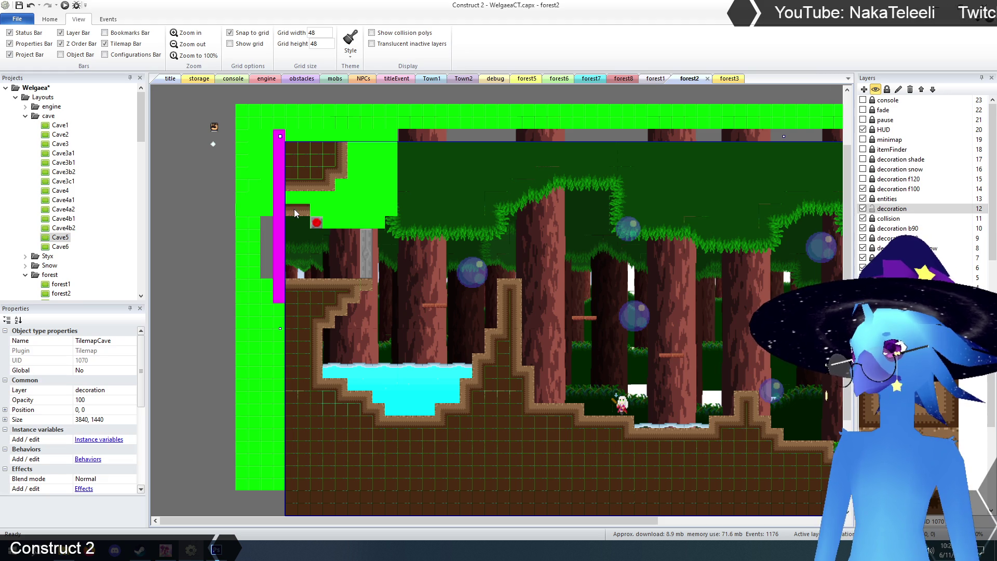
click(345, 220)
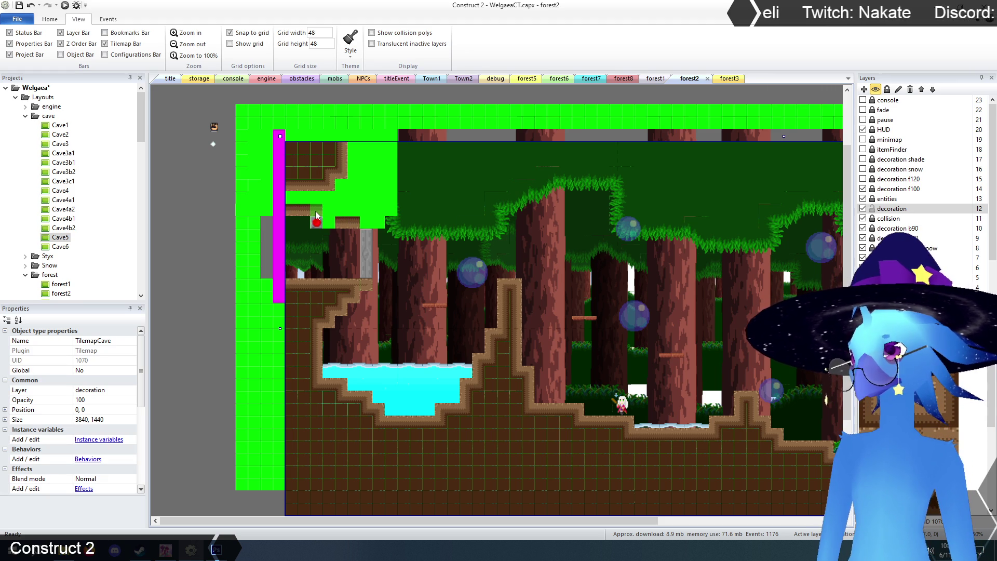
click(366, 222)
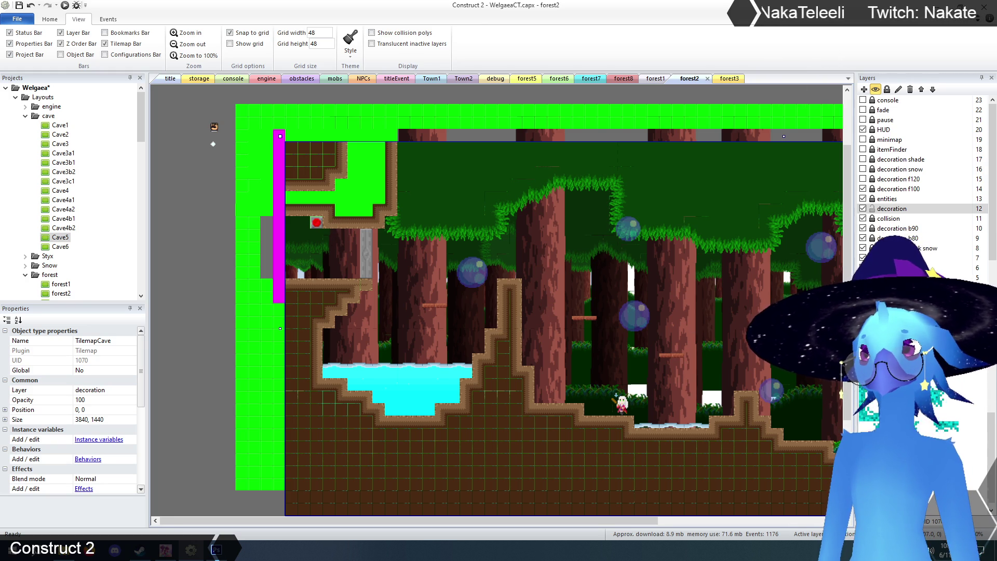
mouse_move(292, 188)
mouse_down()
mouse_move(353, 158)
mouse_move(340, 177)
mouse_move(356, 149)
mouse_move(379, 151)
mouse_move(380, 200)
mouse_move(366, 166)
mouse_move(366, 210)
mouse_move(344, 211)
mouse_move(351, 204)
mouse_up()
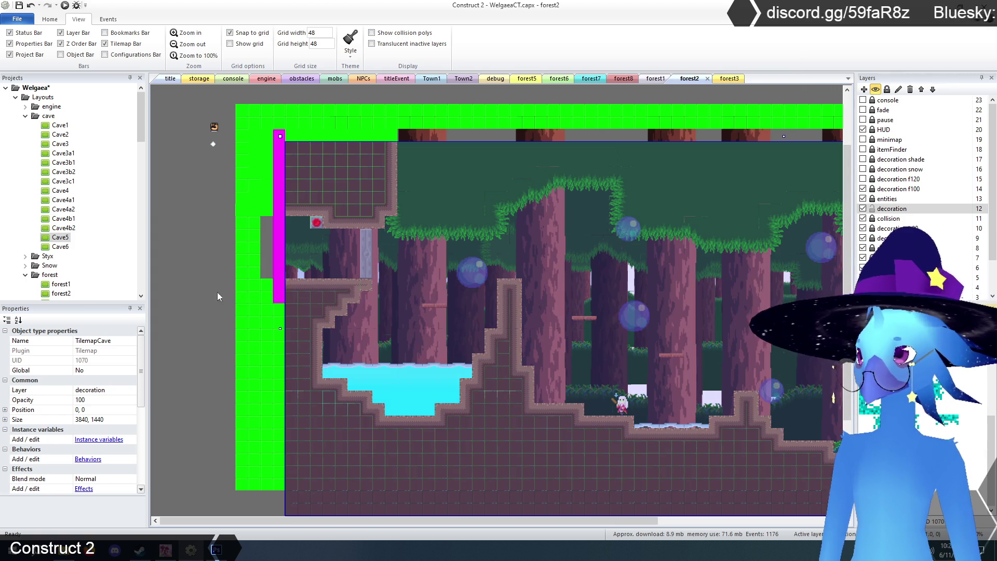
click(196, 253)
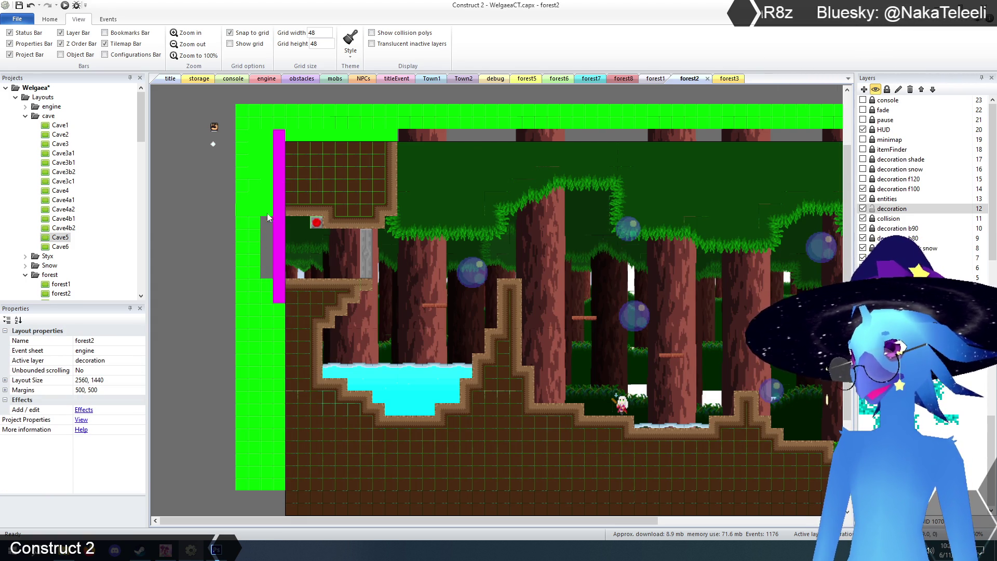
Switch to forest3, lock the decoration layer, unlock collision, and select TilemapCollision
click(729, 79)
click(872, 218)
click(873, 208)
click(499, 343)
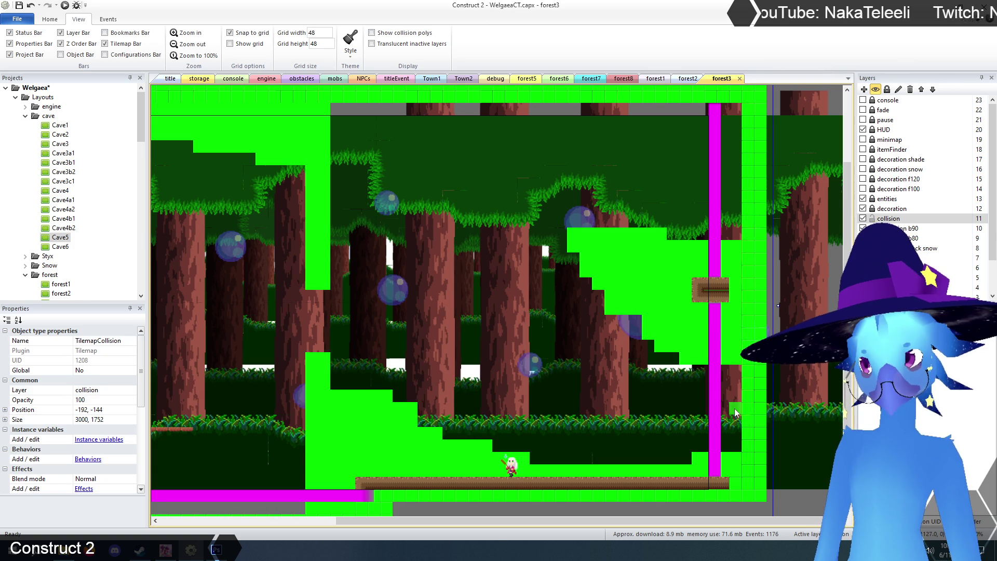
Paint collision tiles along the stepped slope edge beside the magenta column
click(730, 371)
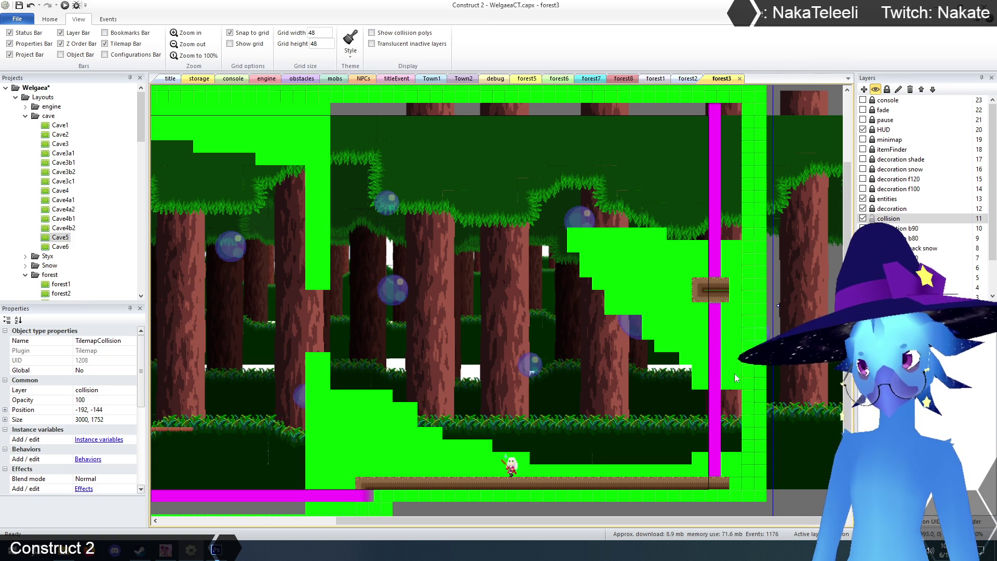
click(675, 369)
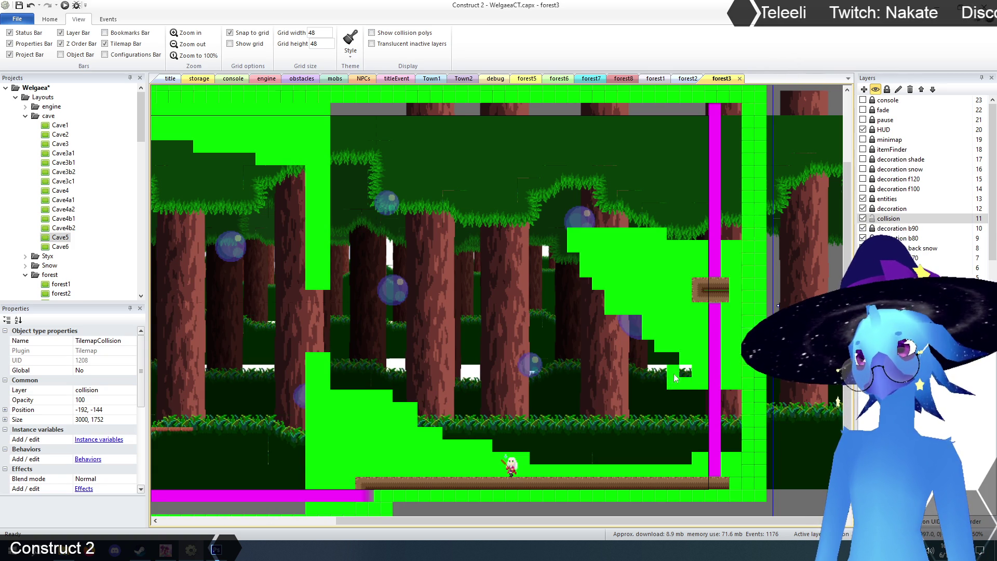
click(648, 345)
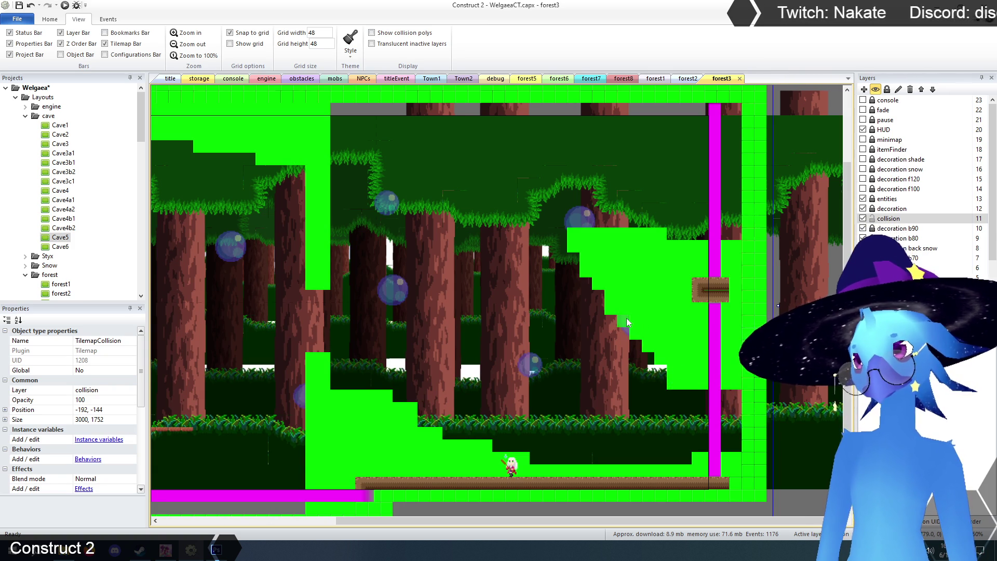
click(648, 358)
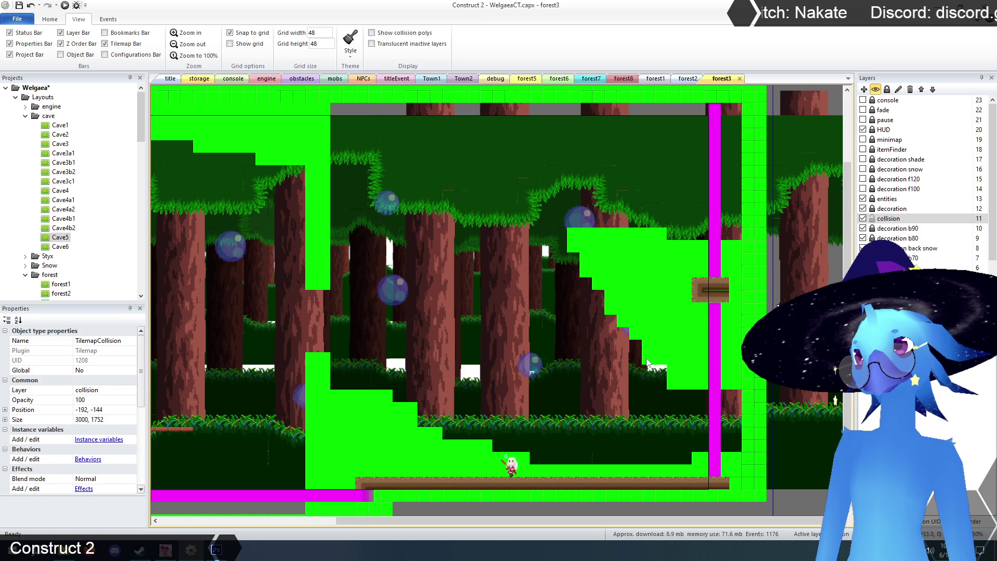
click(624, 346)
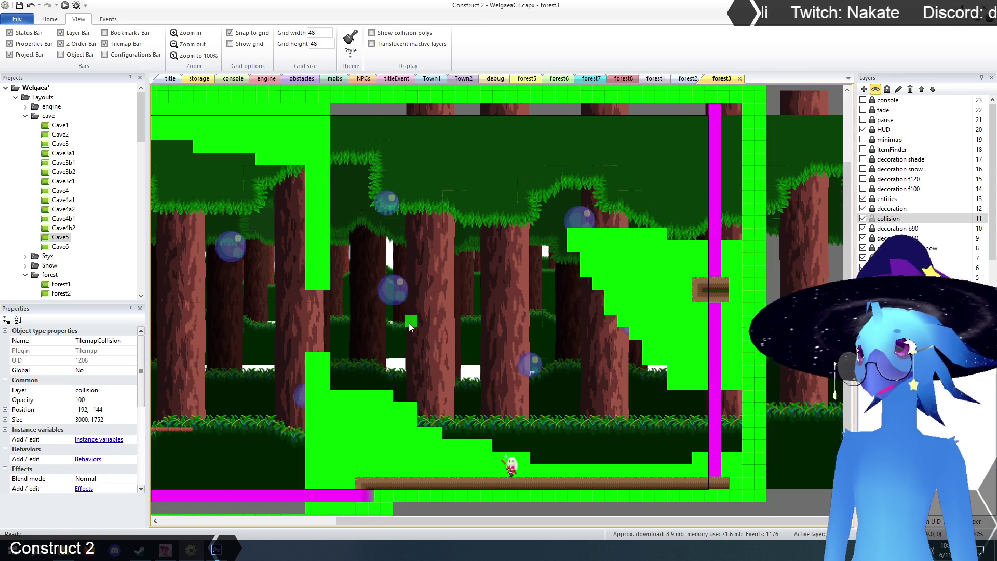
scroll(485, 493, up, 3)
drag(479, 524, 303, 524)
scroll(360, 388, down, 2)
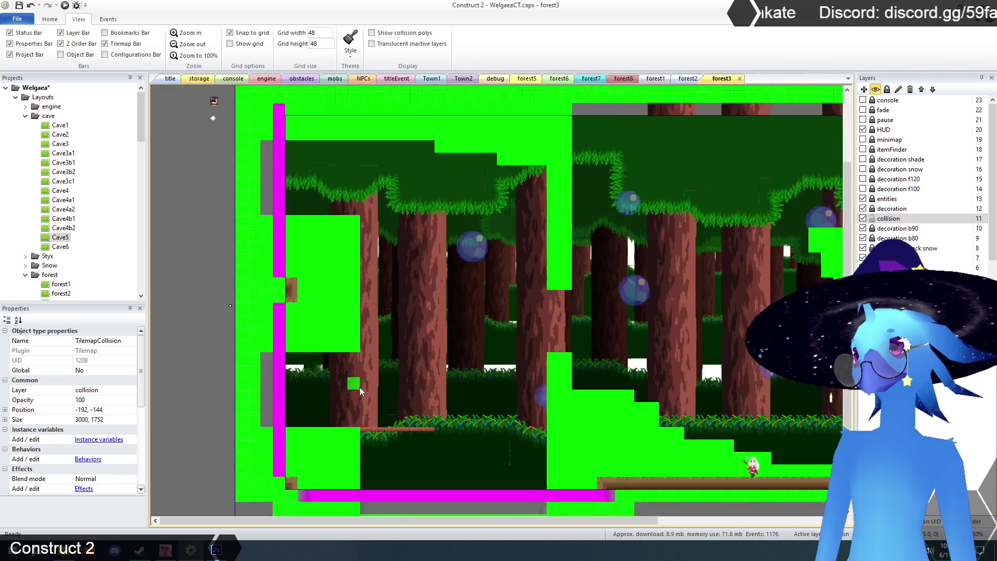
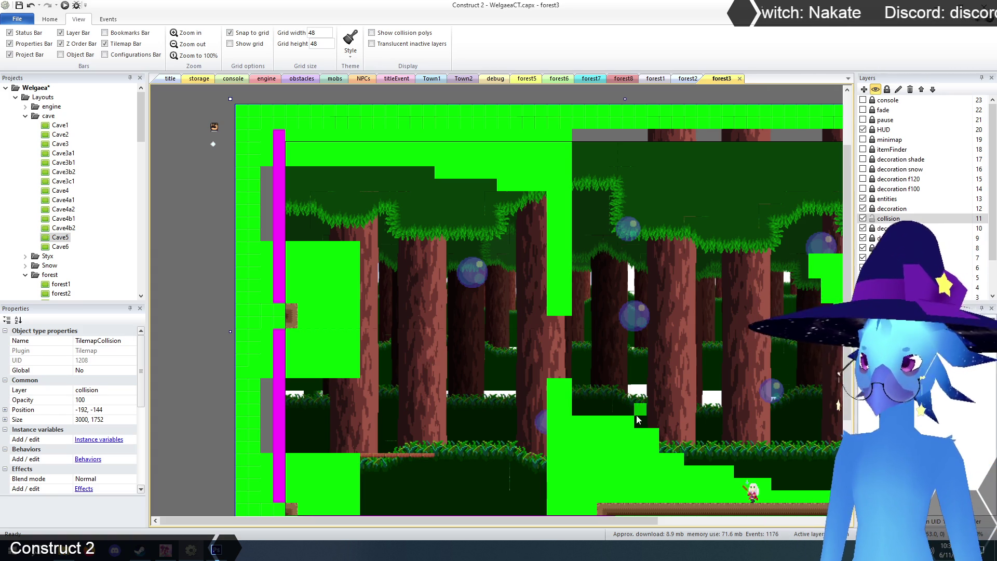
Paint the missing collision tiles into the stepped green slope, then switch to the decoration layer
drag(583, 519, 759, 524)
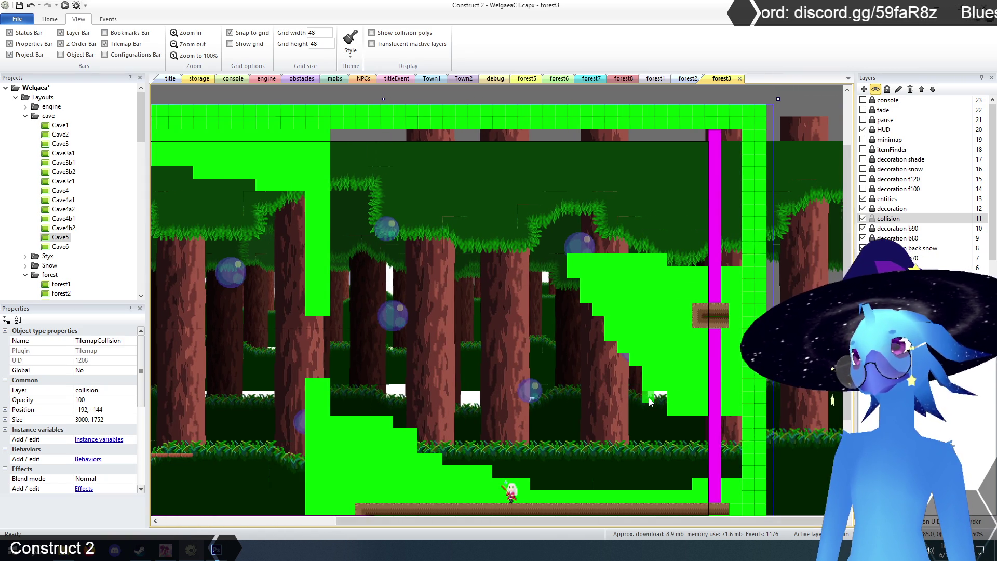
mouse_move(653, 401)
mouse_down()
mouse_move(662, 396)
mouse_move(639, 374)
mouse_up()
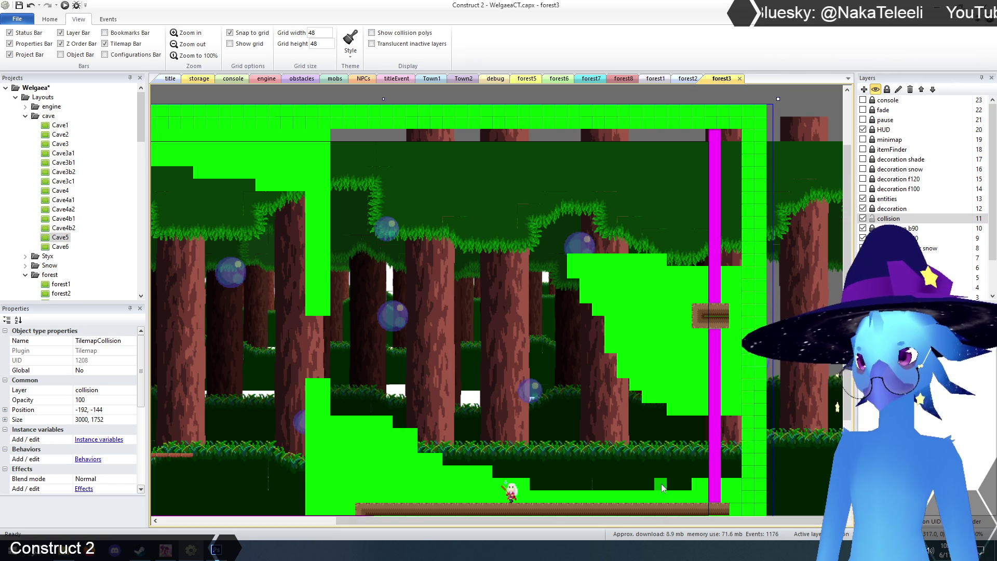
mouse_move(675, 521)
mouse_down()
mouse_move(429, 528)
mouse_move(703, 529)
mouse_move(552, 530)
mouse_up()
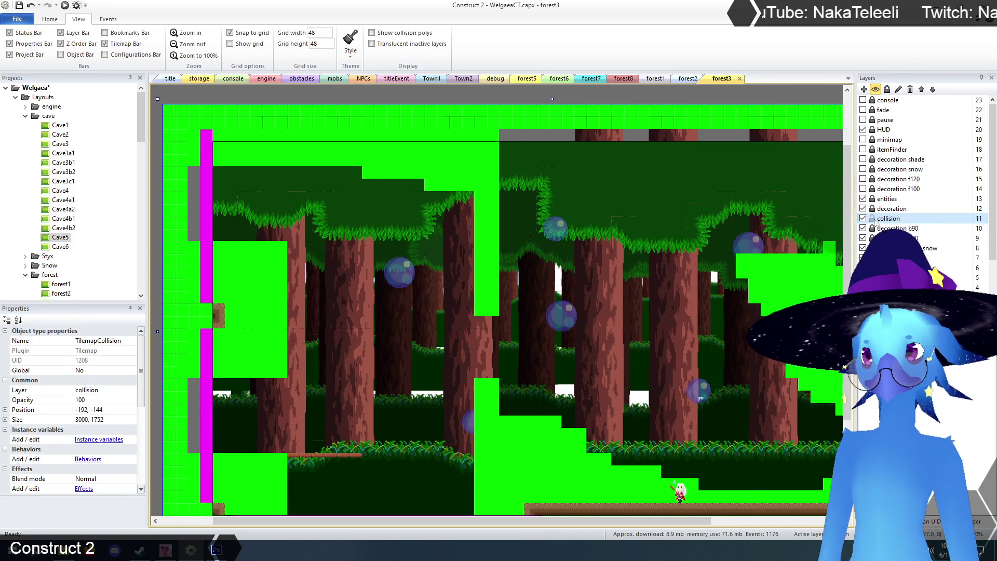
click(889, 209)
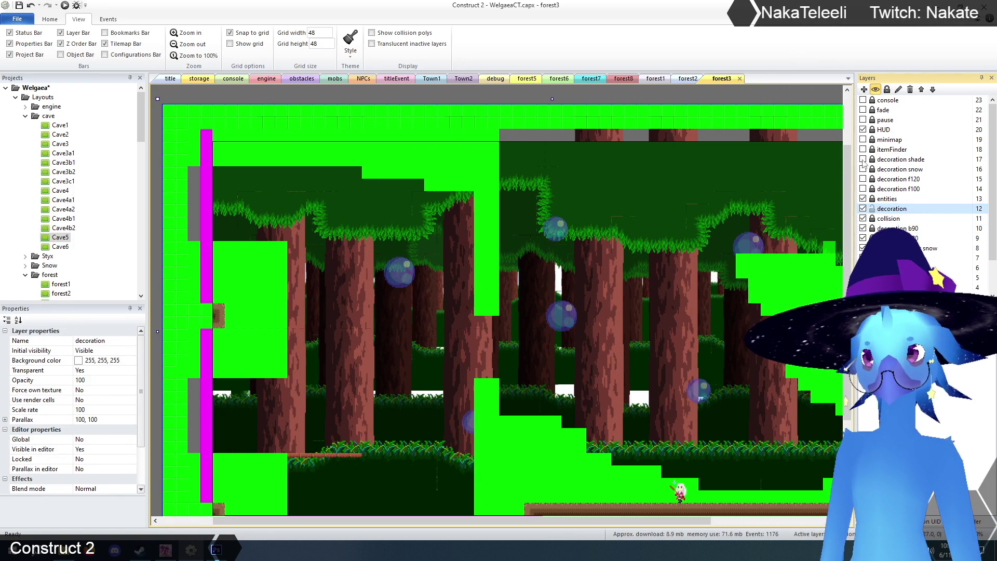
Duplicate a 1wayPlatform sprite and move the copy down onto a tree trunk
click(218, 368)
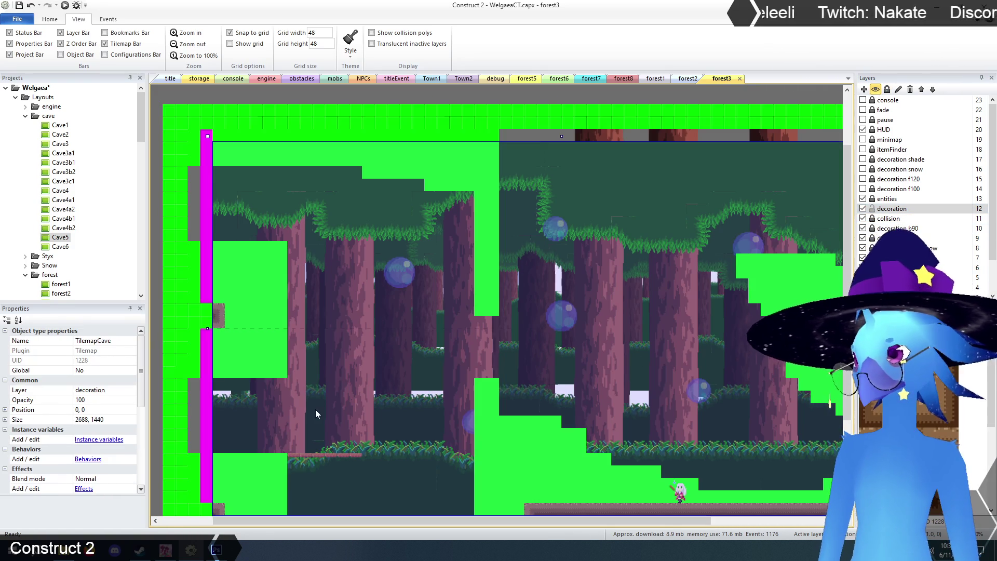
click(347, 457)
mouse_move(347, 457)
ctrl+mouse_down()
mouse_move(338, 397)
mouse_move(387, 333)
mouse_move(378, 312)
mouse_move(384, 327)
ctrl+mouse_up()
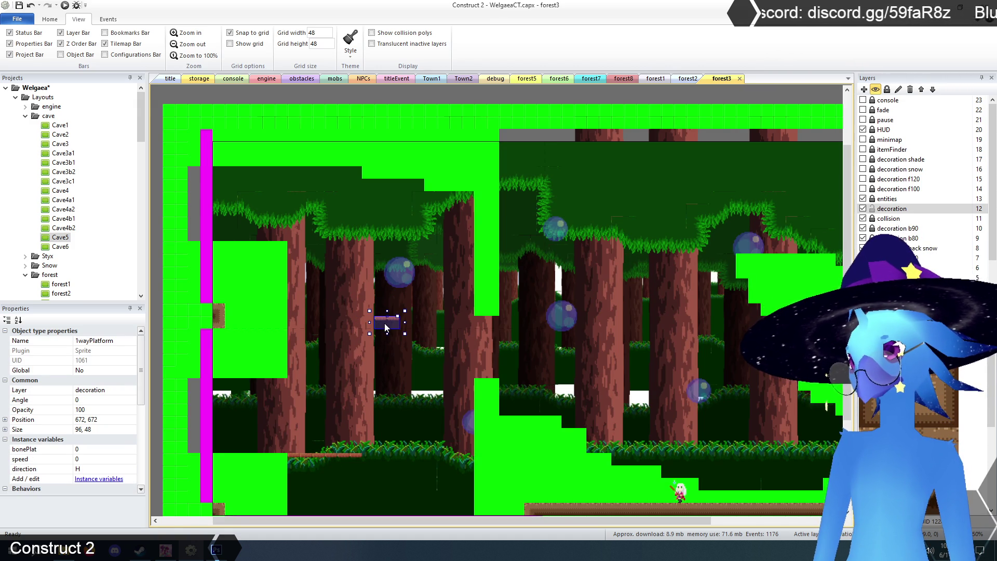
mouse_move(385, 327)
mouse_down()
mouse_move(430, 415)
mouse_move(440, 400)
mouse_up()
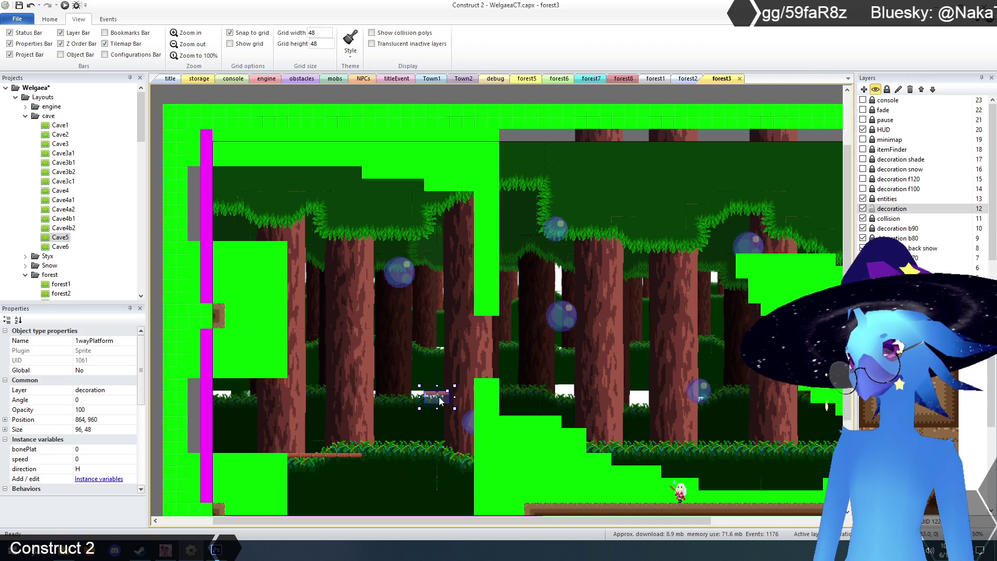
Delete the extra platform copy and move the floating platform left onto a trunk
key(ctrl+v)
click(365, 343)
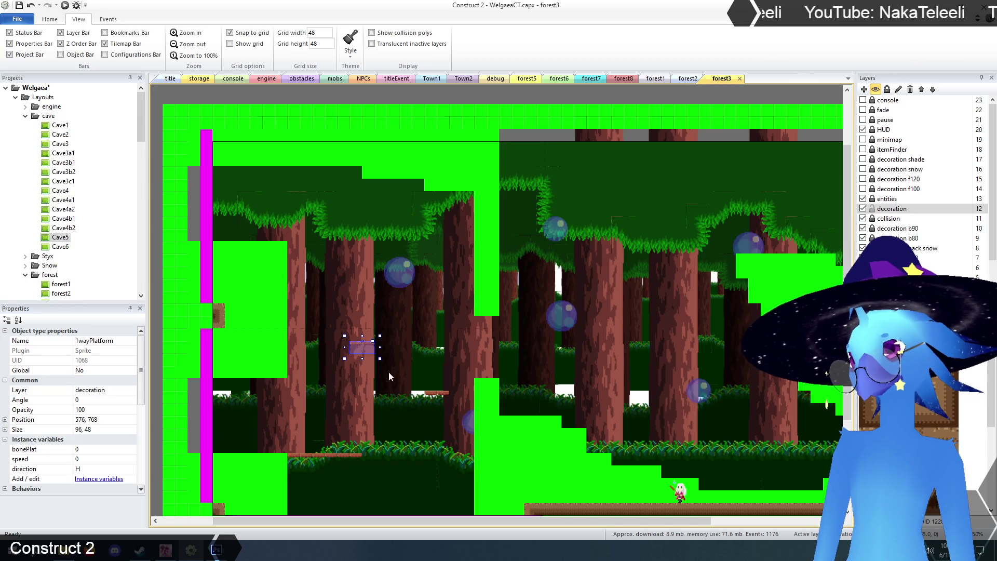
key(Delete)
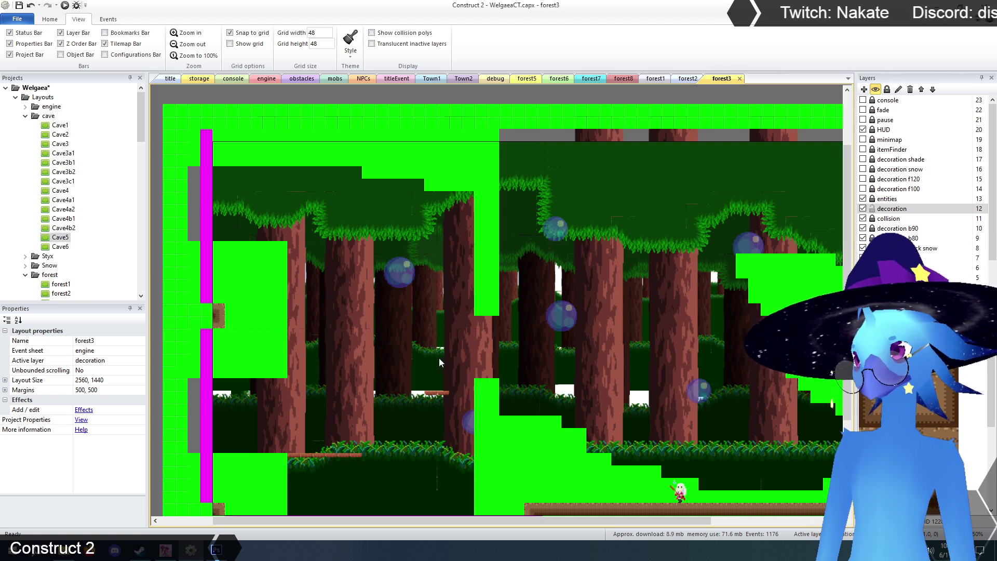
click(400, 347)
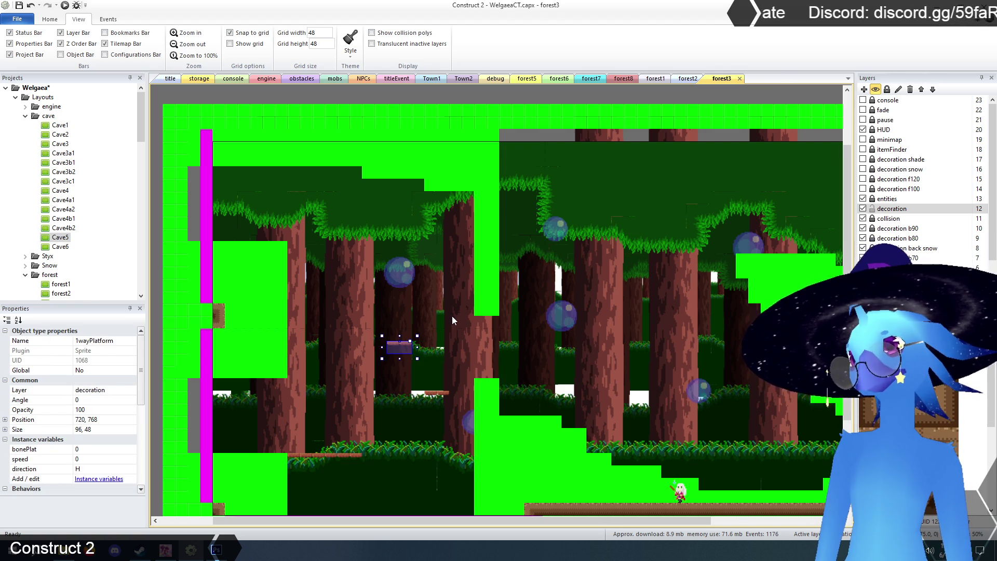
drag(403, 349, 357, 344)
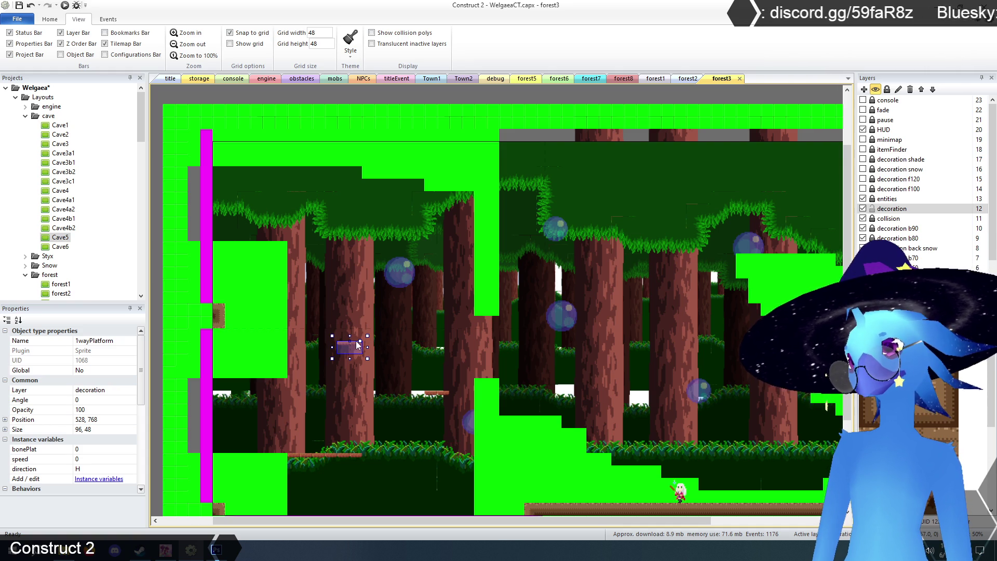
click(515, 347)
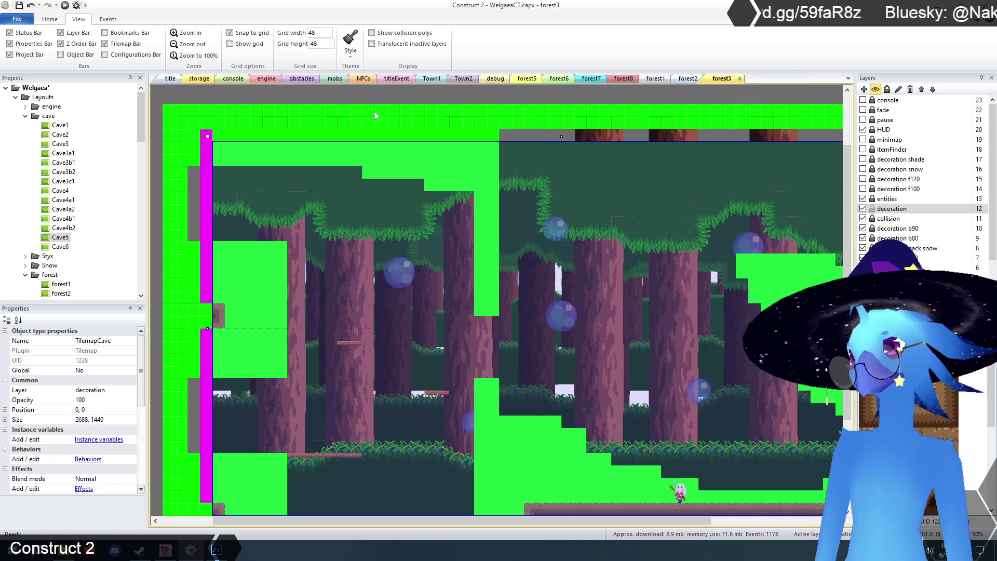
Paint a vertical bark trunk strip in the left green block and stamp two log pieces on the left wall
click(378, 92)
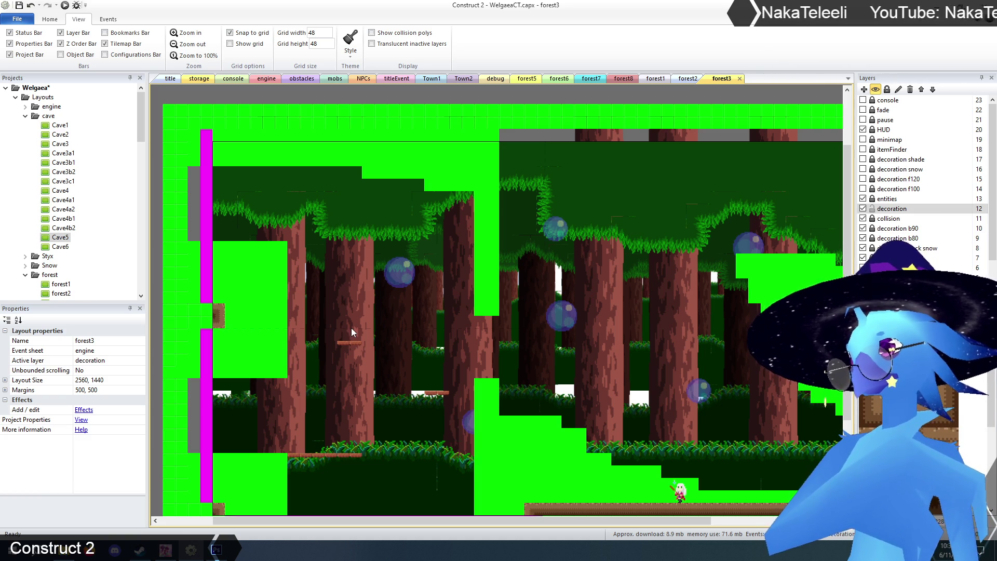
scroll(351, 328, down, 3)
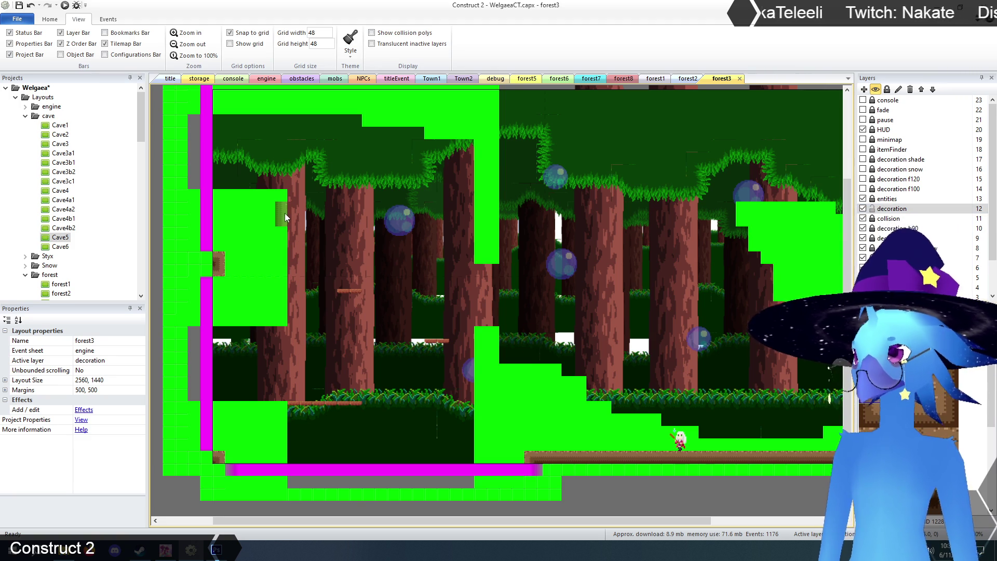
mouse_move(282, 214)
mouse_down()
mouse_move(259, 211)
mouse_move(258, 196)
mouse_move(260, 268)
mouse_up()
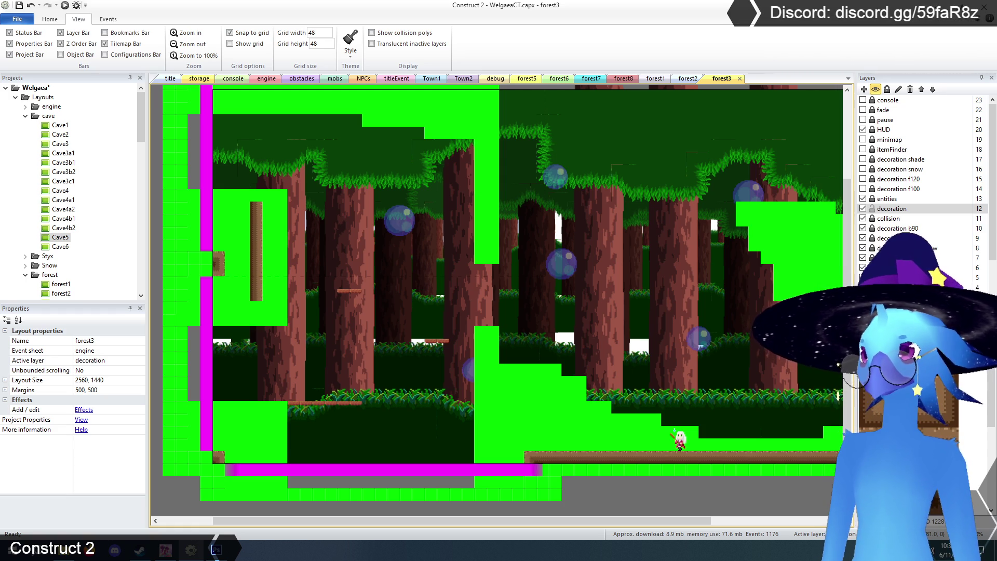
drag(269, 322, 260, 306)
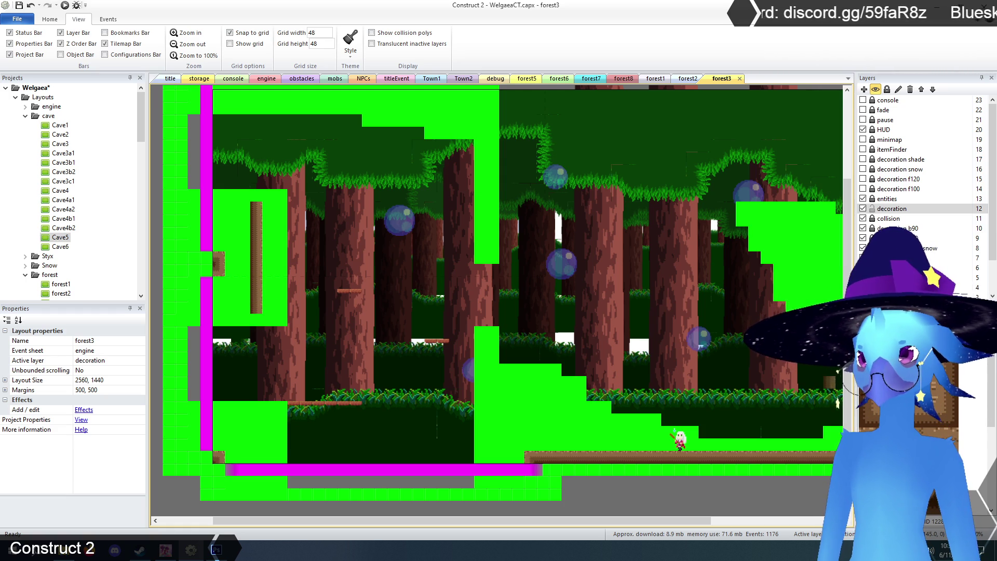
key(ctrl+v)
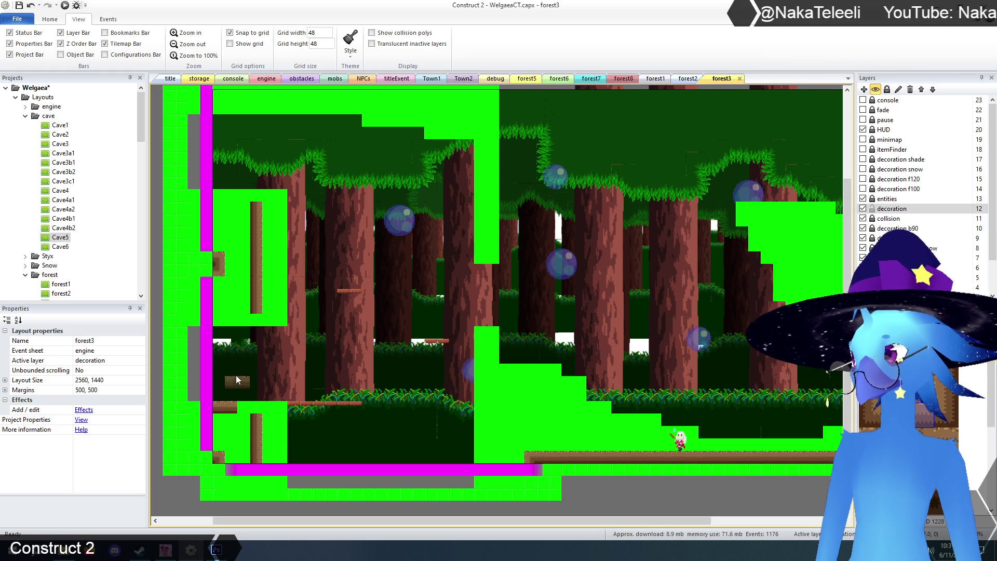
click(217, 197)
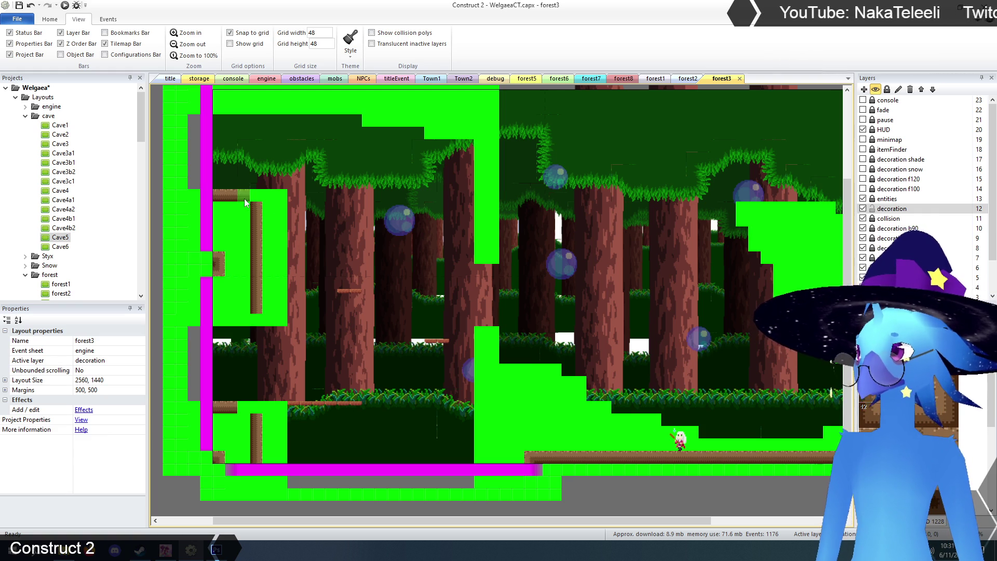
click(242, 404)
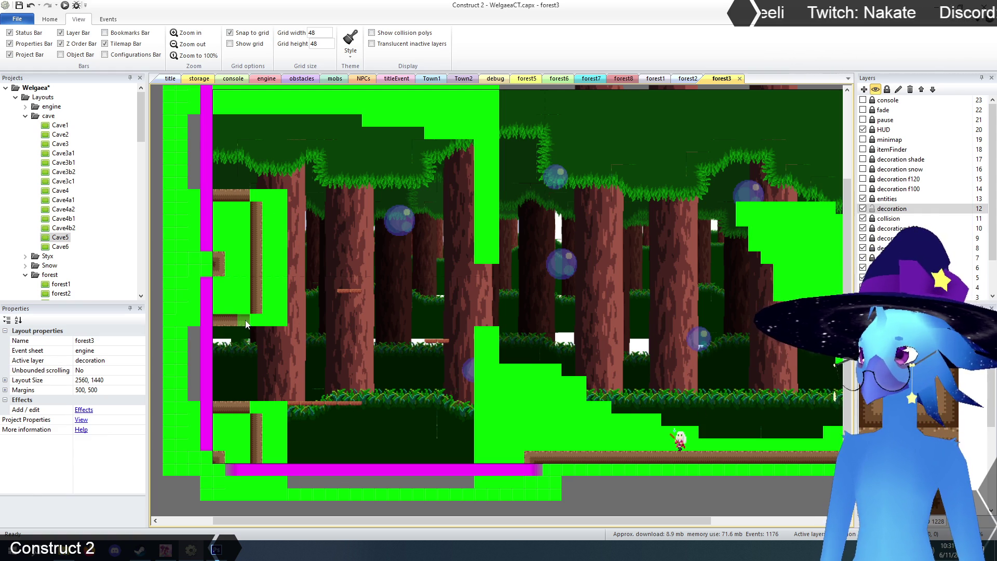
scroll(569, 332, up, 3)
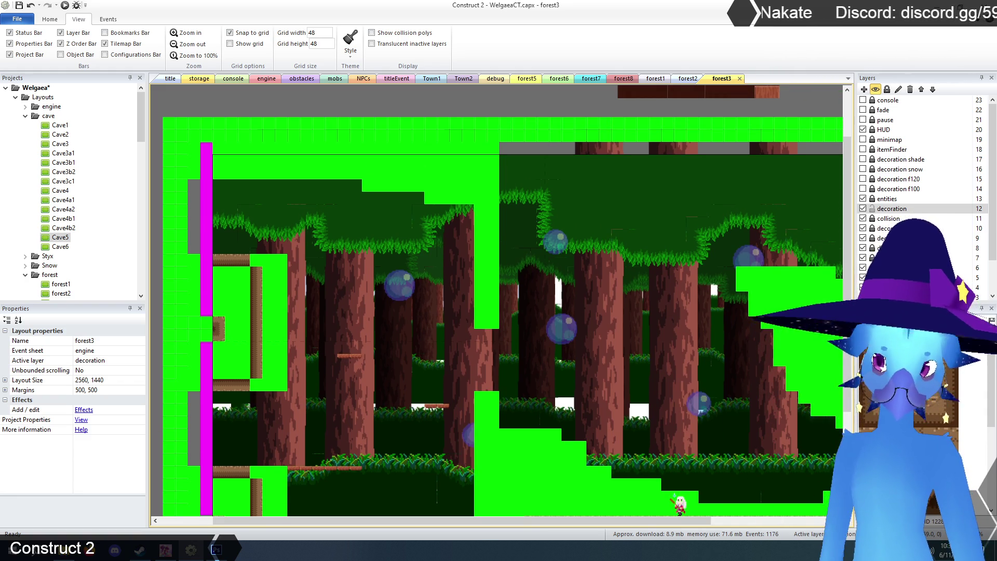
Paint brown log tiles near the upper left, beside the character, and along the floor
click(222, 176)
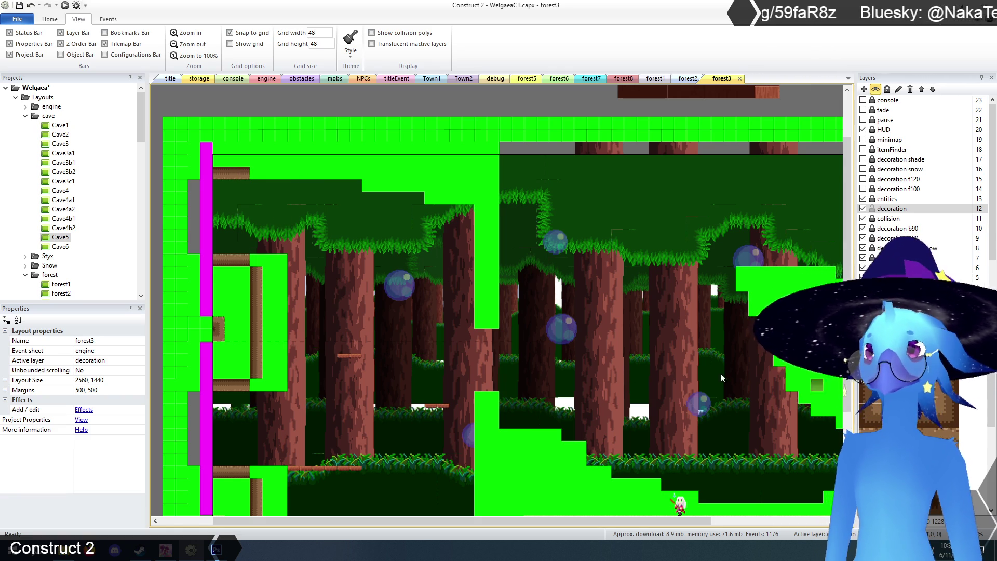
scroll(460, 347, down, 1)
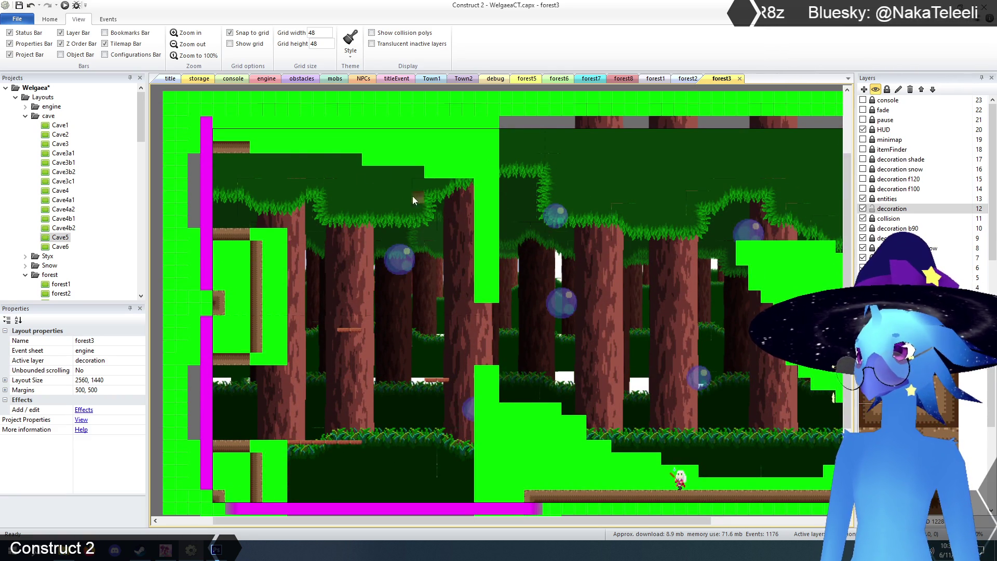
scroll(525, 264, down, 3)
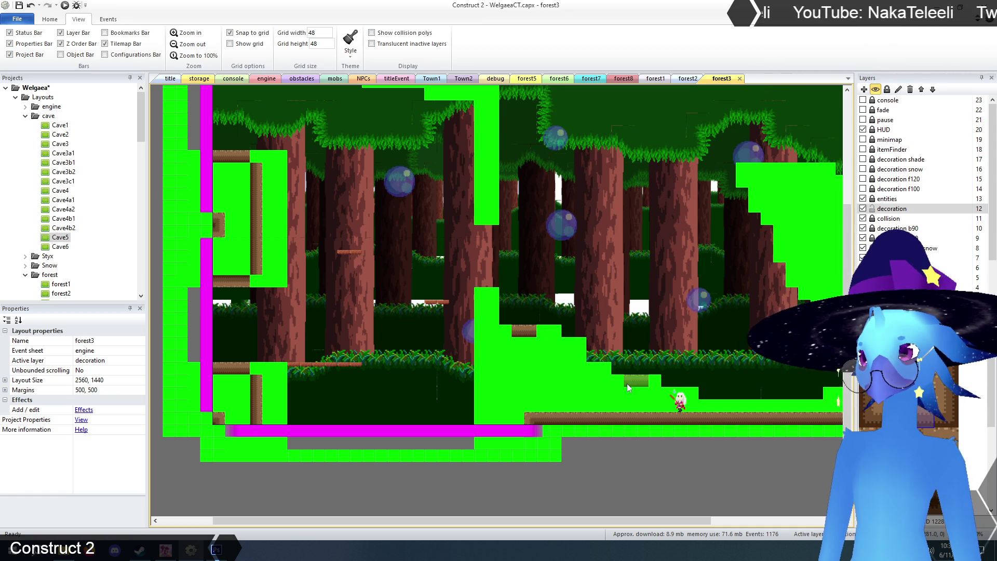
click(673, 393)
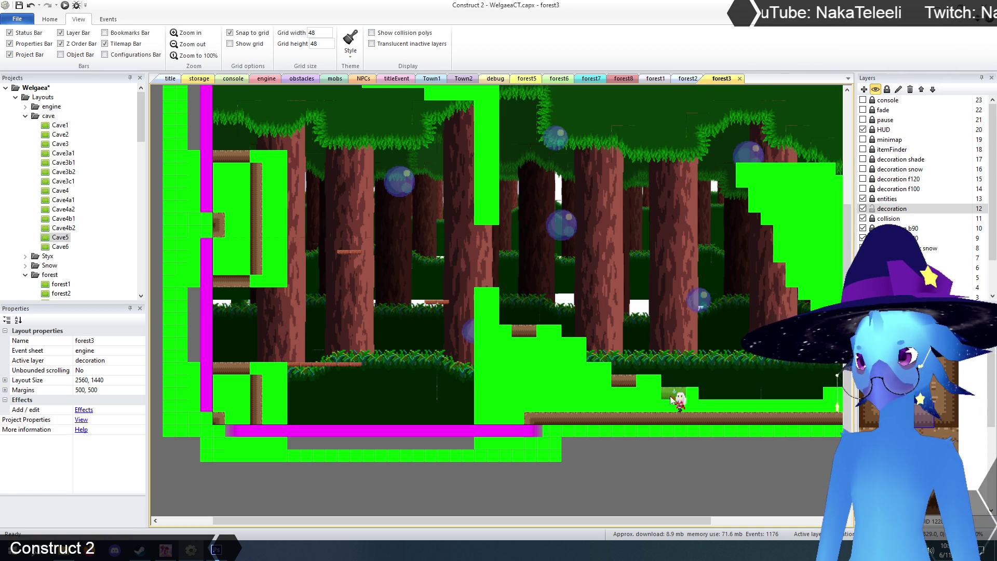
scroll(587, 521, right, 3)
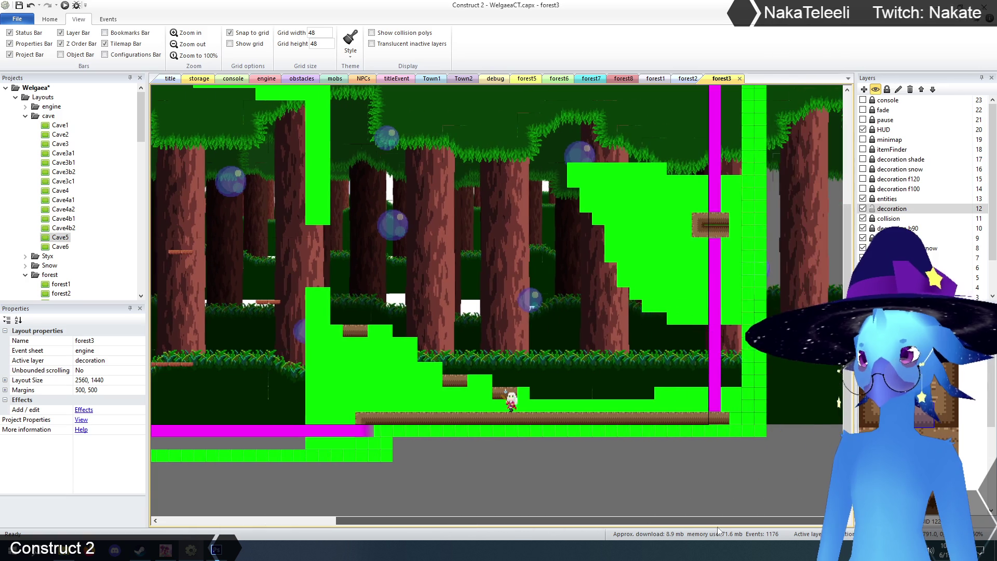
drag(547, 410, 721, 394)
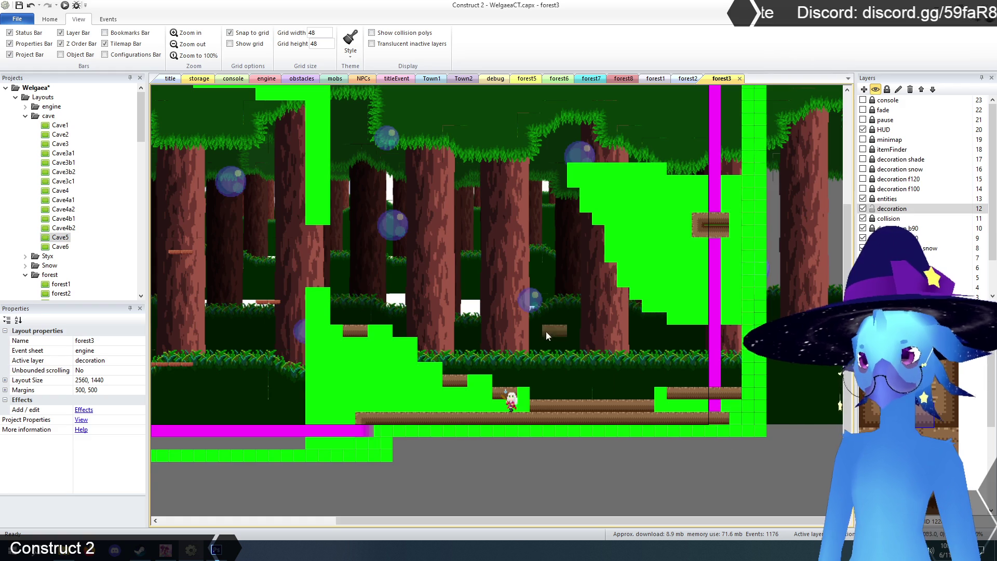
Extend brown ground tiles along the upper-right platform row, plus a long lower row
scroll(600, 339, up, 3)
click(589, 249)
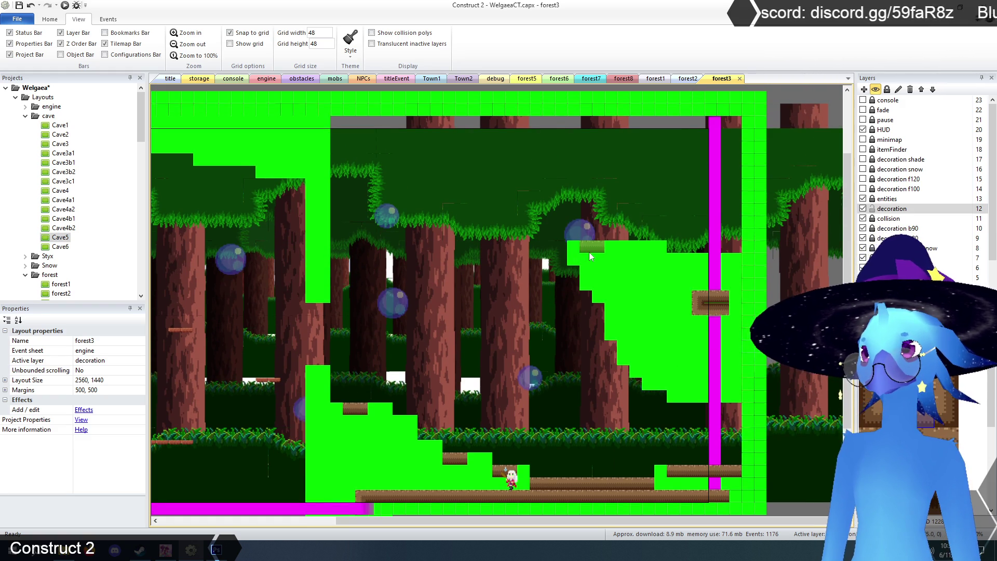
drag(613, 250, 736, 260)
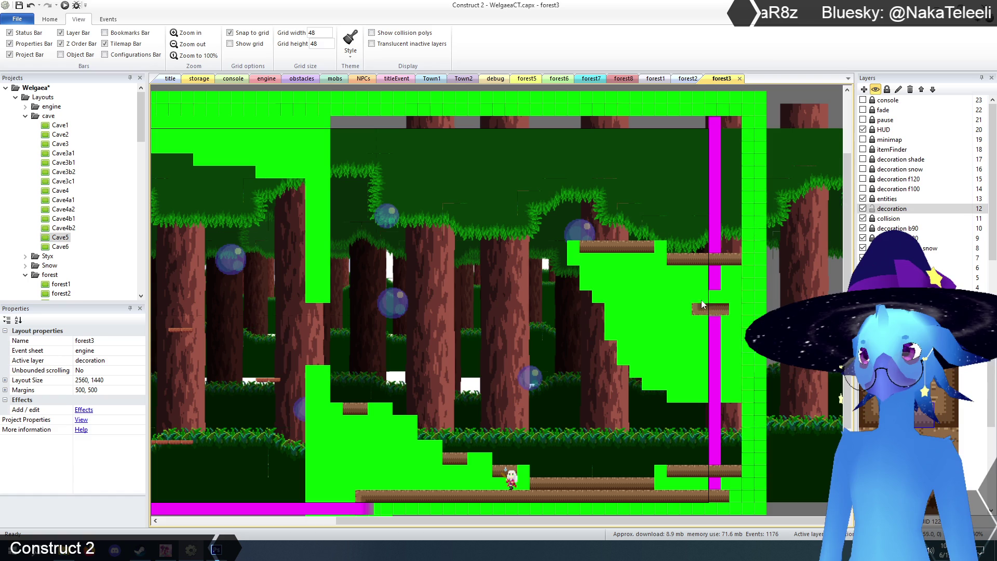
scroll(603, 371, down, 3)
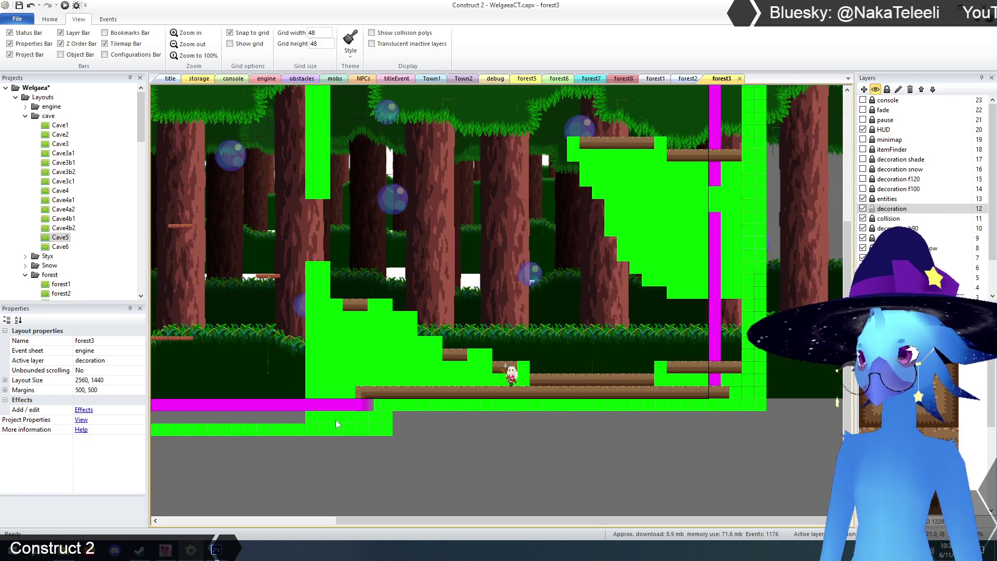
drag(355, 397, 730, 395)
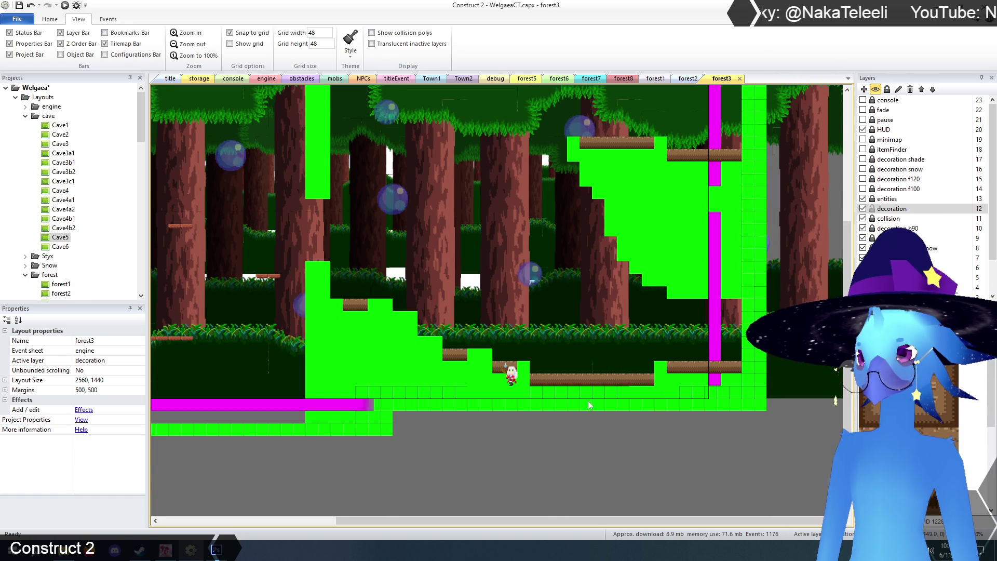
scroll(588, 400, up, 3)
scroll(467, 374, left, 7)
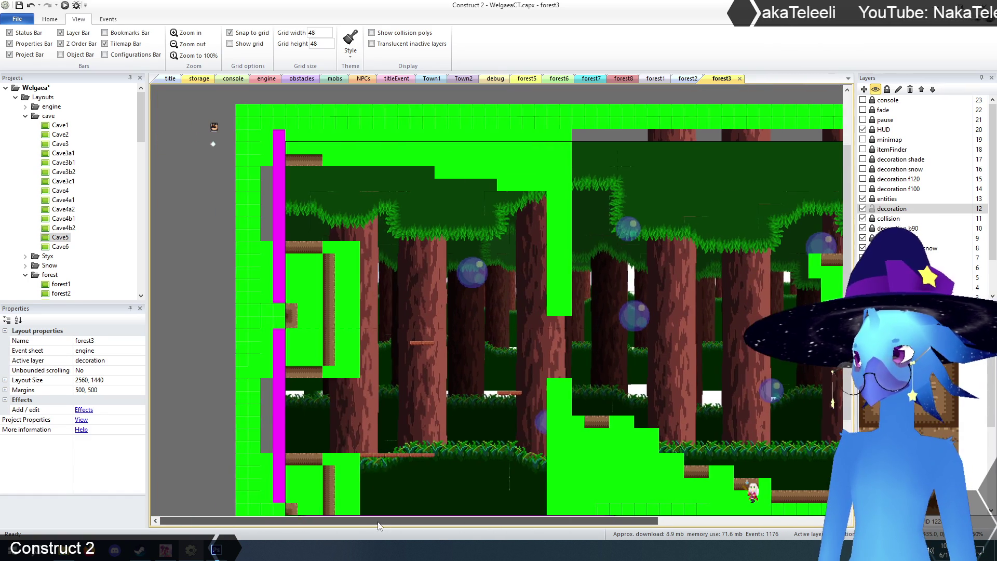
Paint brown tiles extending the stair-step ground and along the bottom row
scroll(286, 300, down, 2)
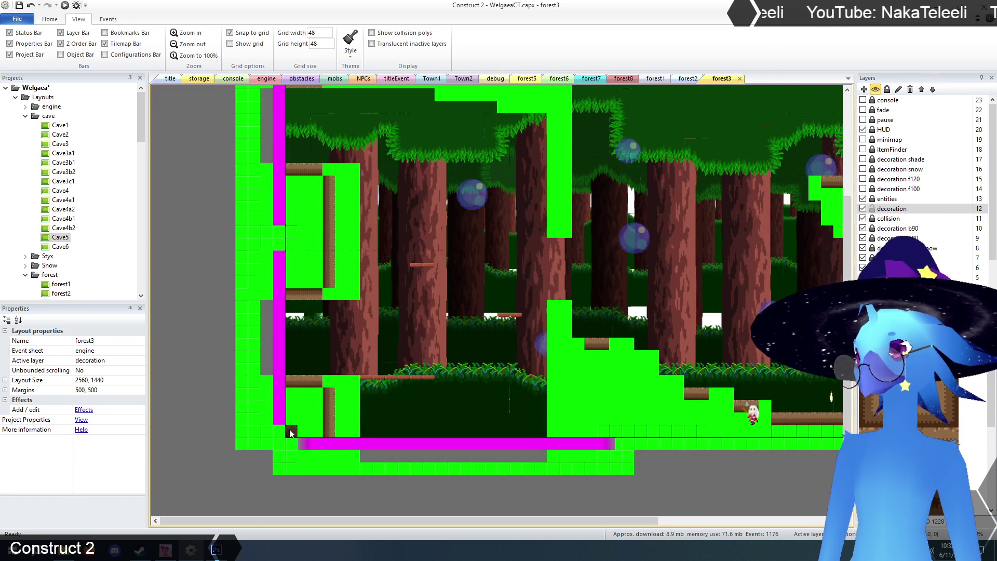
scroll(445, 381, up, 3)
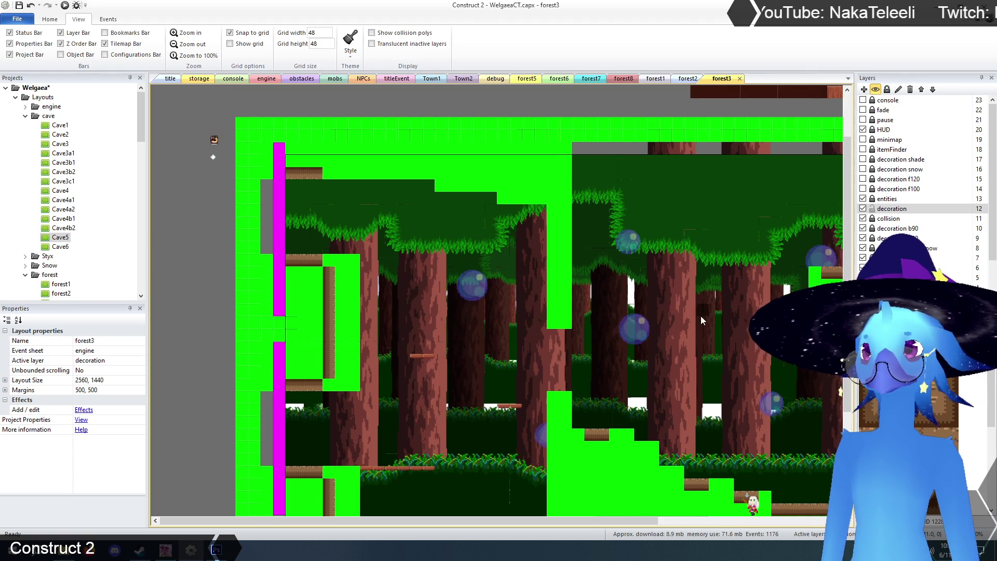
scroll(588, 292, down, 3)
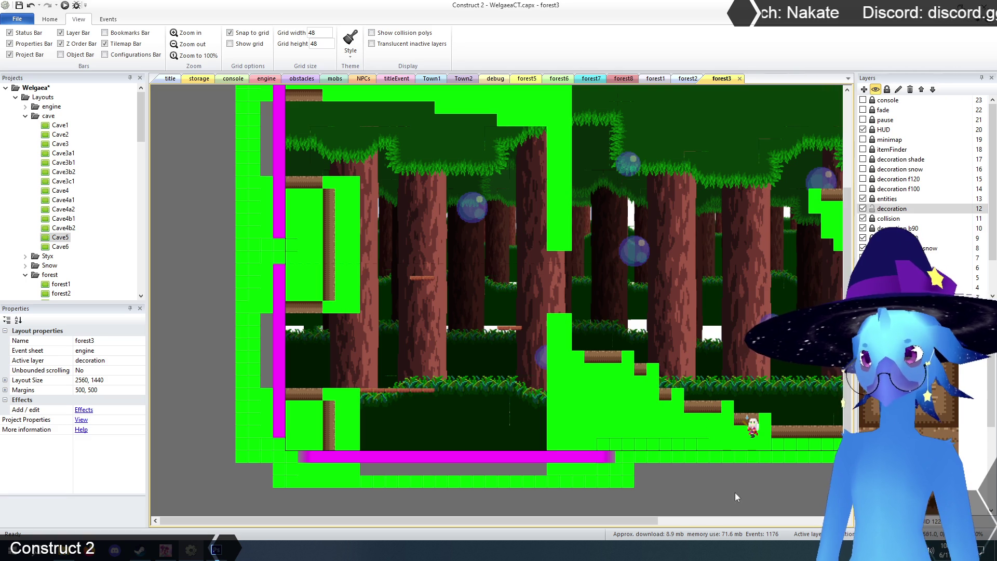
mouse_move(649, 521)
mouse_down()
mouse_move(791, 526)
mouse_move(566, 527)
mouse_up()
scroll(748, 522, up, 3)
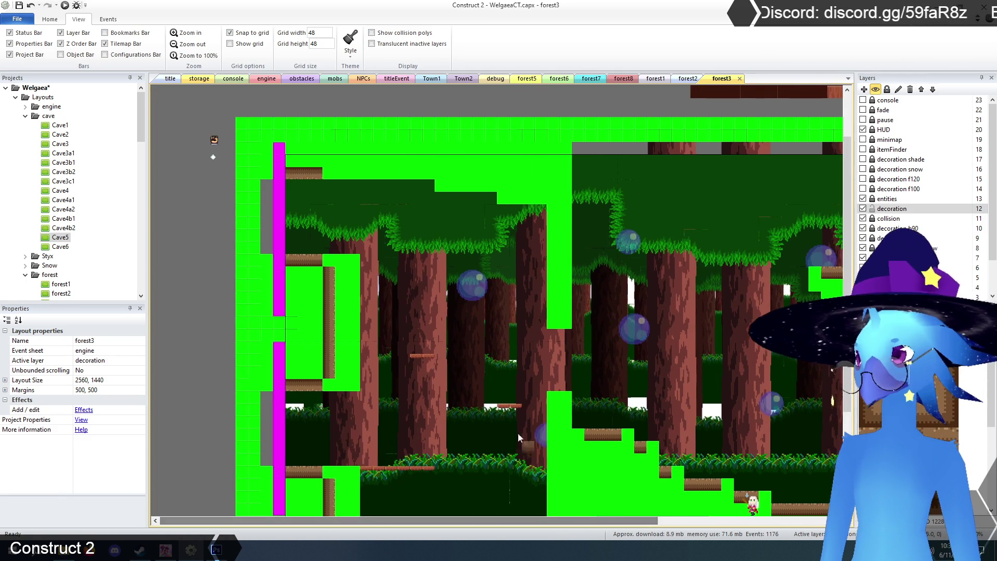
scroll(499, 379, down, 1)
scroll(587, 338, down, 3)
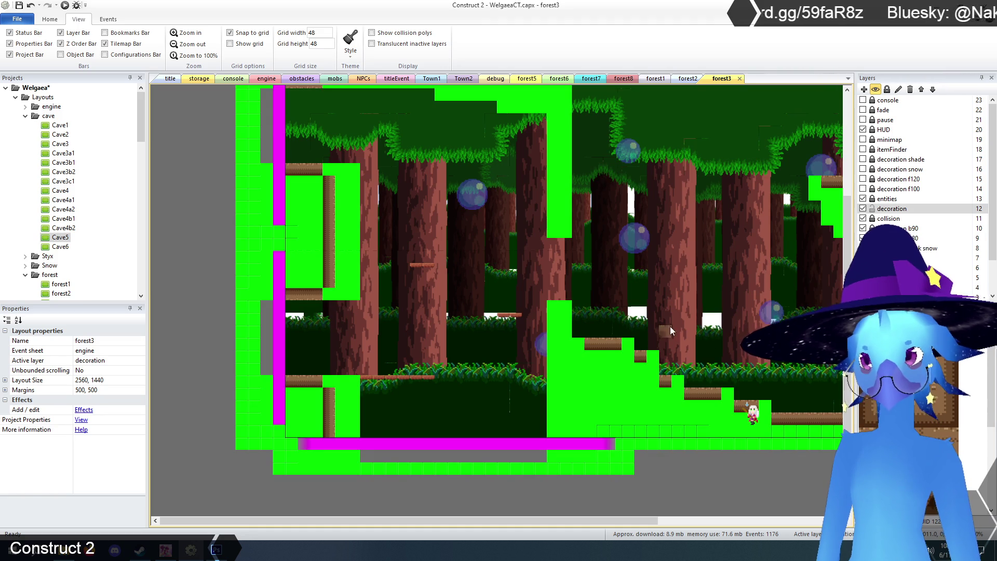
mouse_move(627, 342)
mouse_down()
mouse_move(685, 385)
mouse_move(746, 403)
mouse_up()
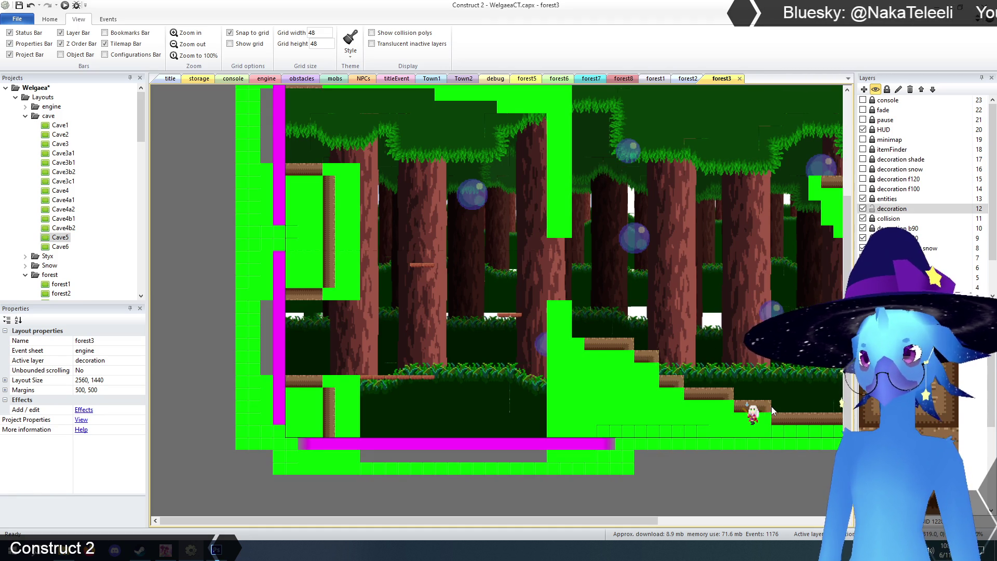
mouse_move(657, 523)
mouse_down()
mouse_move(634, 522)
mouse_move(793, 521)
mouse_up()
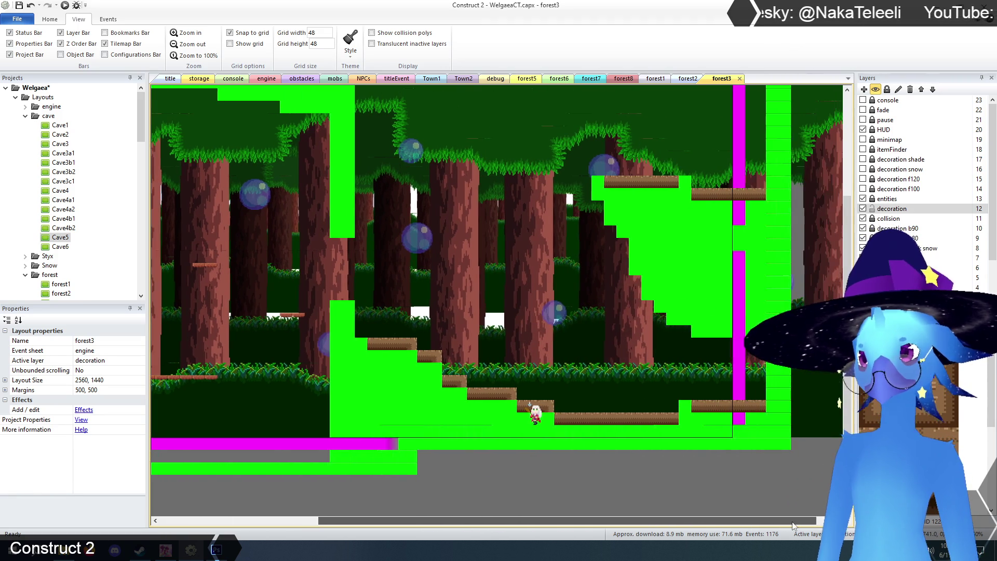
Add a ground tile at the upper platform's right end, then open and close the TilemapCave image editor
click(685, 182)
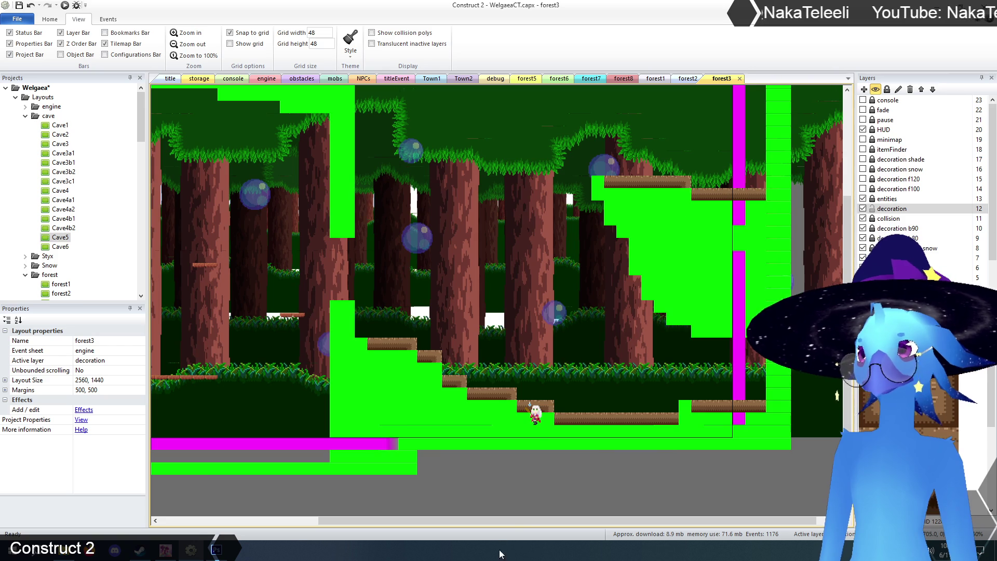
drag(525, 522, 397, 522)
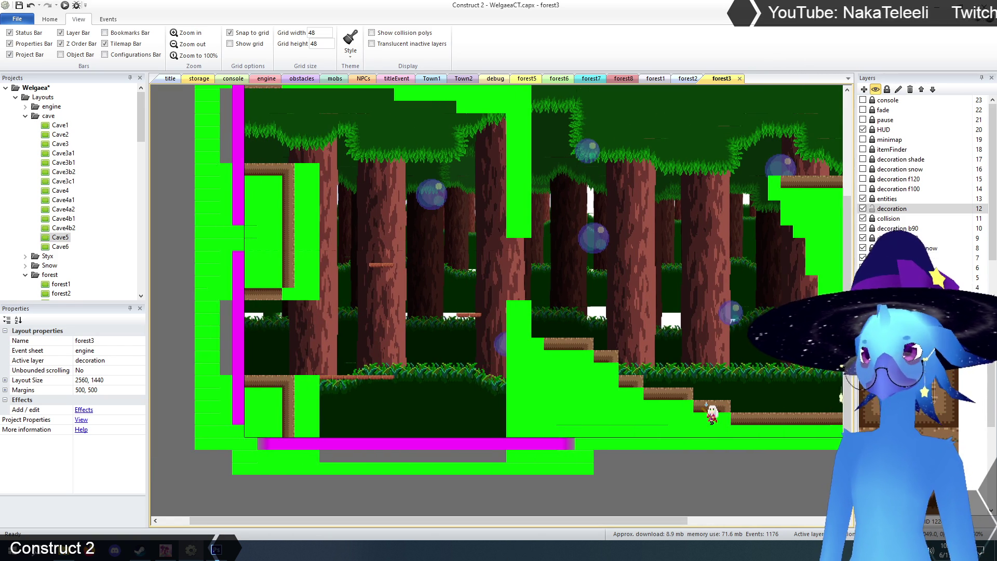
scroll(291, 359, up, 2)
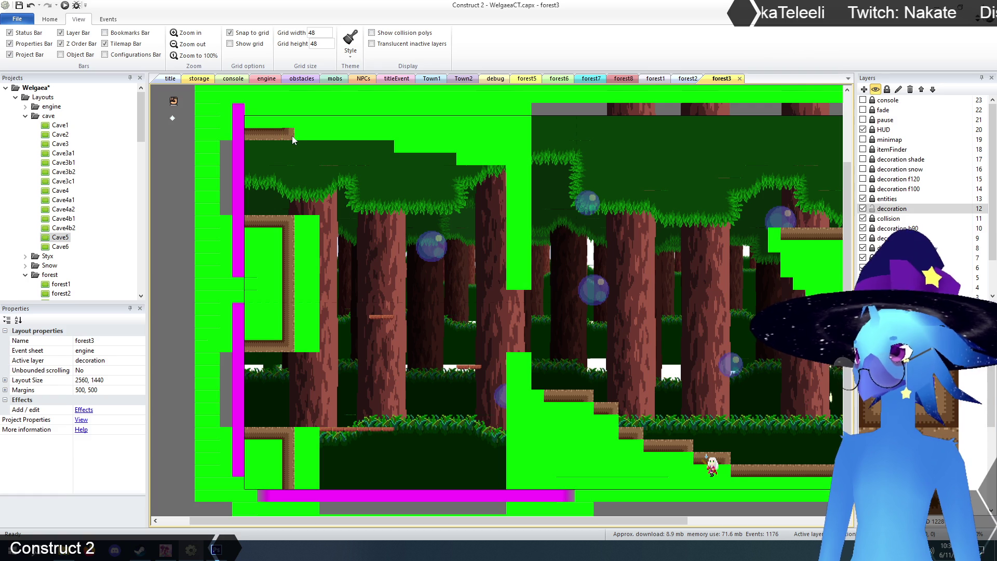
scroll(415, 325, down, 1)
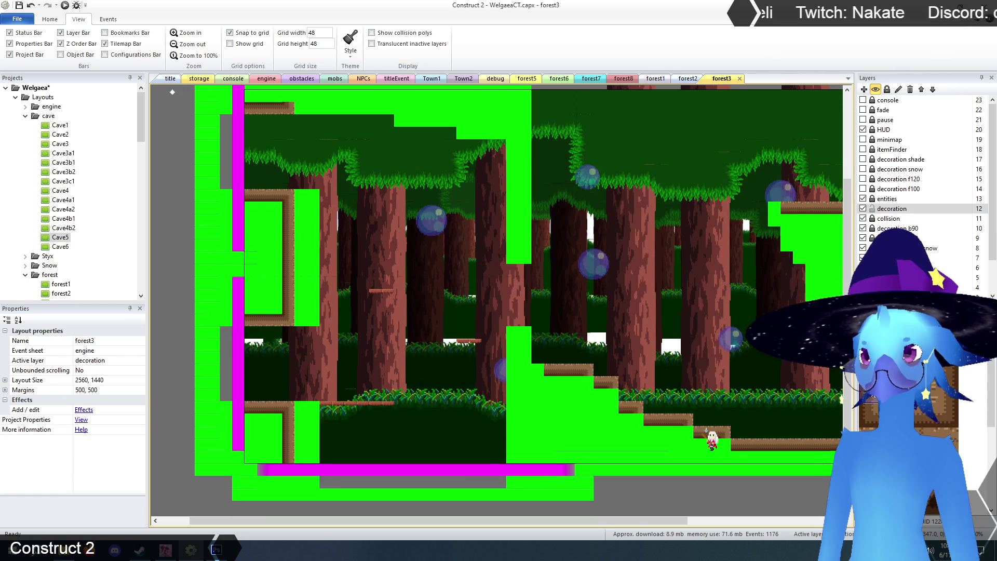
scroll(372, 318, up, 2)
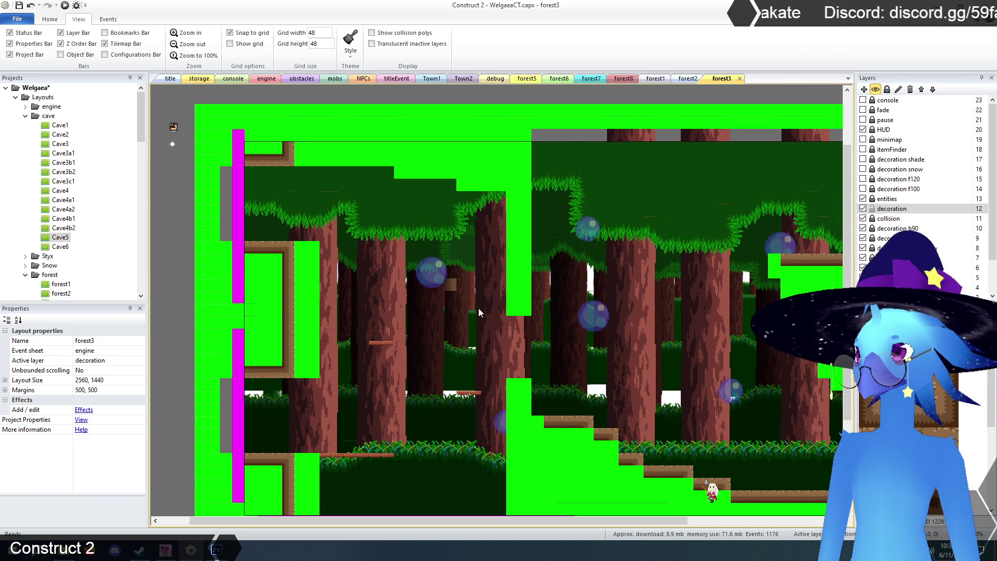
scroll(555, 349, down, 4)
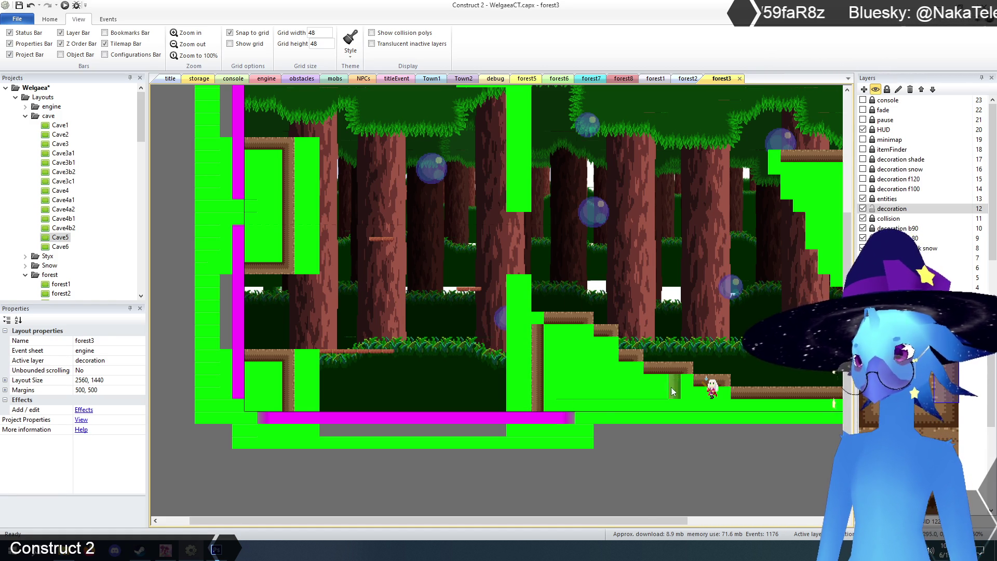
mouse_move(616, 524)
mouse_down()
mouse_move(722, 528)
mouse_move(699, 528)
mouse_up()
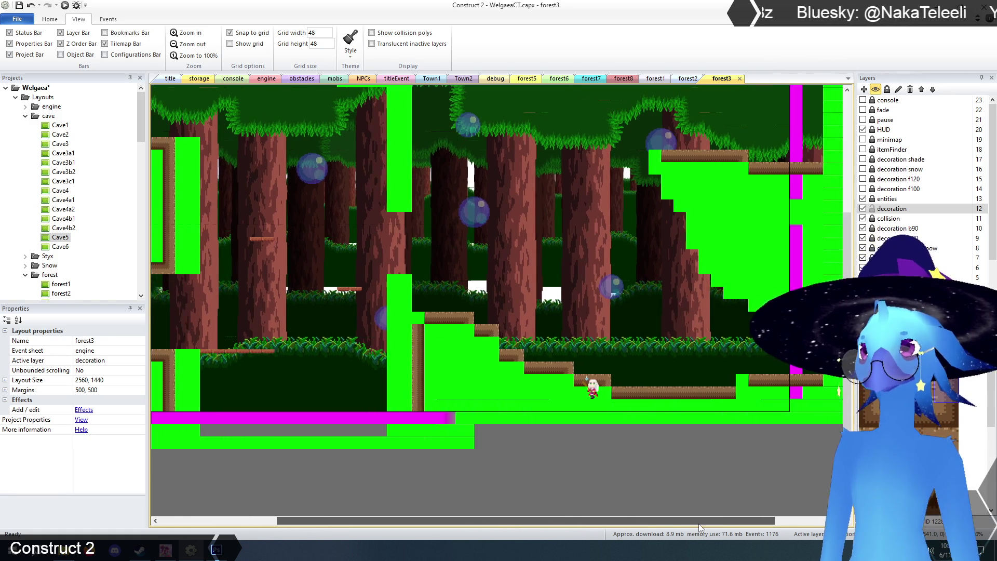
scroll(497, 265, up, 1)
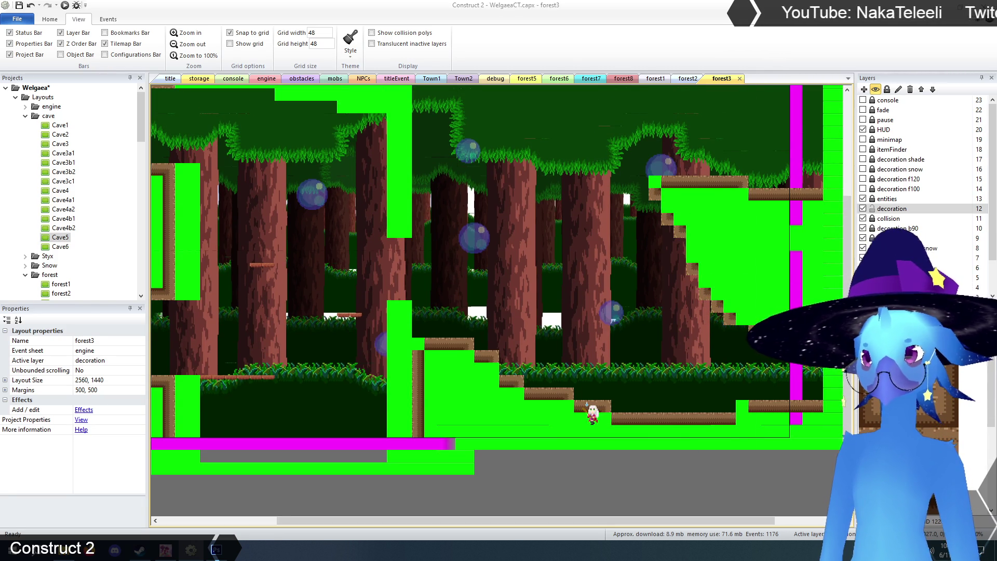
double_click(586, 404)
click(753, 78)
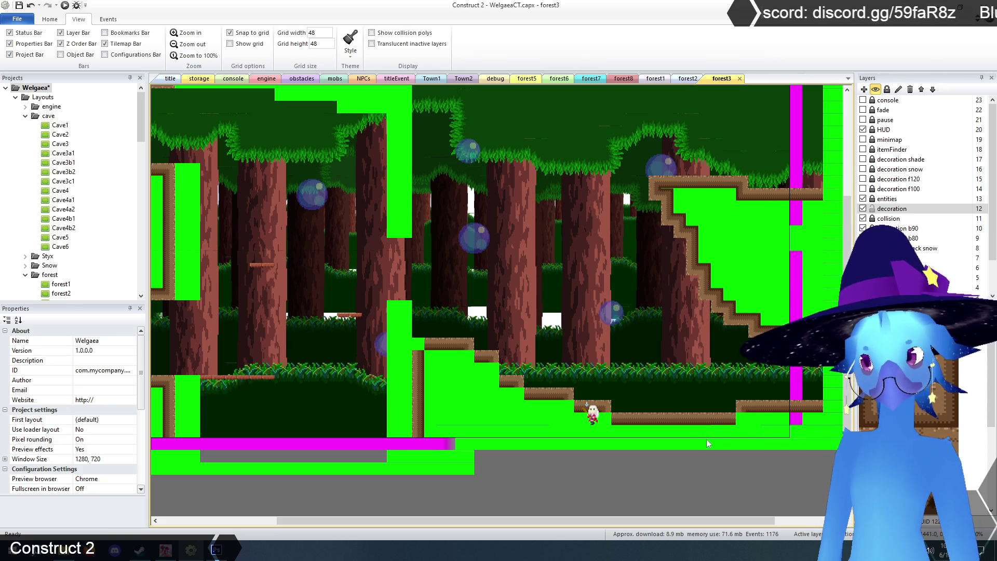
click(940, 406)
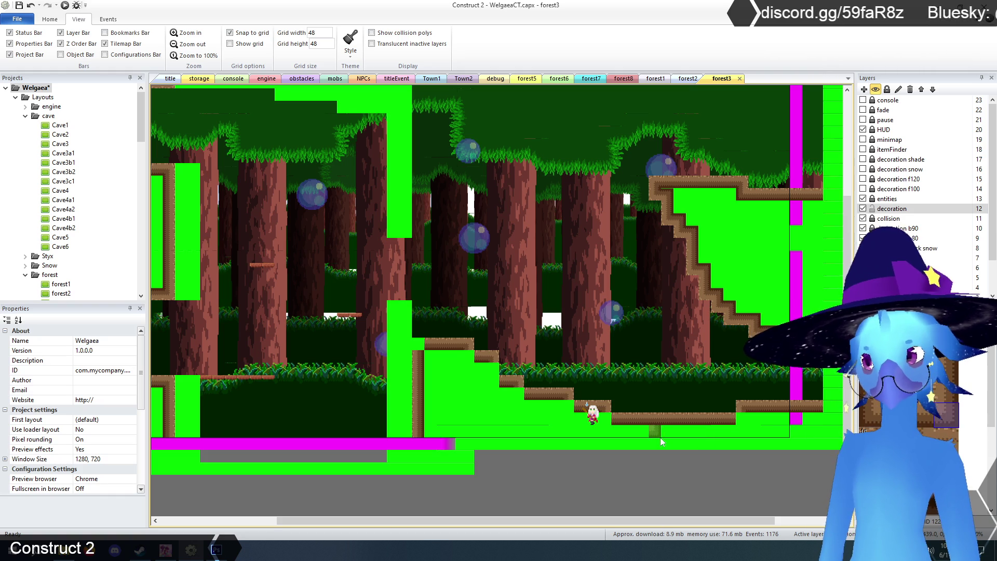
click(742, 418)
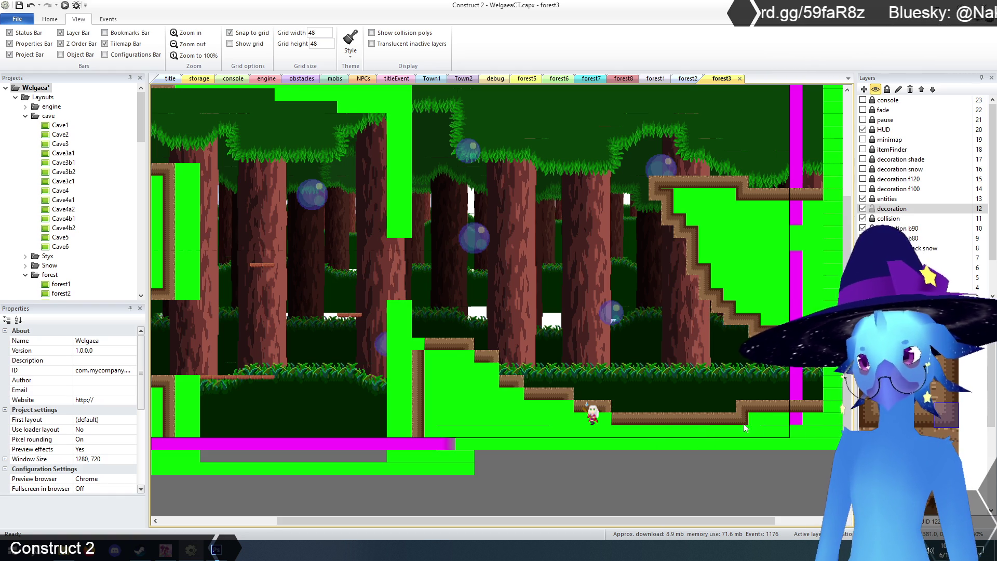
click(873, 419)
click(569, 410)
click(516, 395)
click(493, 383)
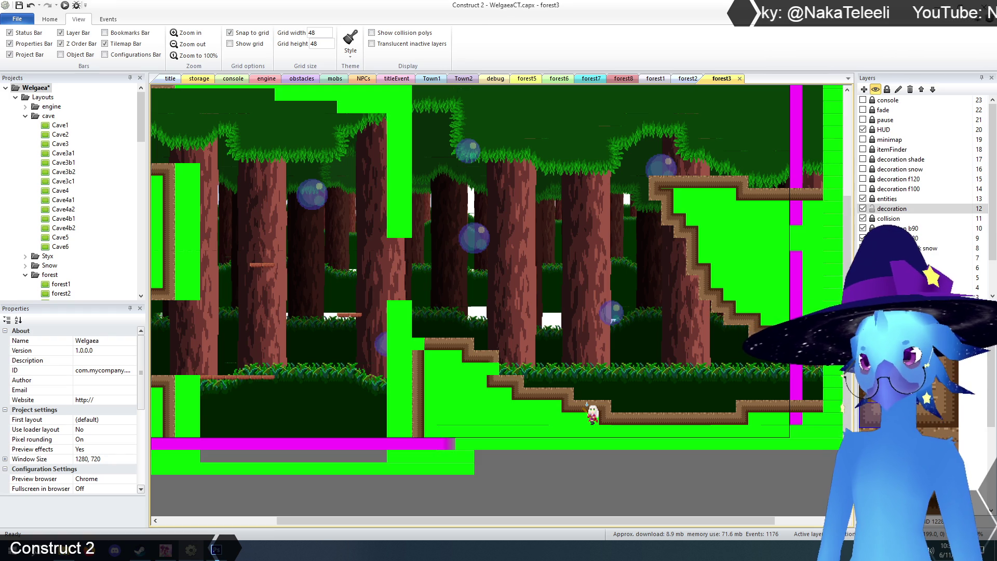
click(419, 344)
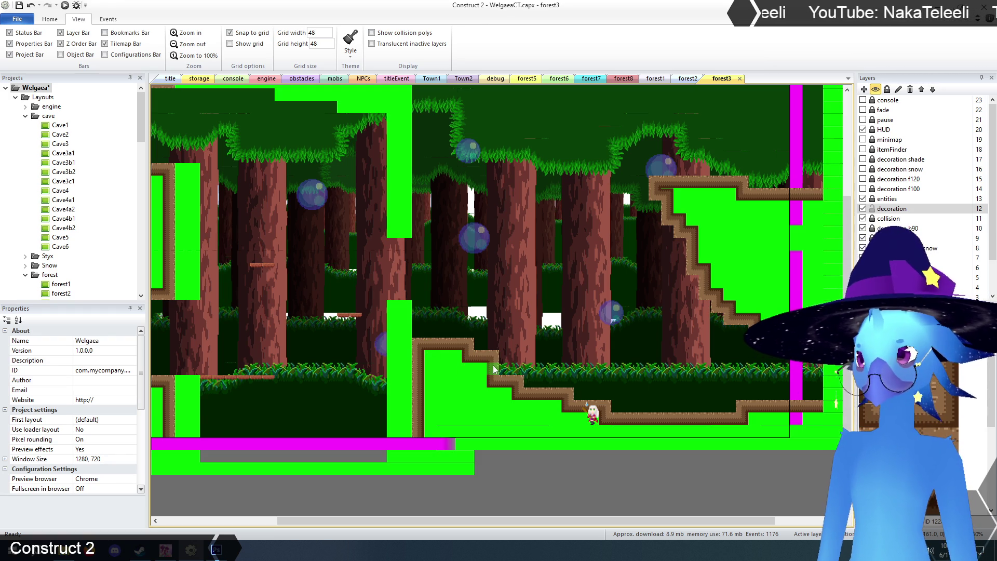
scroll(735, 522, left, 3)
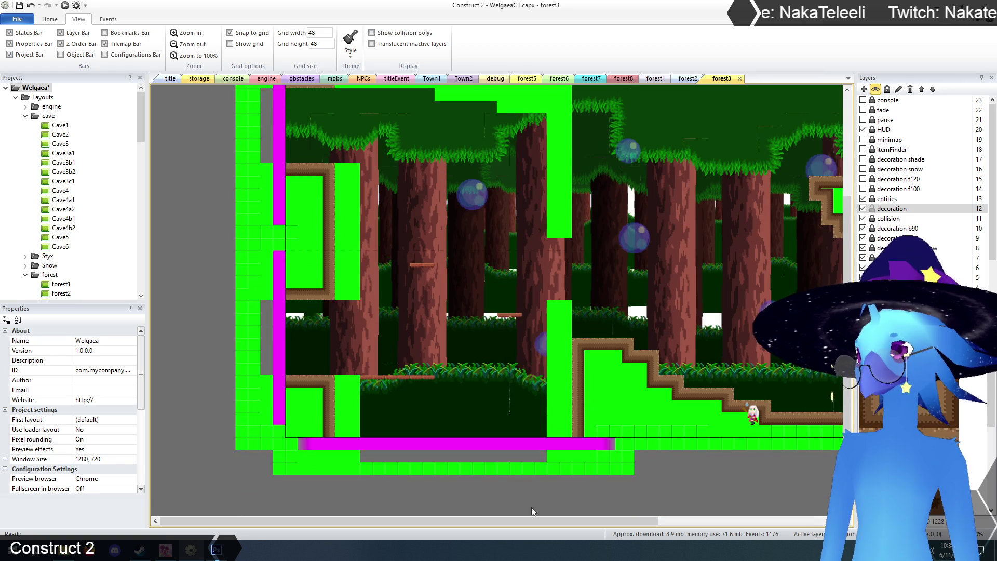
scroll(533, 519, right, 4)
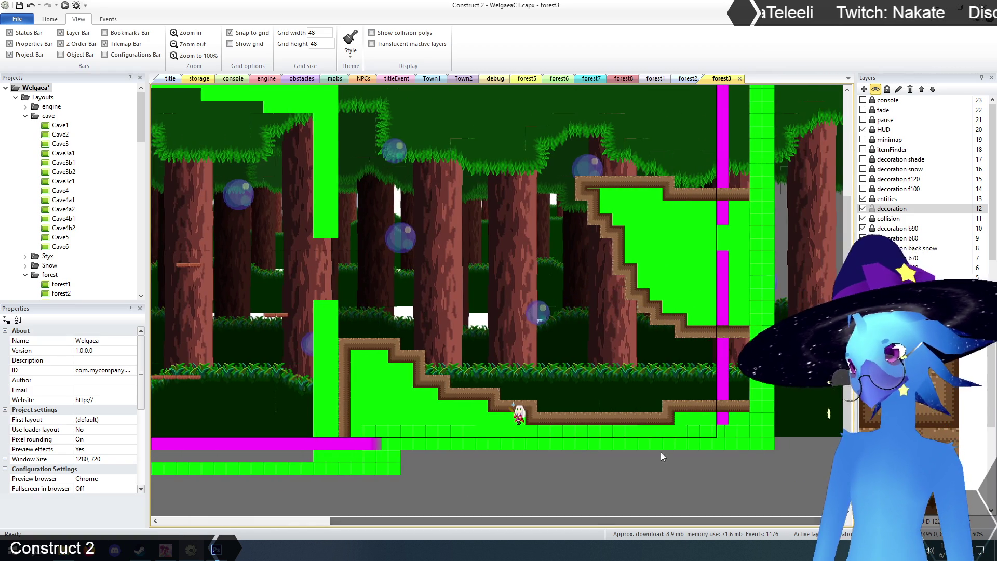
scroll(661, 452, up, 2)
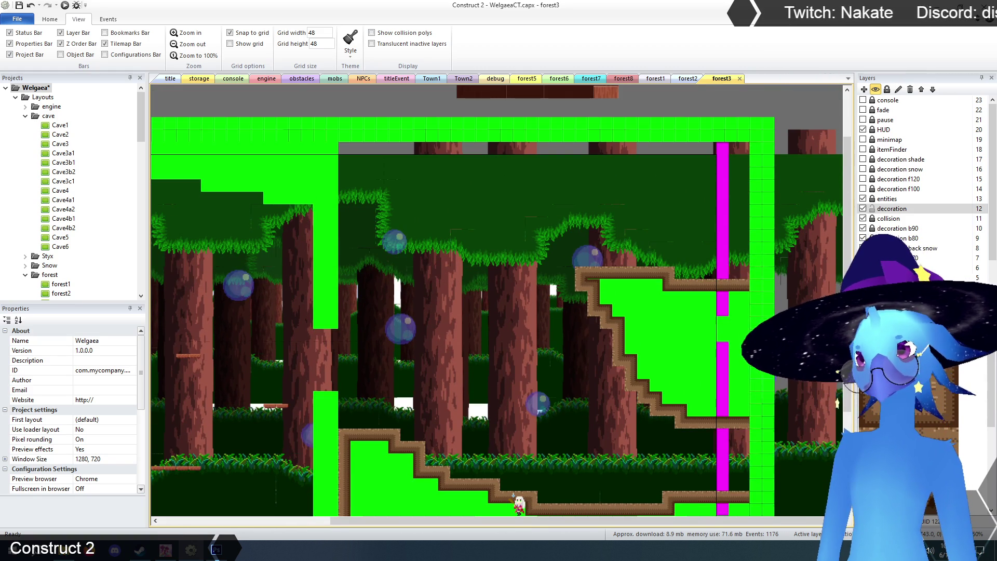
scroll(496, 302, down, 2)
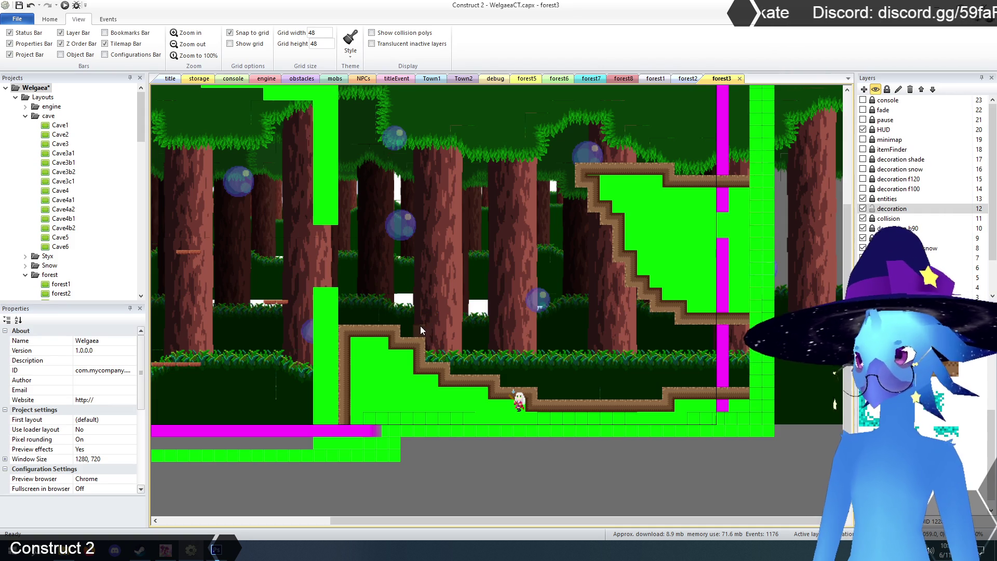
Fill the green inside the lower stair frame, then the upper frame, with dark wood tiles
mouse_move(357, 344)
mouse_down()
mouse_move(383, 358)
mouse_move(378, 426)
mouse_up()
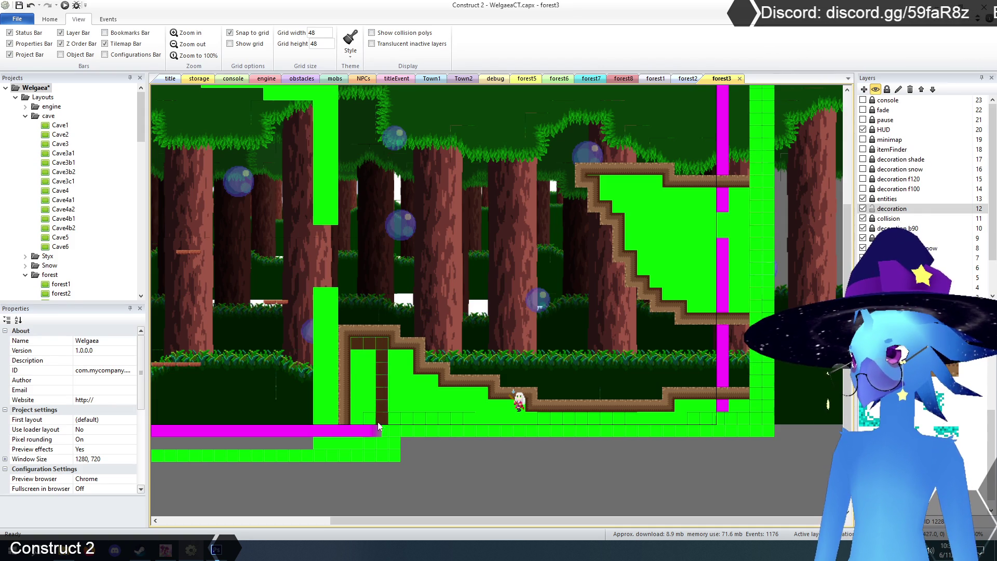
mouse_move(359, 383)
mouse_down()
mouse_move(370, 390)
mouse_move(396, 359)
mouse_move(405, 386)
mouse_move(431, 405)
mouse_move(478, 399)
mouse_move(444, 420)
mouse_move(693, 425)
mouse_move(742, 411)
mouse_move(725, 422)
mouse_up()
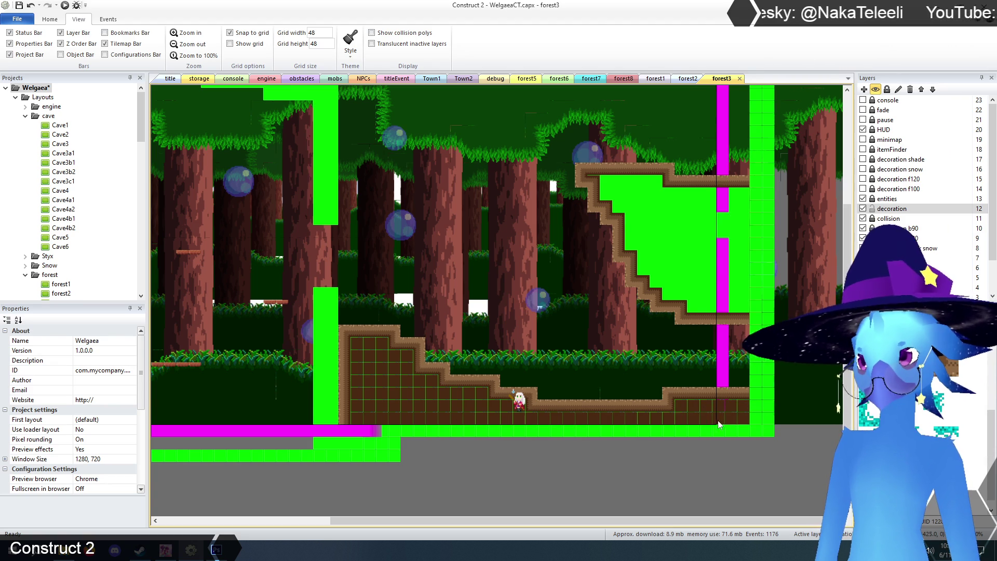
scroll(719, 425, up, 3)
mouse_move(659, 260)
mouse_down()
mouse_move(613, 273)
mouse_move(743, 281)
mouse_move(627, 286)
mouse_move(740, 308)
mouse_move(669, 312)
mouse_move(743, 334)
mouse_move(657, 333)
mouse_move(731, 357)
mouse_move(662, 358)
mouse_move(671, 371)
mouse_move(737, 373)
mouse_move(719, 380)
mouse_up()
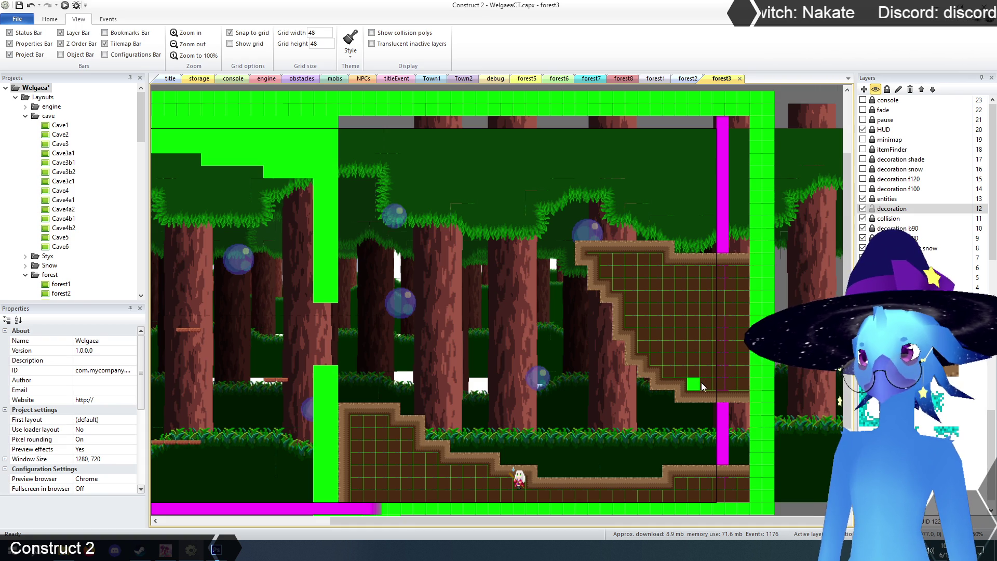
drag(655, 522, 477, 527)
scroll(323, 154, down, 3)
scroll(323, 155, up, 5)
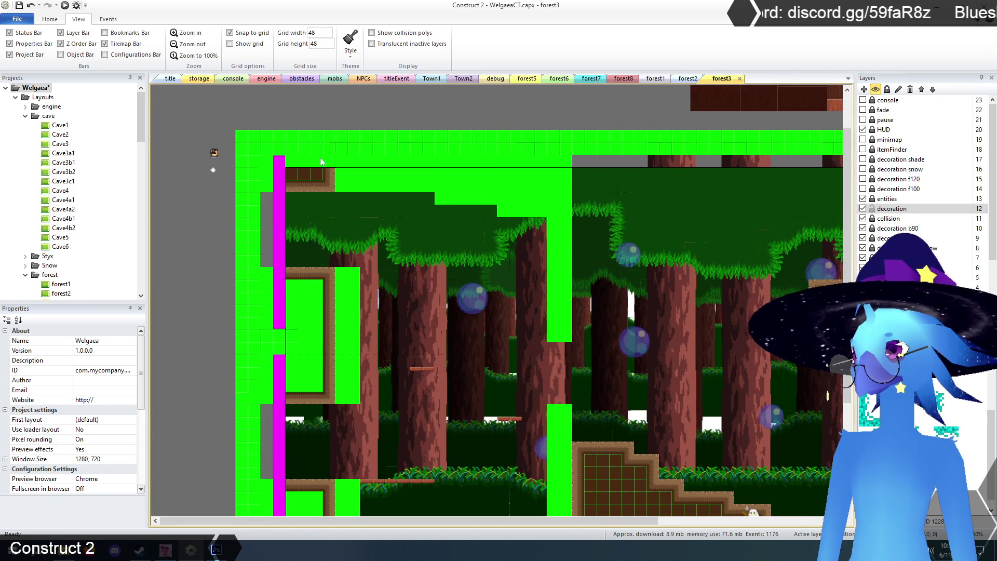
Cover the green cells in the upper-left and bottom-left wall frames with dark wood tiles
scroll(286, 200, down, 1)
scroll(286, 200, down, 5)
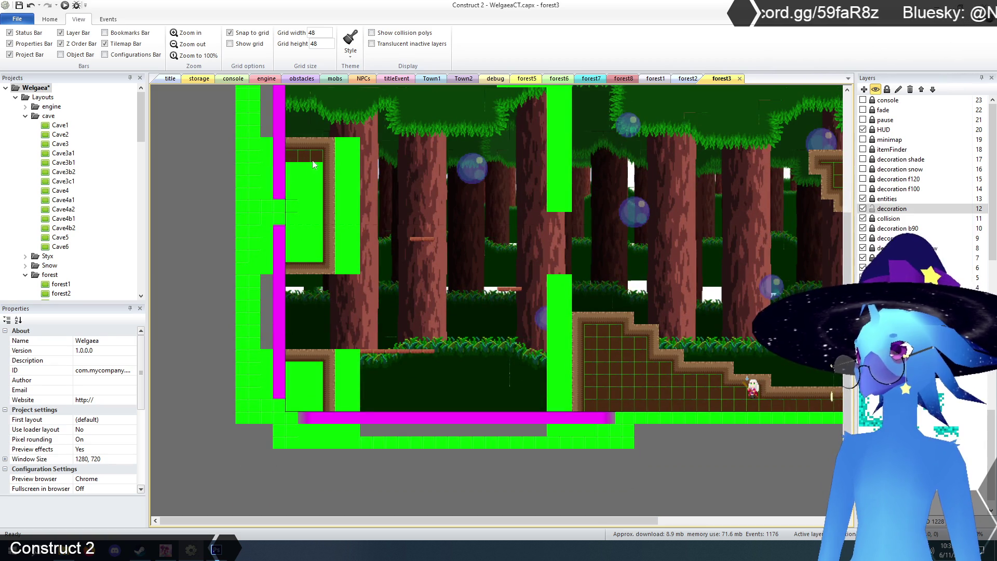
mouse_move(313, 211)
mouse_down()
mouse_move(309, 252)
mouse_move(289, 229)
mouse_move(303, 176)
mouse_up()
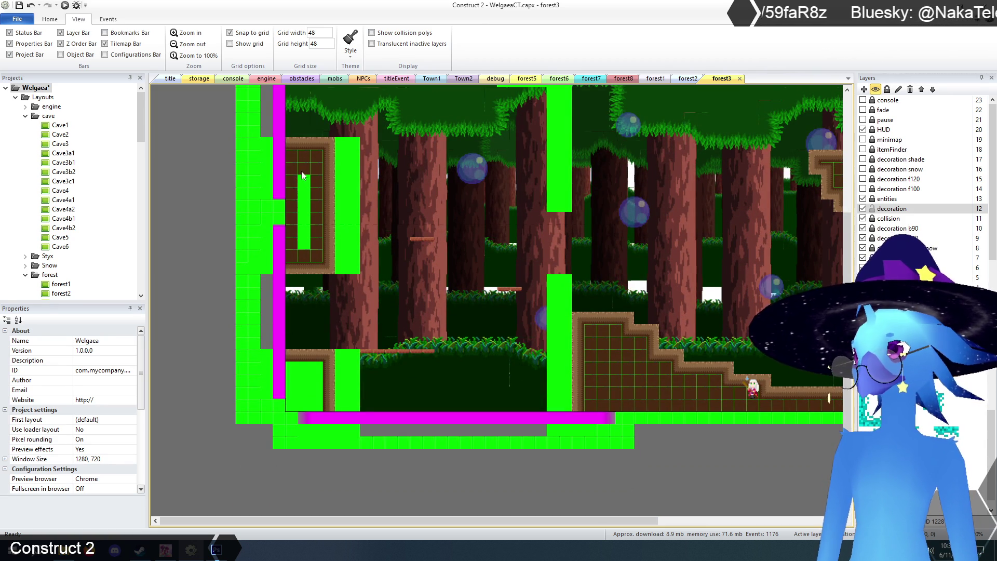
mouse_move(287, 392)
mouse_down()
mouse_move(301, 368)
mouse_move(311, 407)
mouse_move(300, 387)
mouse_up()
click(292, 381)
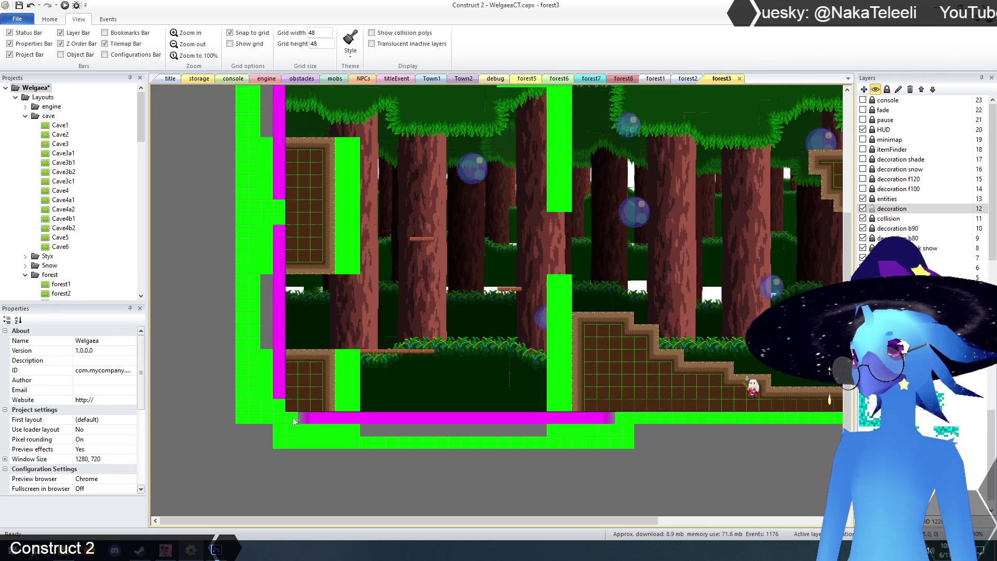
scroll(428, 431, up, 3)
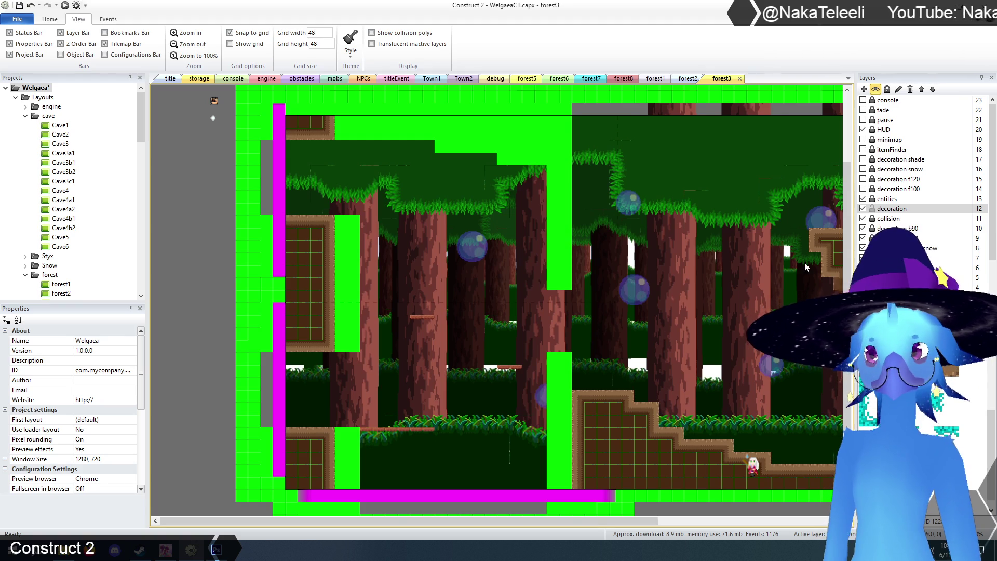
scroll(693, 226, up, 4)
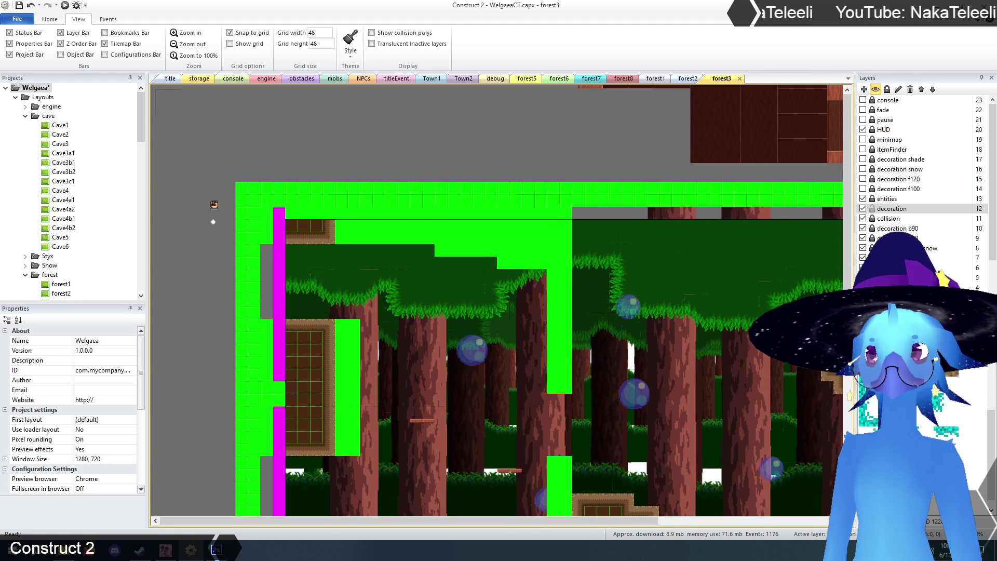
Move TilemapCave3 to 192, 0, stretch it to 1296 × 1536, and erase its old wood tiles
click(644, 144)
mouse_move(747, 126)
mouse_down()
mouse_move(556, 288)
mouse_move(573, 326)
mouse_move(542, 330)
mouse_move(517, 351)
mouse_up()
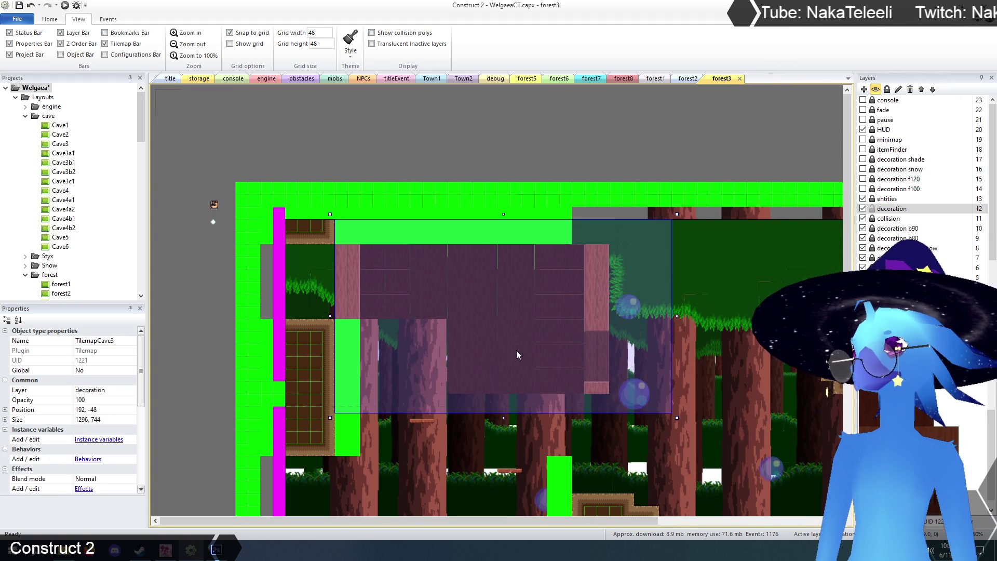
scroll(540, 283, down, 5)
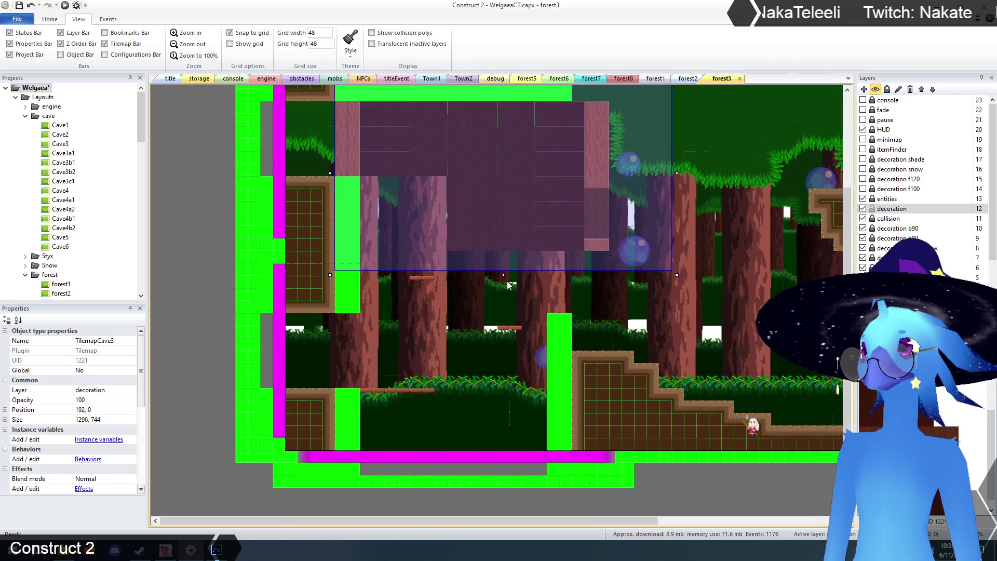
drag(504, 275, 495, 483)
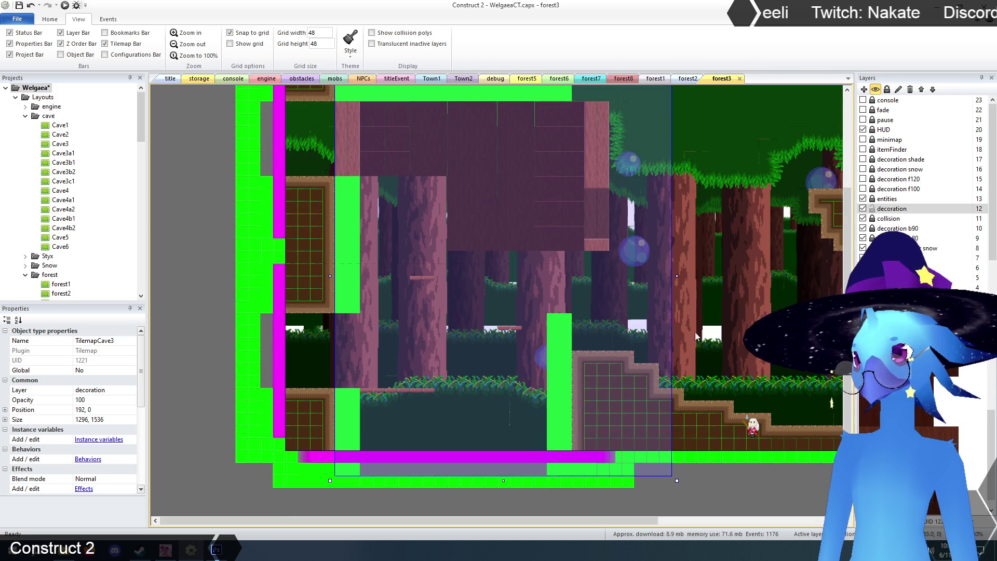
scroll(554, 266, up, 4)
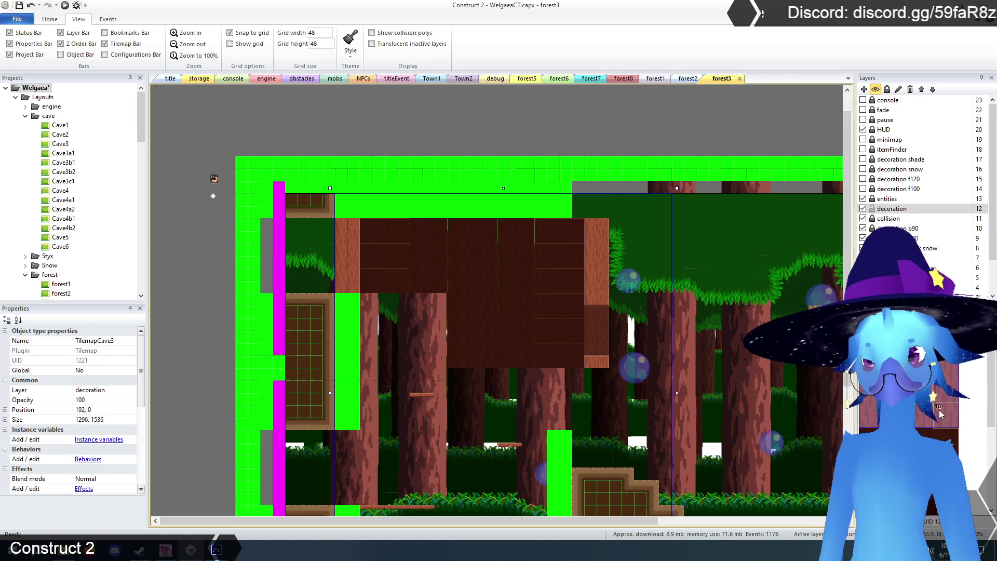
mouse_move(404, 216)
mouse_down()
mouse_move(407, 236)
mouse_move(459, 281)
mouse_move(499, 362)
mouse_move(587, 273)
mouse_move(580, 314)
mouse_up()
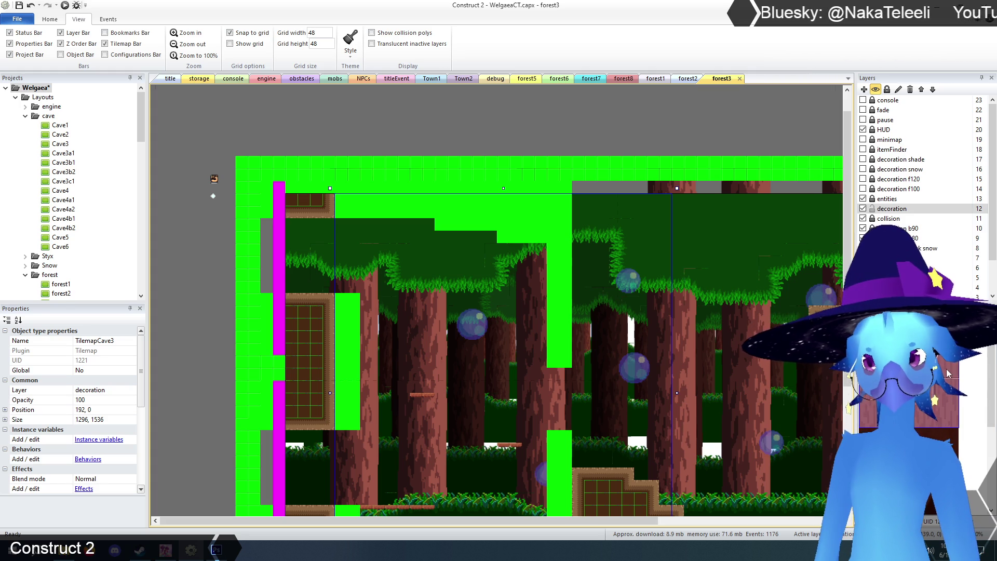
scroll(660, 369, down, 3)
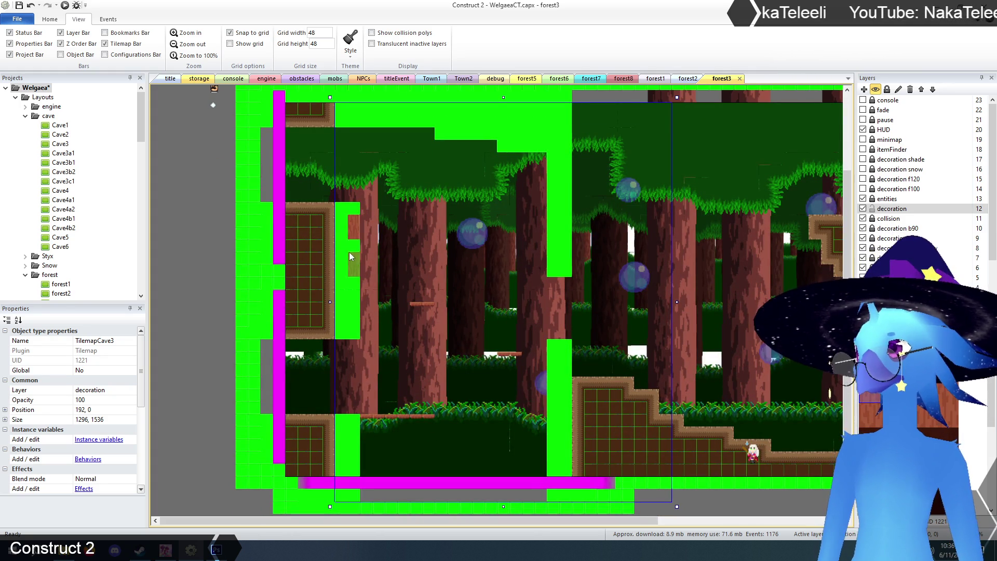
Paint bark trunk tiles down the left and right green trunk columns
click(350, 271)
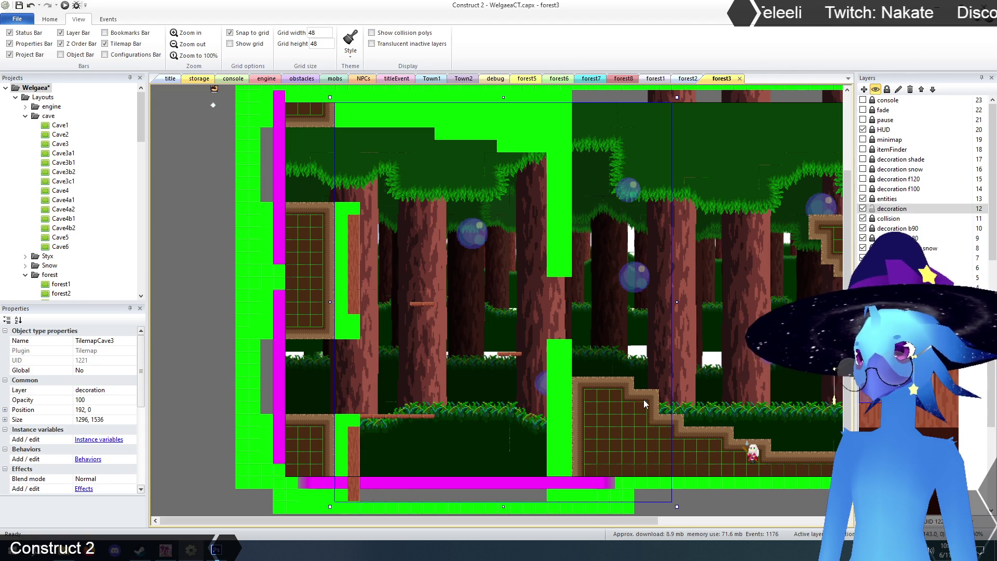
scroll(608, 228, up, 3)
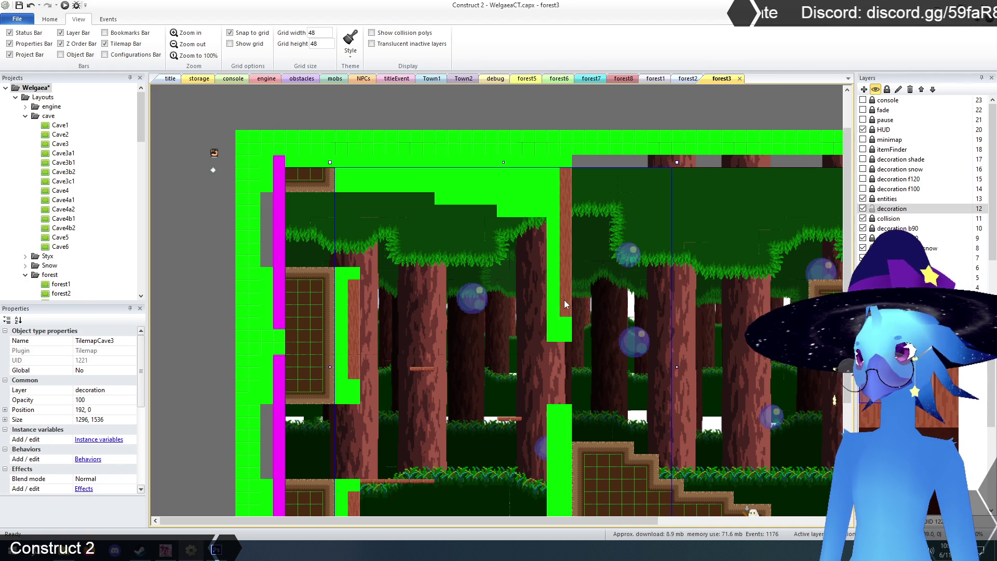
scroll(584, 316, down, 5)
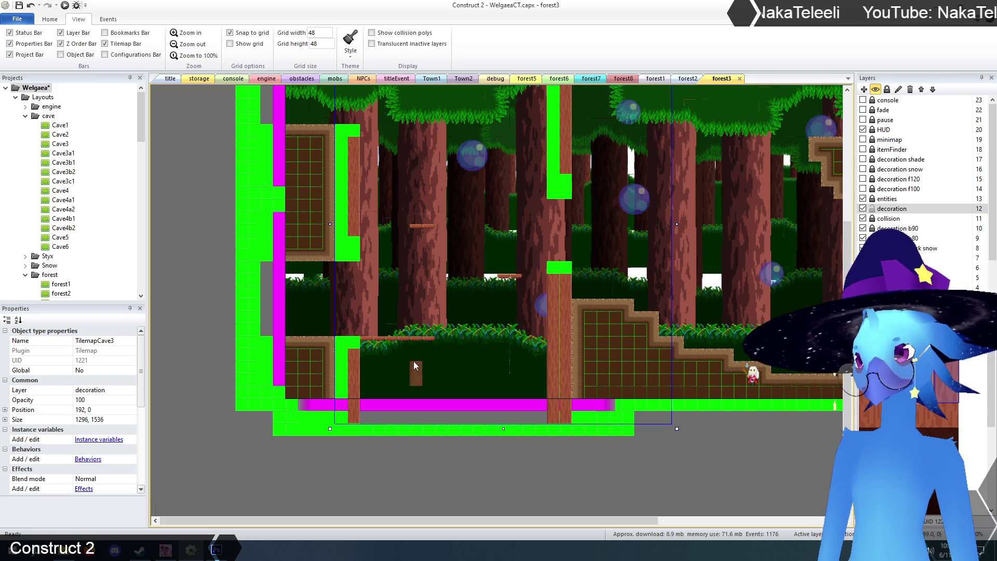
scroll(415, 364, up, 1)
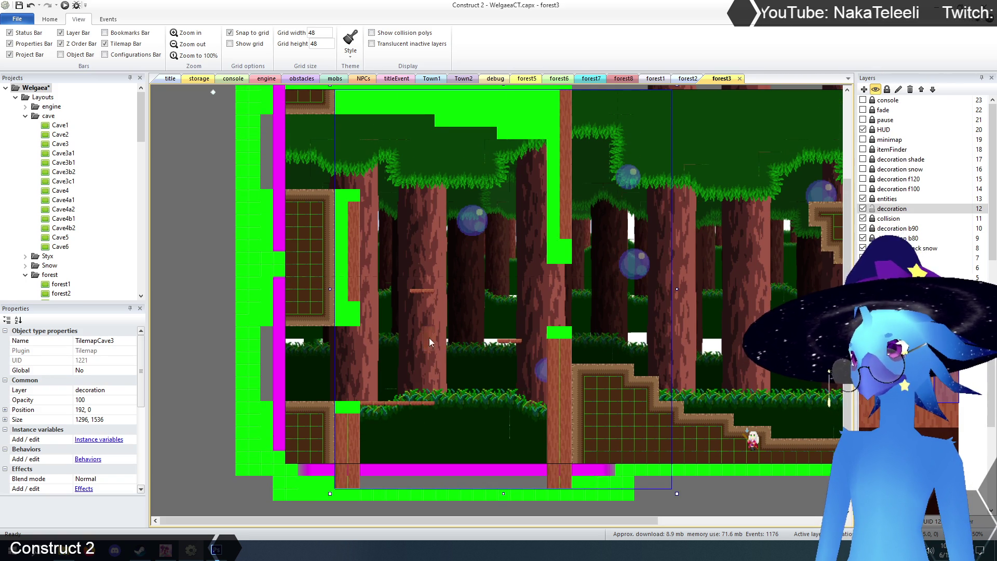
drag(340, 207, 338, 286)
scroll(395, 271, up, 2)
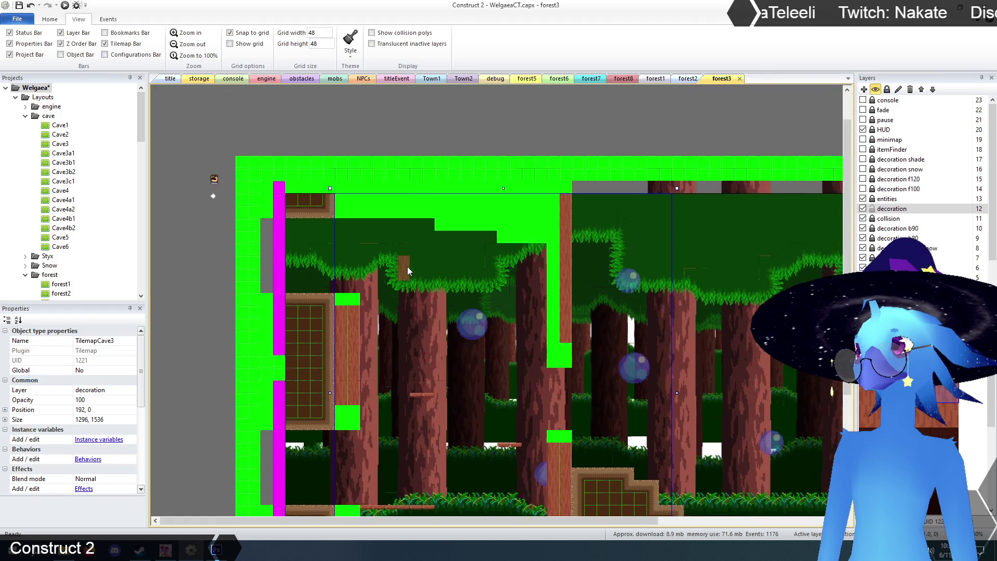
scroll(407, 267, up, 1)
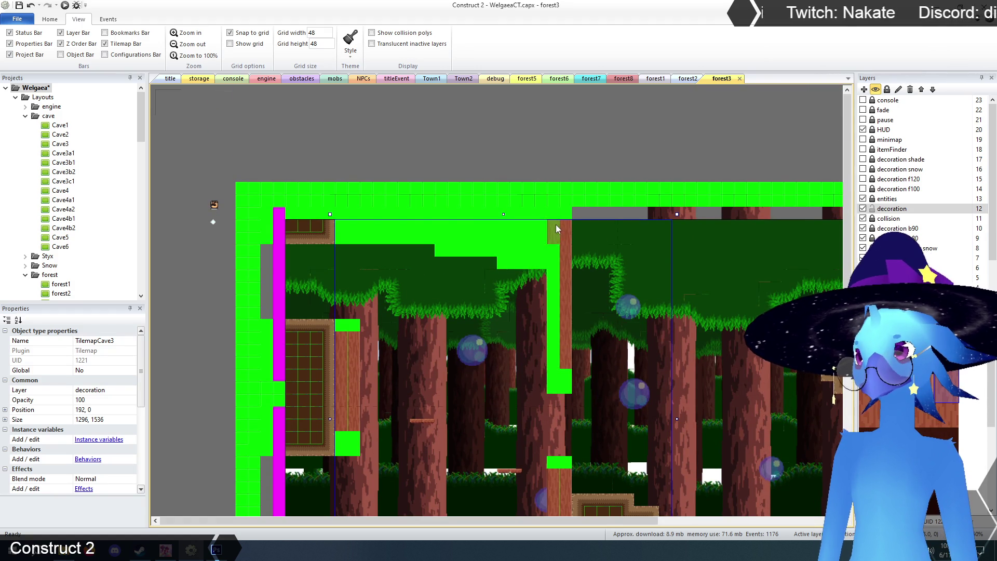
drag(553, 226, 551, 263)
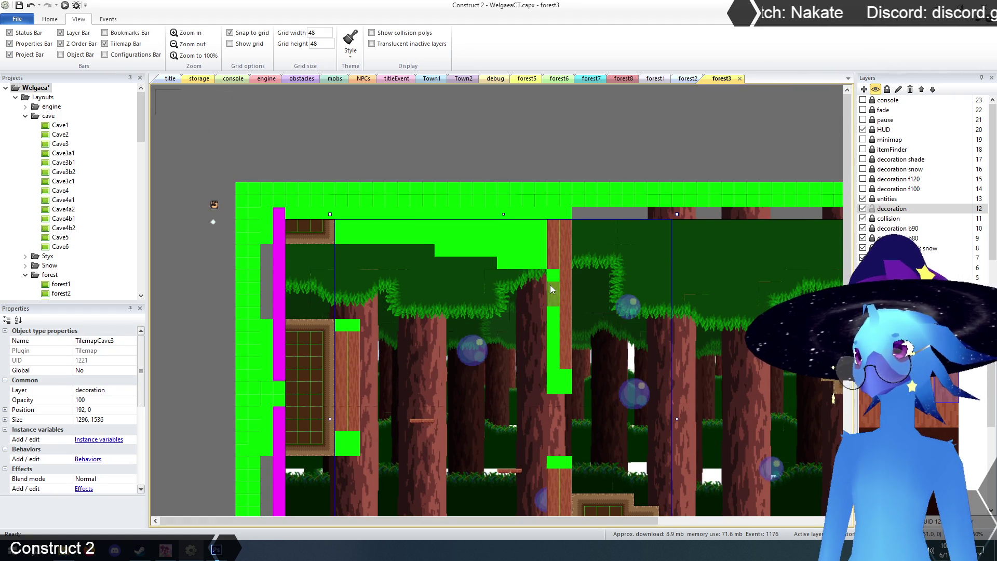
drag(556, 304, 552, 313)
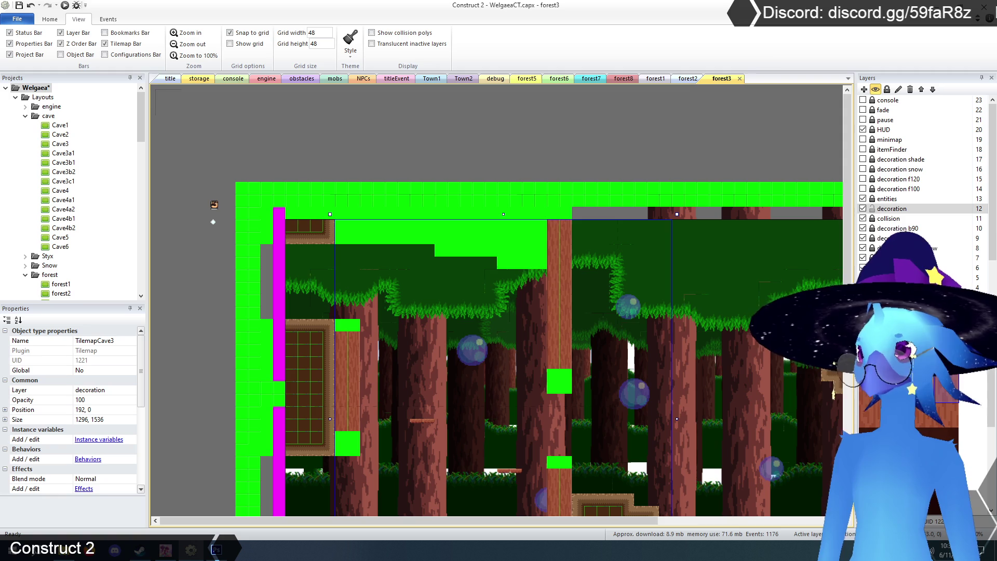
Cover the remaining green squares and blocks in the trunks with bark tiles
click(341, 226)
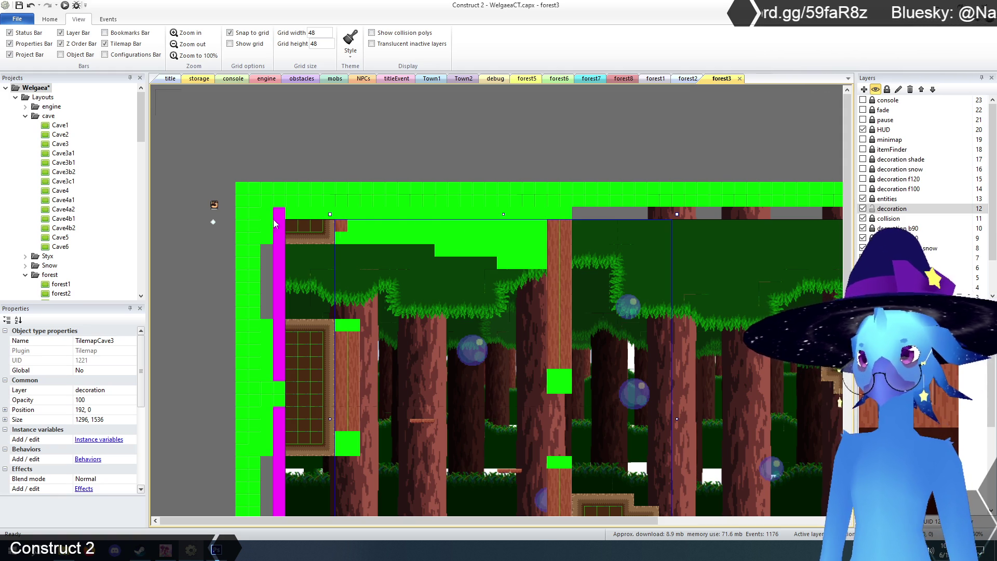
click(565, 375)
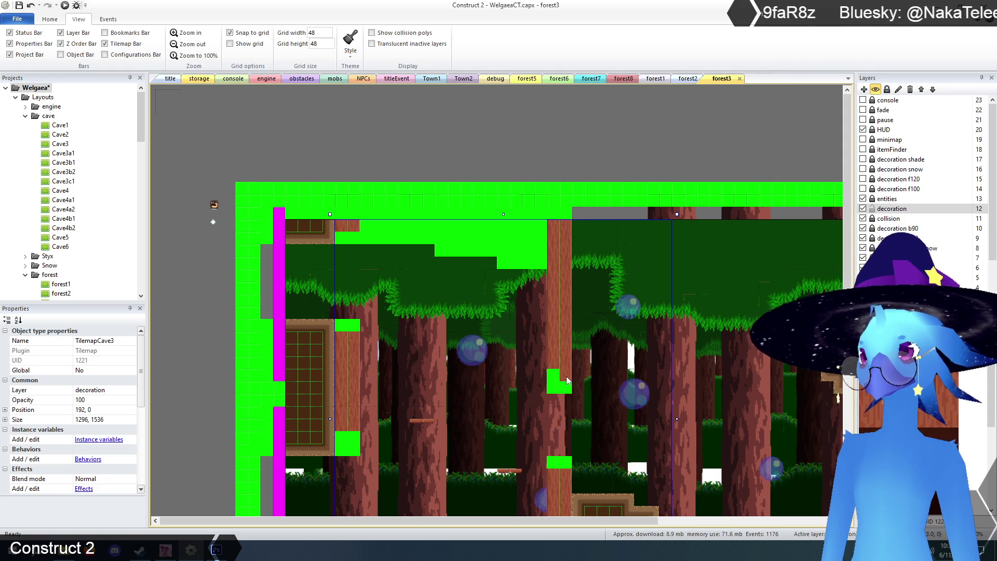
click(553, 375)
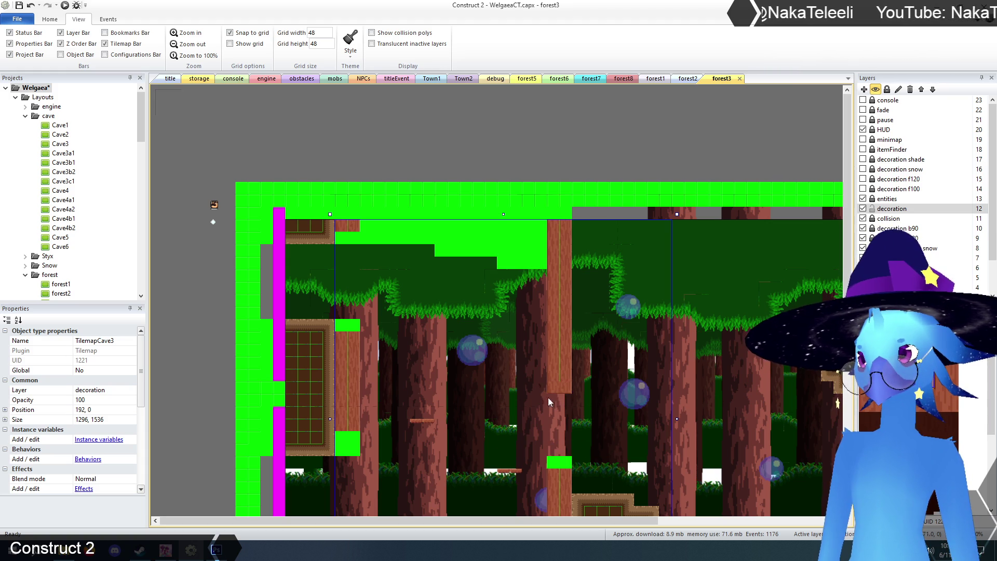
scroll(547, 397, down, 2)
scroll(433, 405, down, 2)
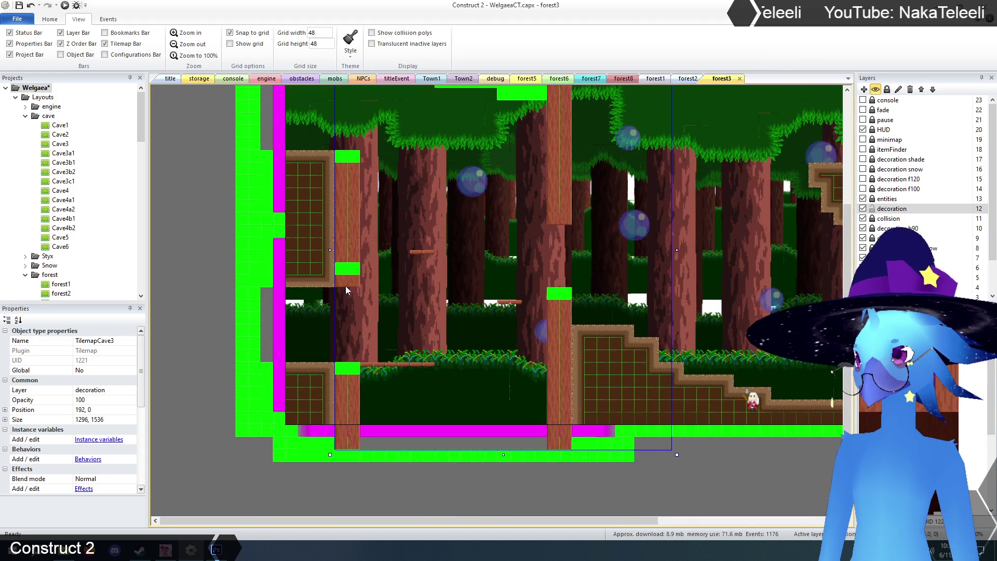
scroll(449, 334, up, 2)
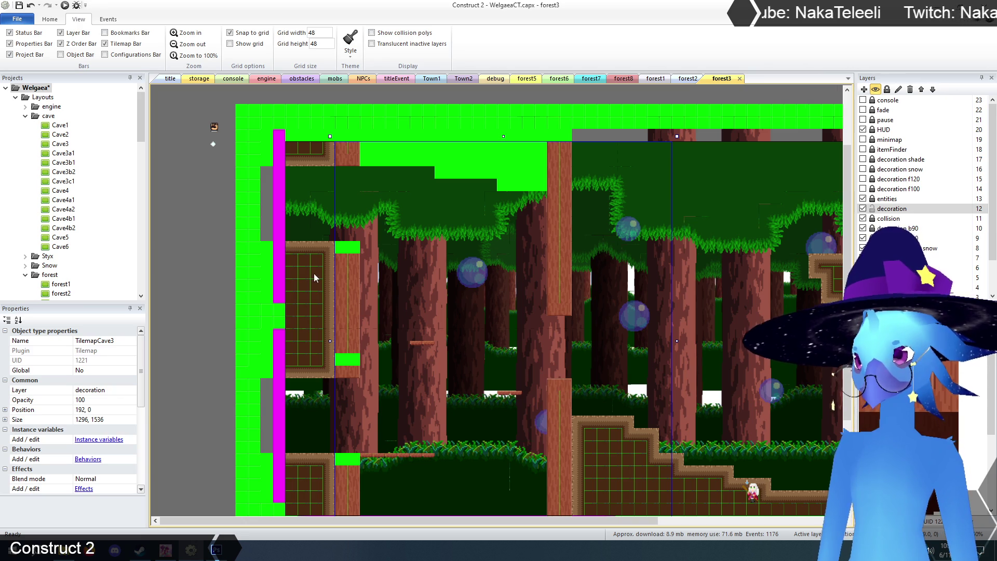
click(347, 247)
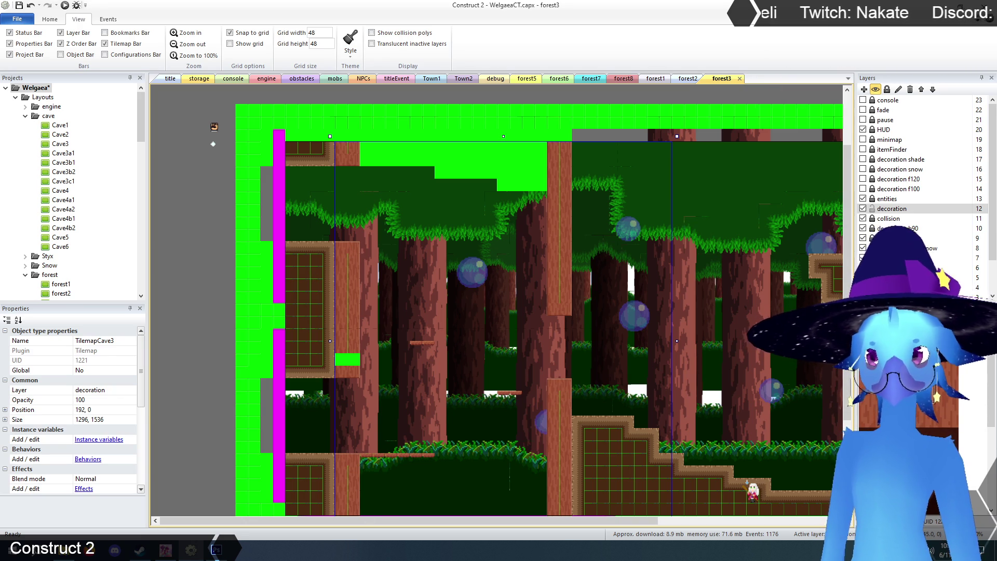
click(342, 359)
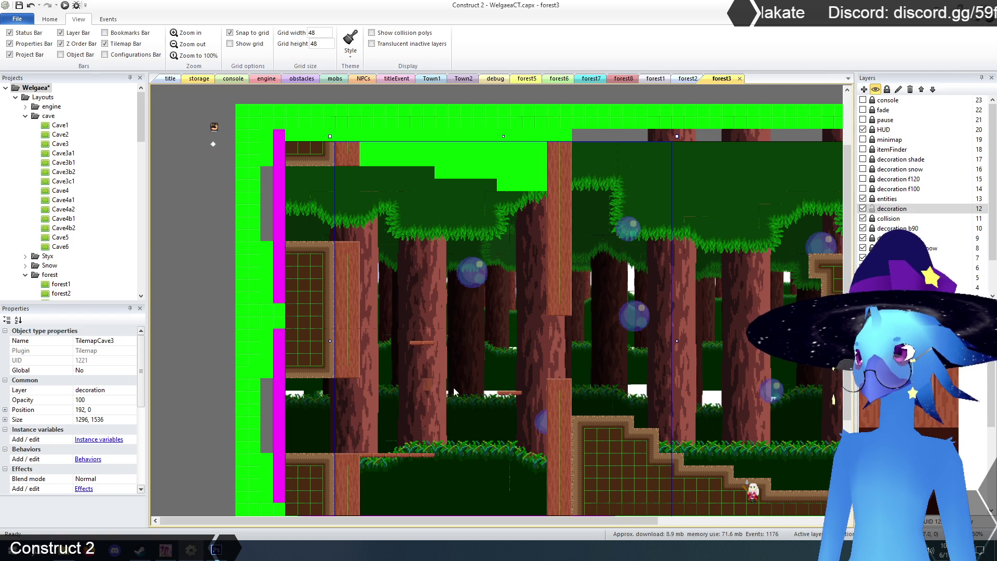
scroll(490, 392, down, 3)
scroll(490, 390, up, 2)
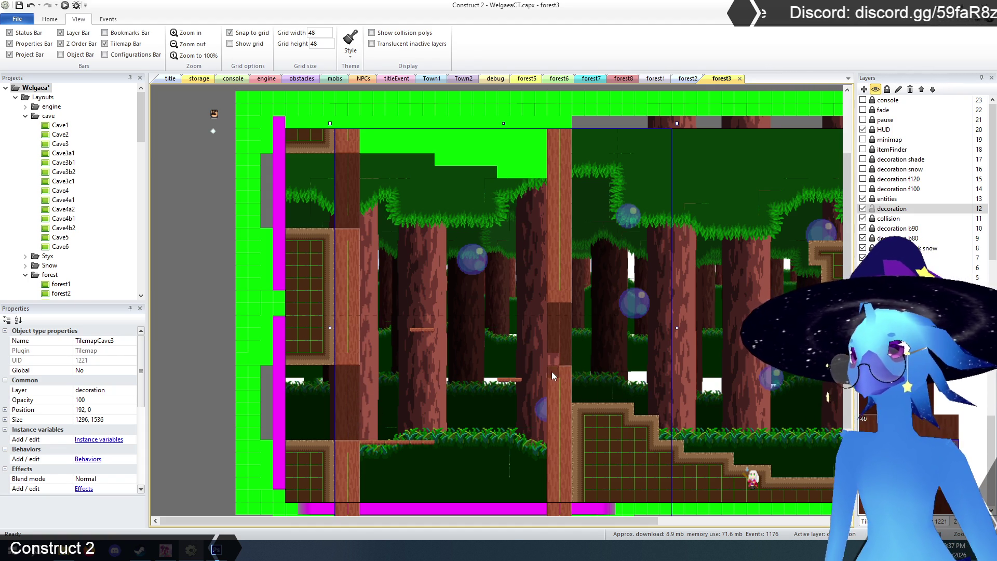
scroll(679, 387, down, 2)
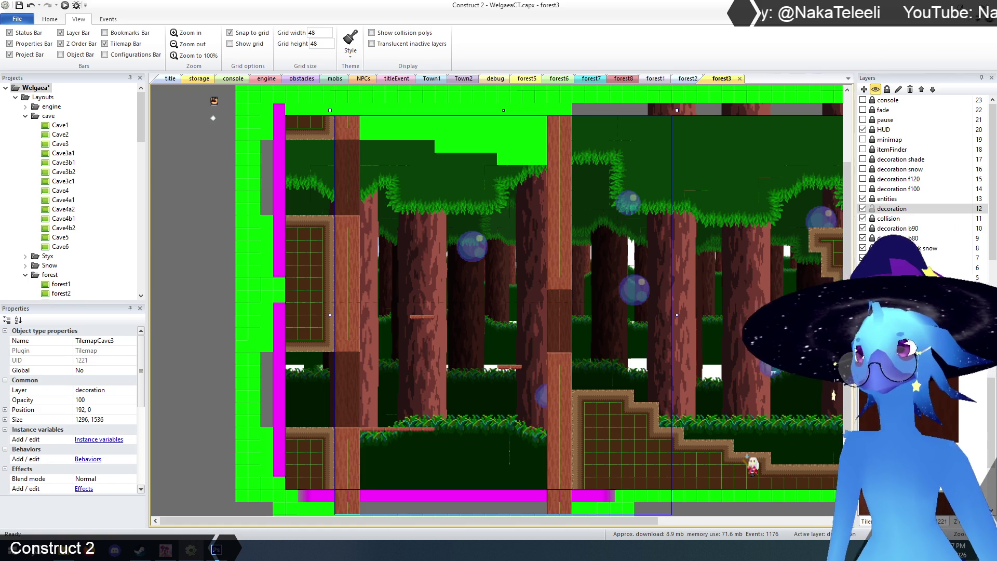
click(506, 314)
double_click(506, 314)
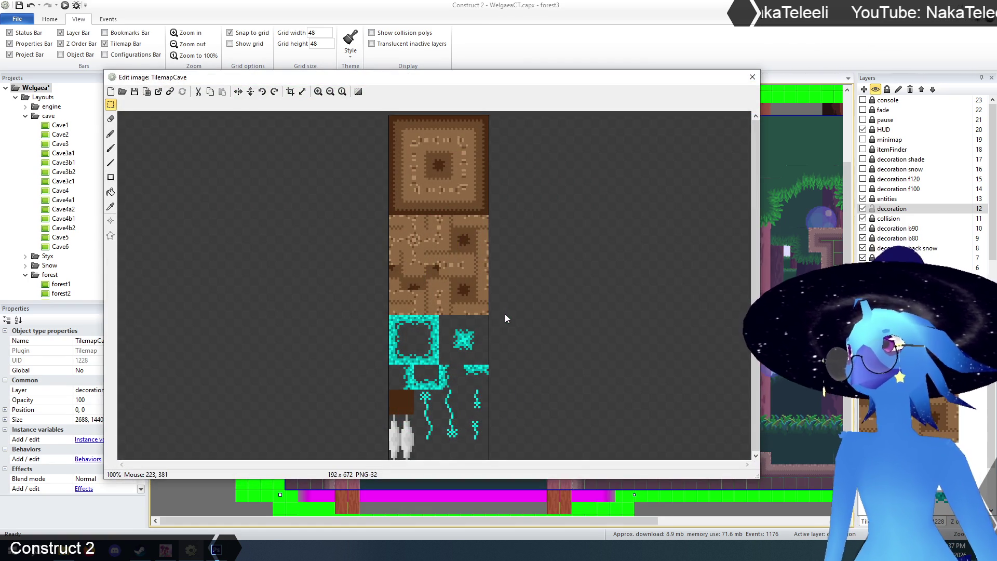
click(748, 85)
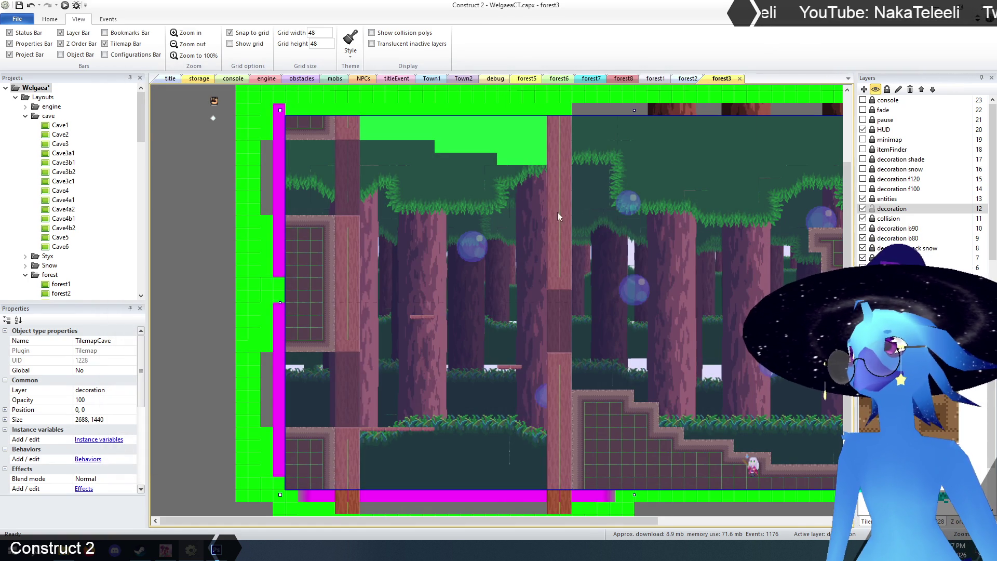
click(176, 157)
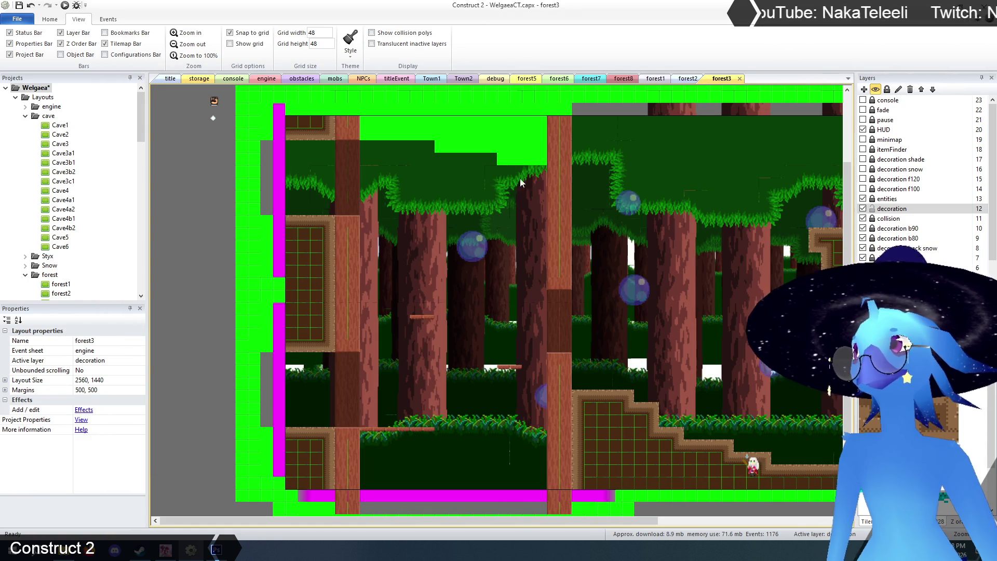
click(560, 173)
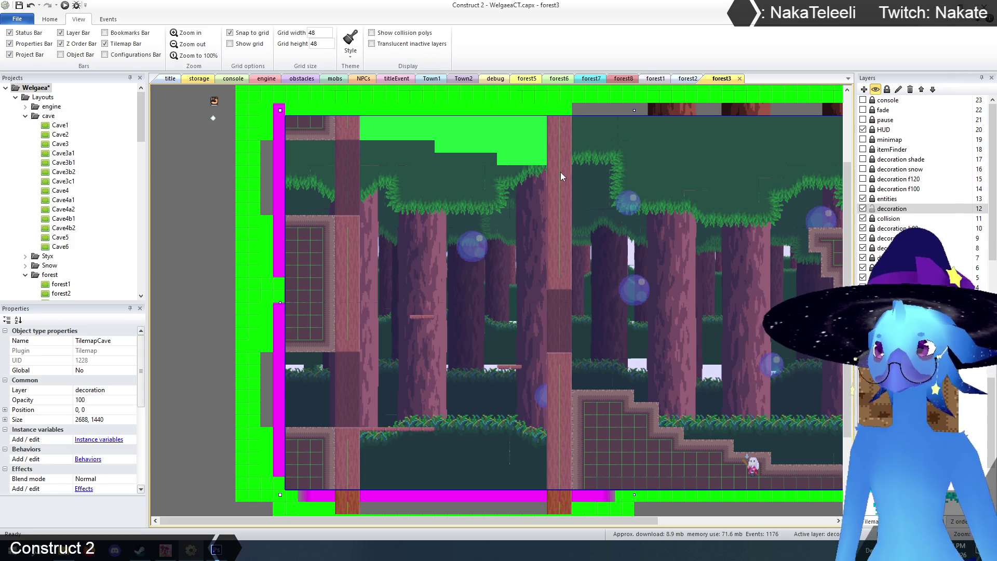
click(561, 173)
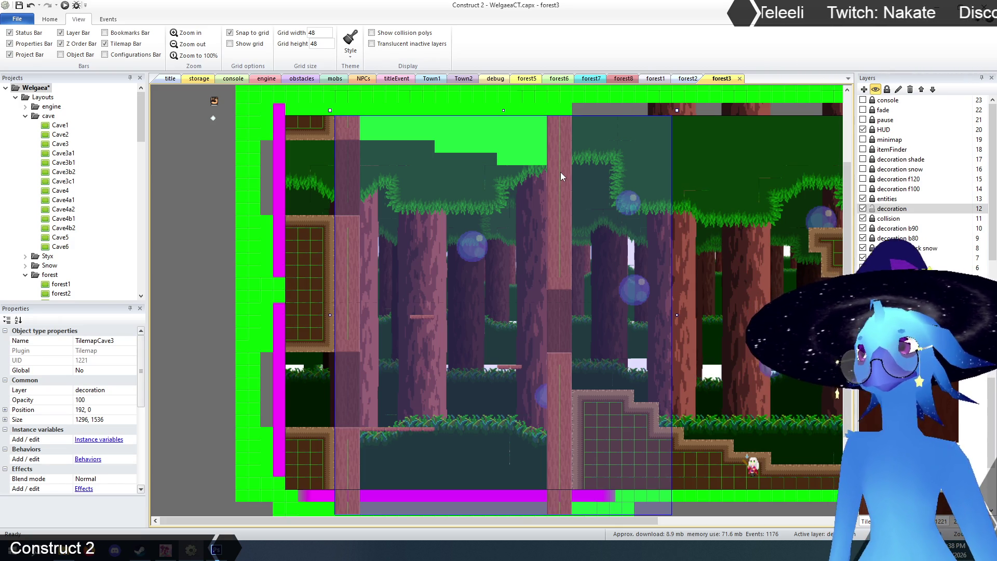
click(937, 522)
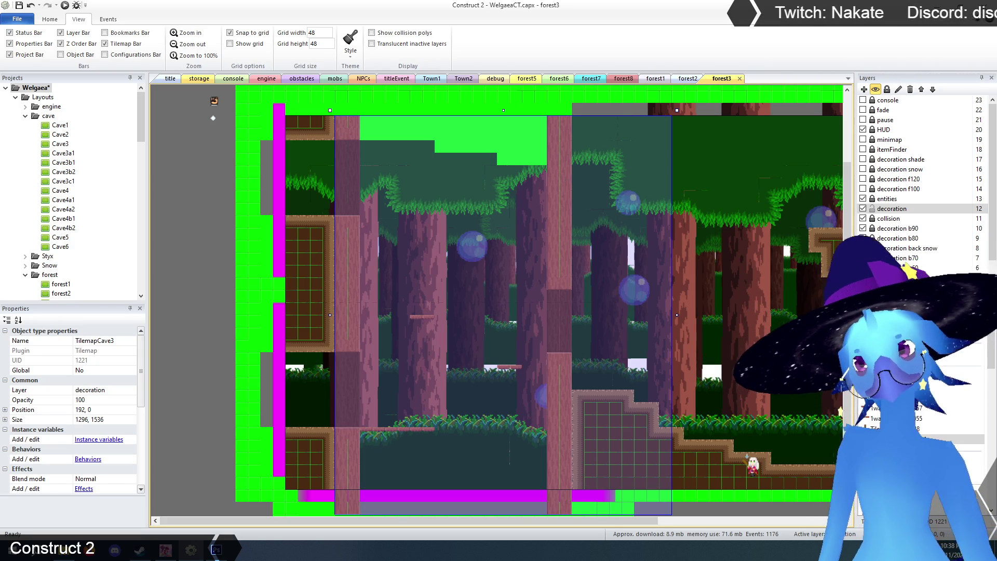
click(893, 429)
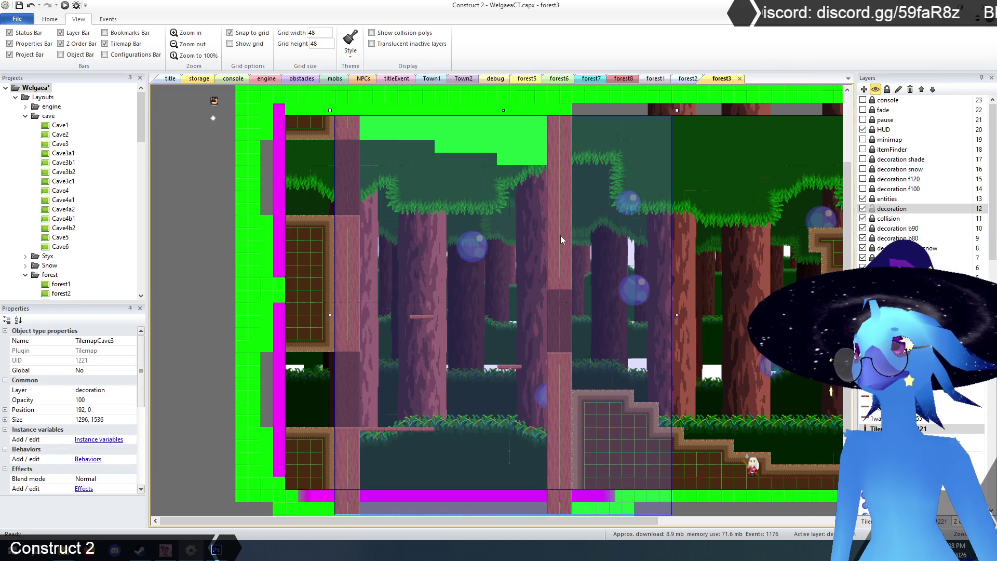
double_click(562, 236)
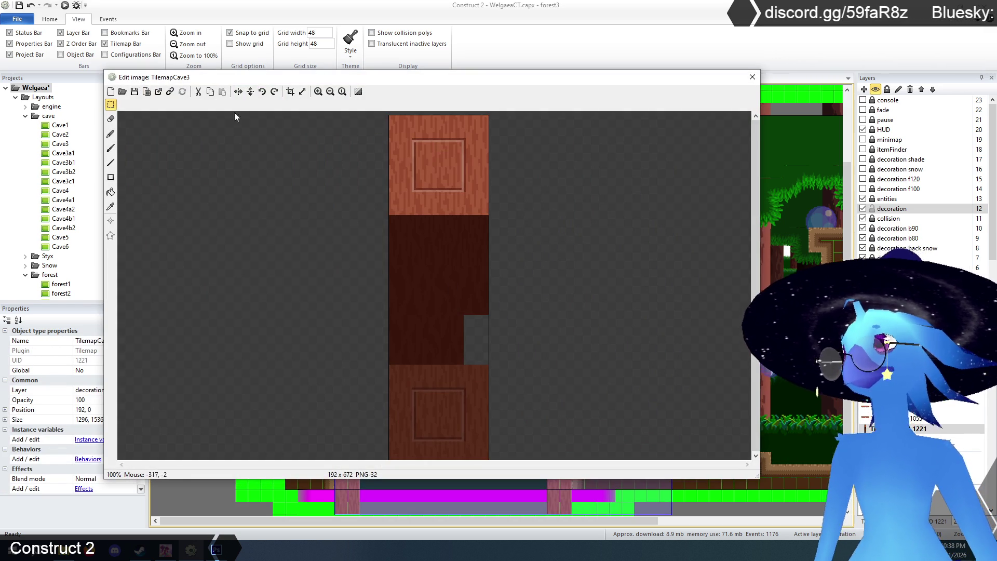
click(318, 92)
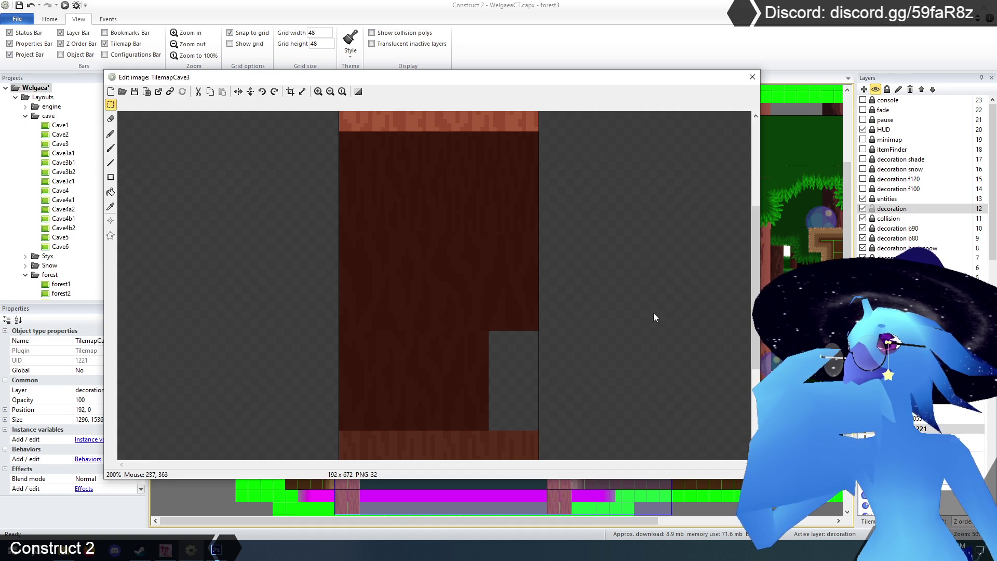
scroll(749, 354, down, 3)
scroll(748, 398, up, 5)
scroll(759, 228, down, 3)
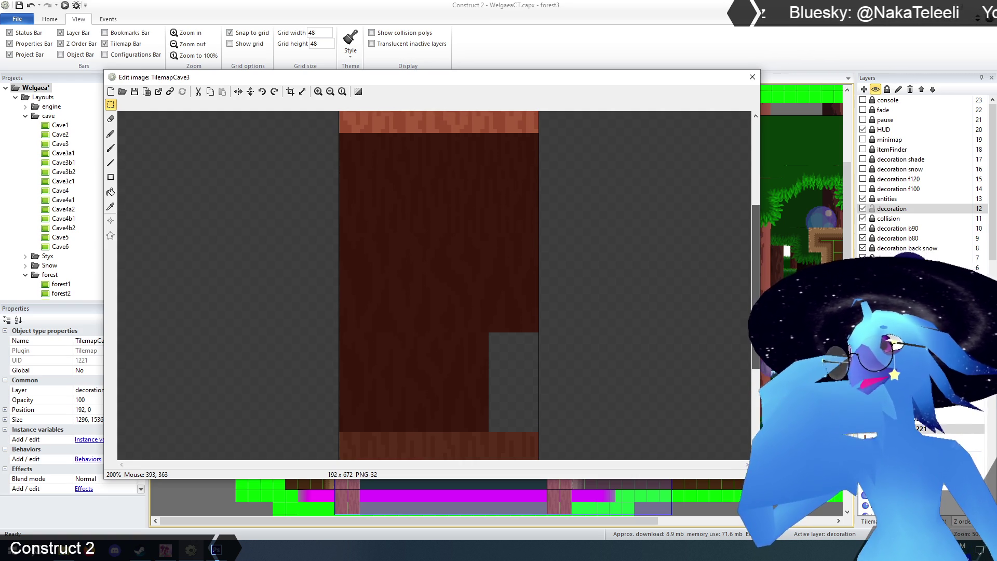
click(753, 77)
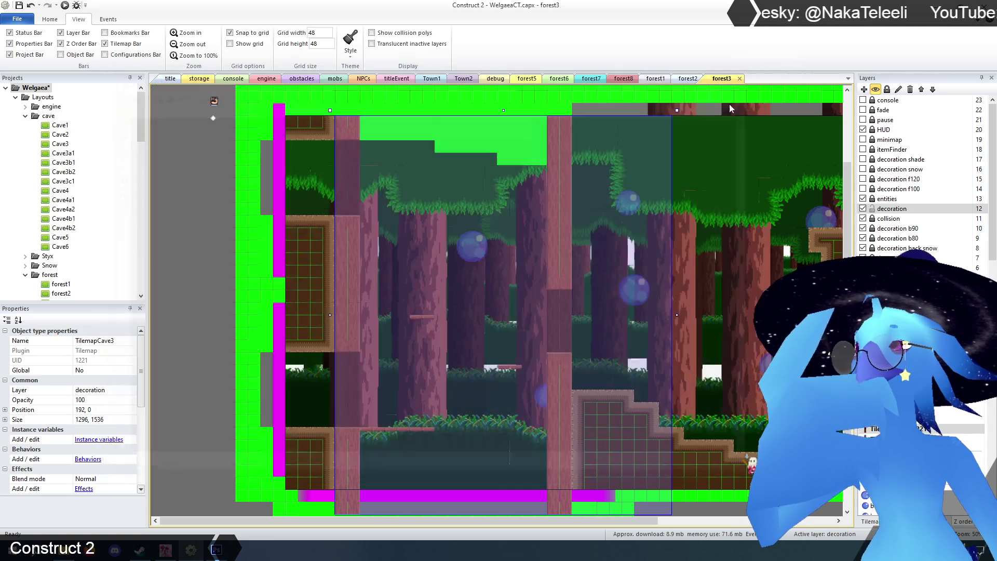
Open the forest4 layout and zoom the view in
click(214, 243)
scroll(214, 243, up, 2)
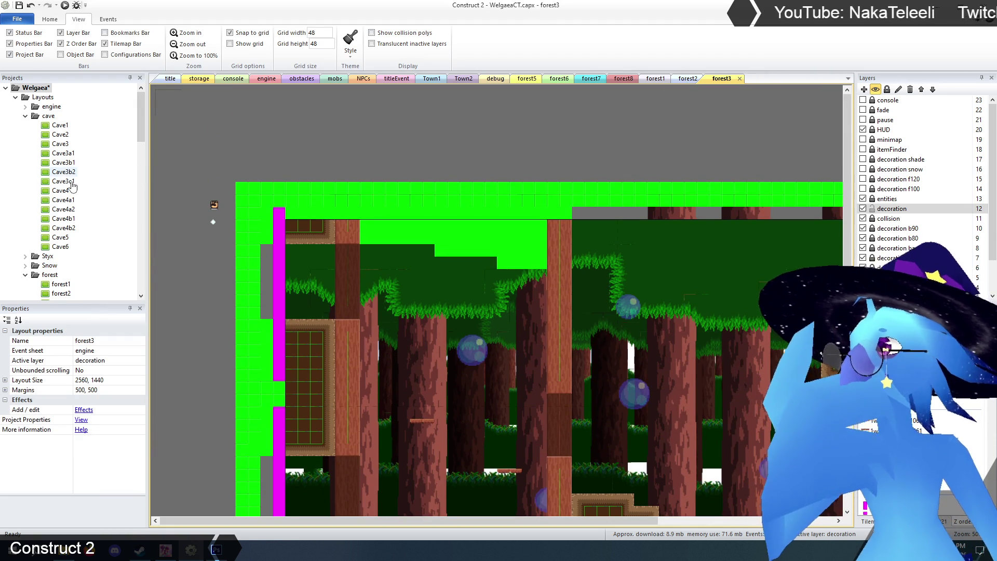
scroll(68, 183, down, 6)
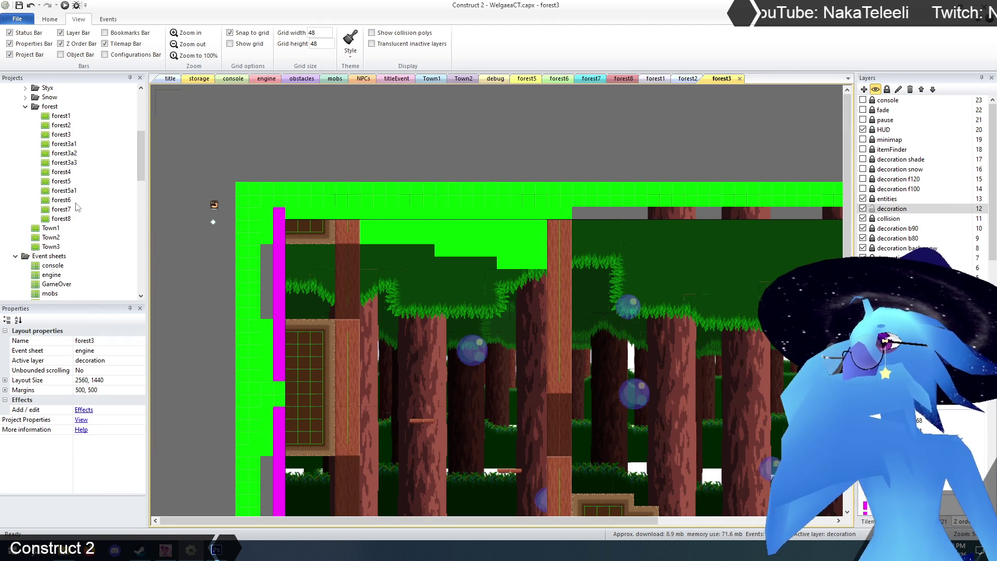
double_click(61, 172)
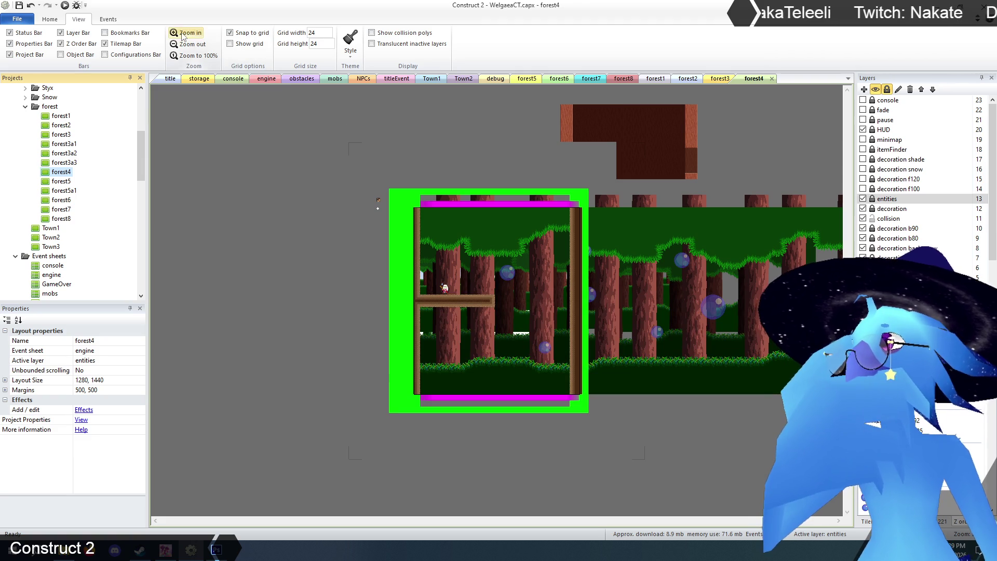
click(182, 34)
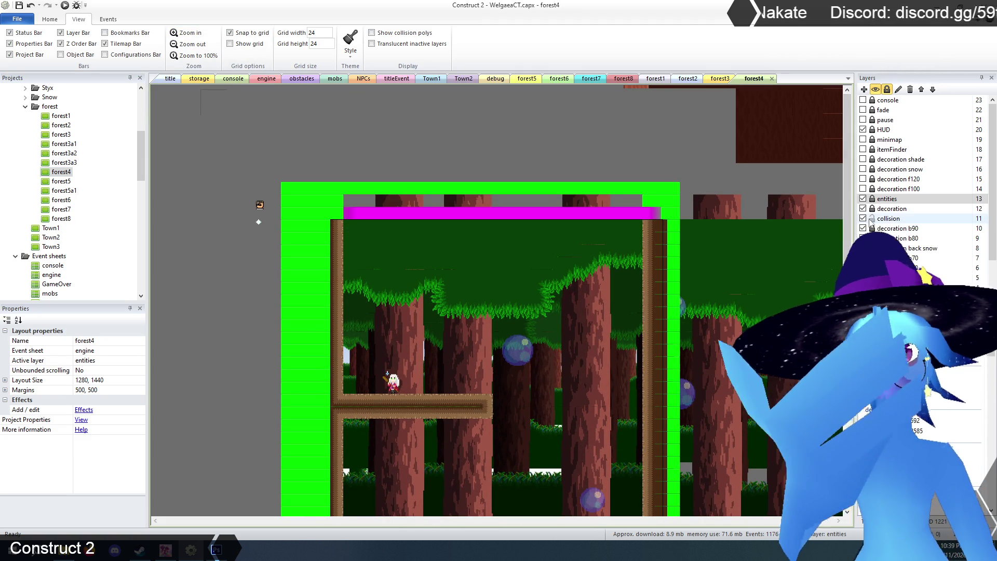
On the decoration layer, move TilemapCave3 onto the forest area at 48,48 and zoom closer
click(886, 208)
mouse_move(796, 150)
mouse_down()
mouse_move(794, 136)
mouse_move(594, 260)
mouse_move(529, 286)
mouse_move(514, 374)
mouse_up()
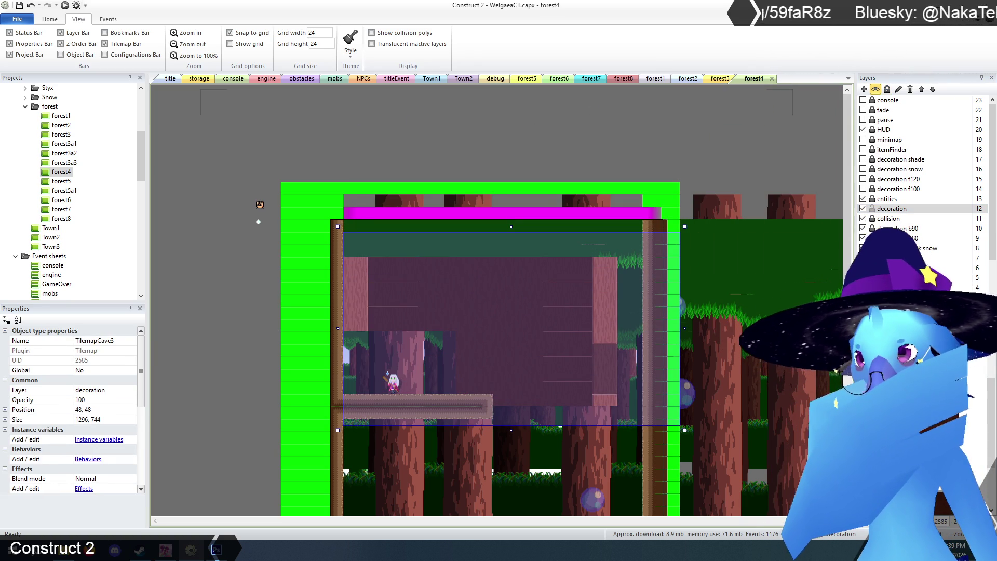
click(479, 301)
scroll(519, 276, down, 2)
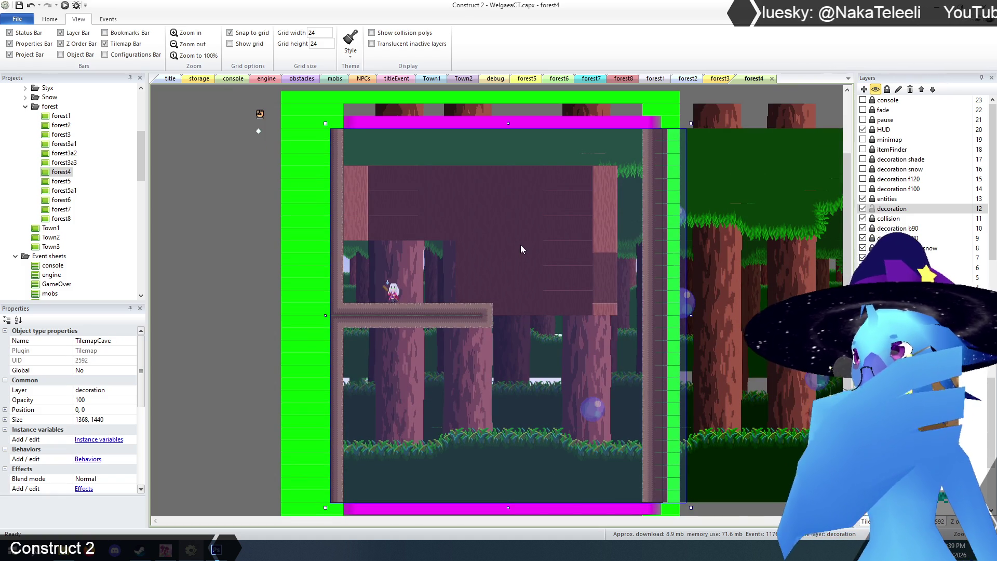
click(528, 231)
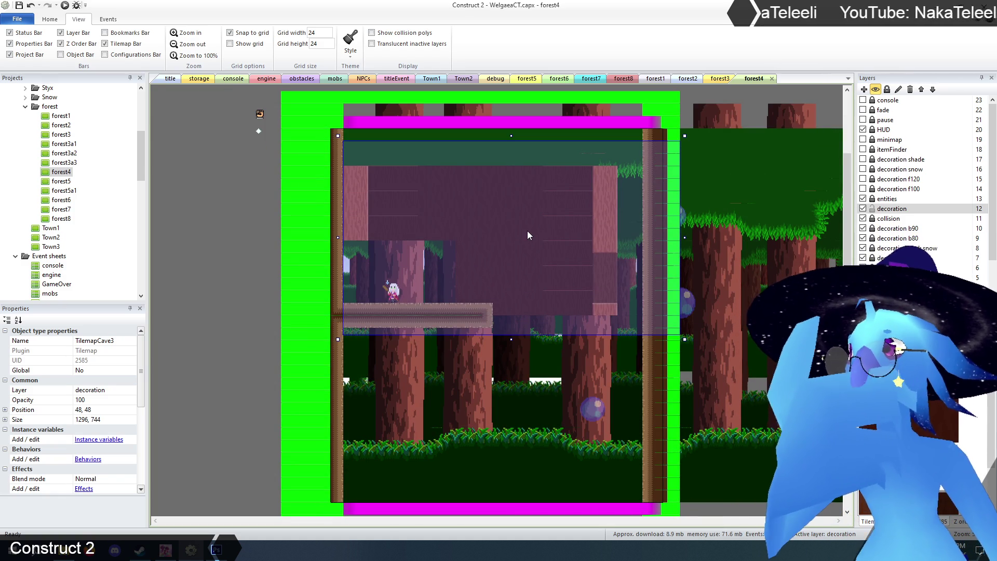
click(184, 32)
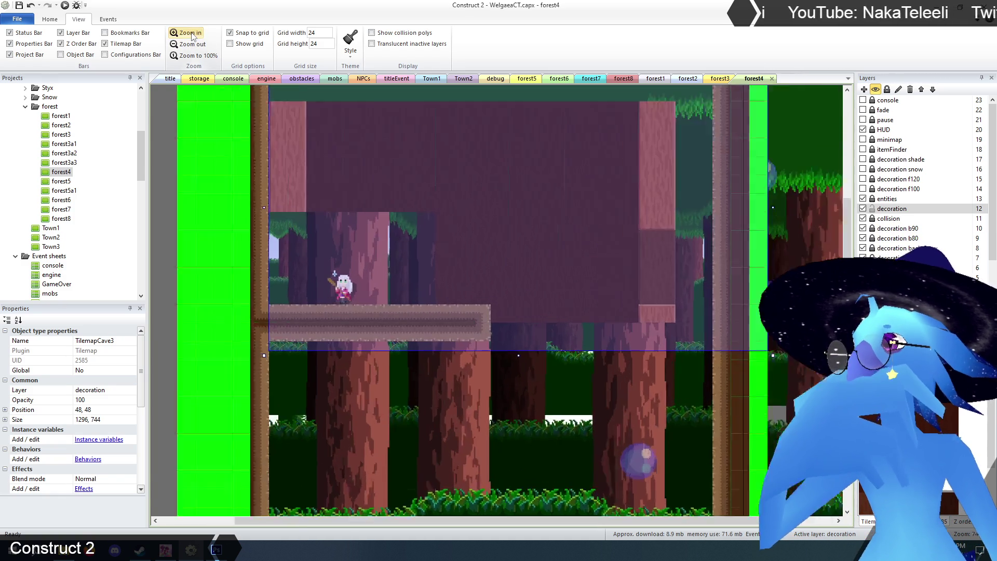
Zoom in and paint brown TilemapCave3 trunk tiles over the upper-right green area of forest4
click(184, 32)
scroll(409, 293, up, 2)
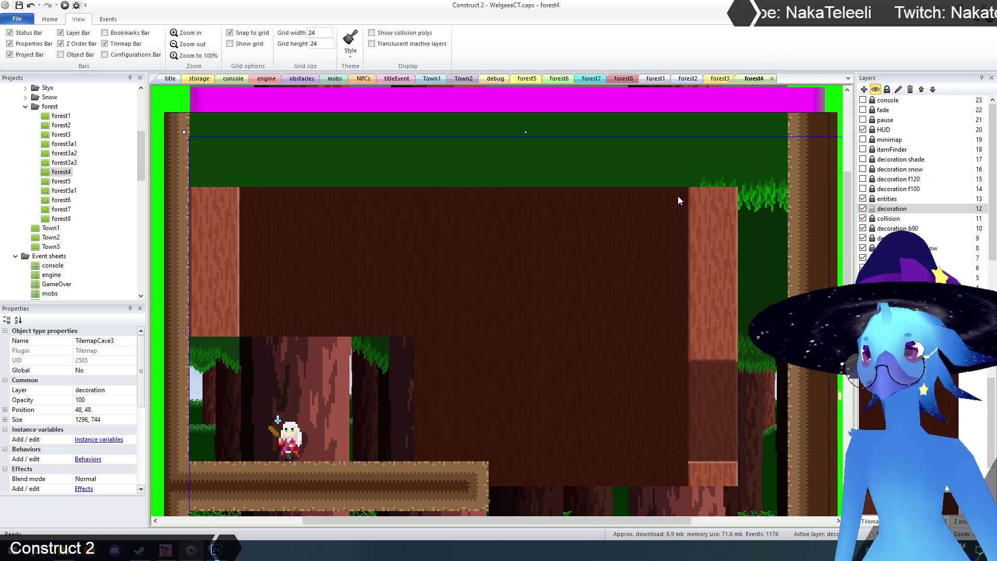
scroll(534, 314, up, 2)
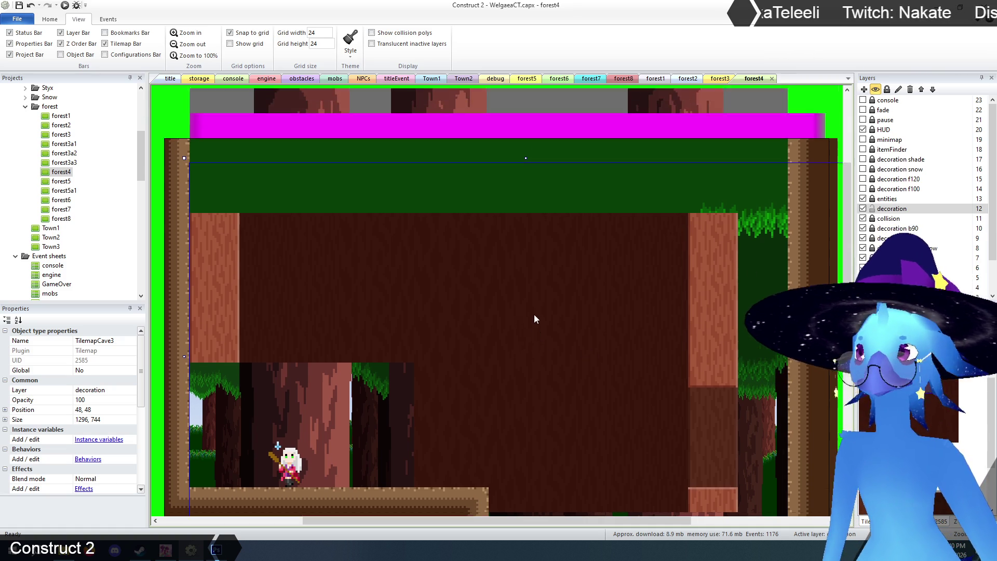
scroll(535, 323, down, 1)
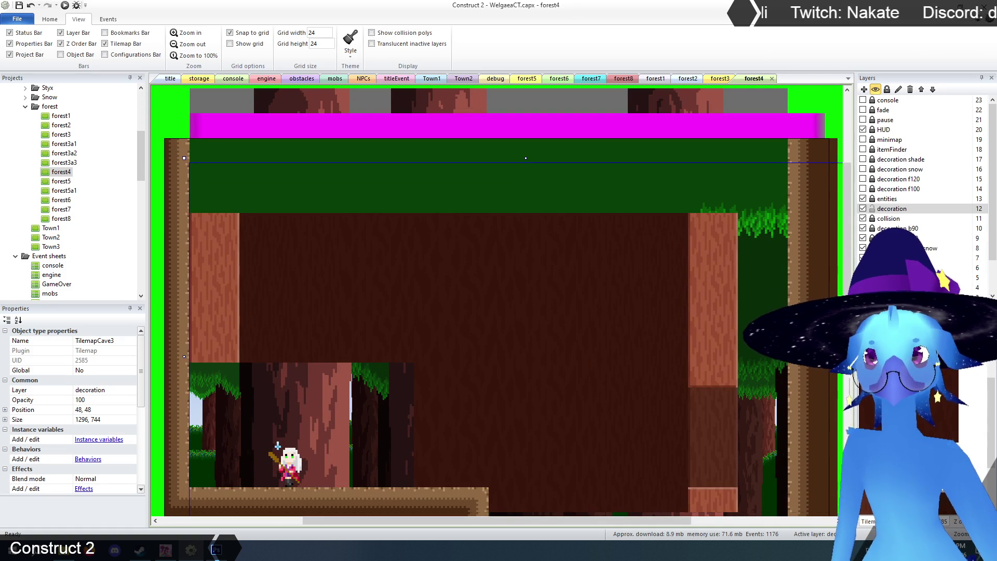
click(619, 179)
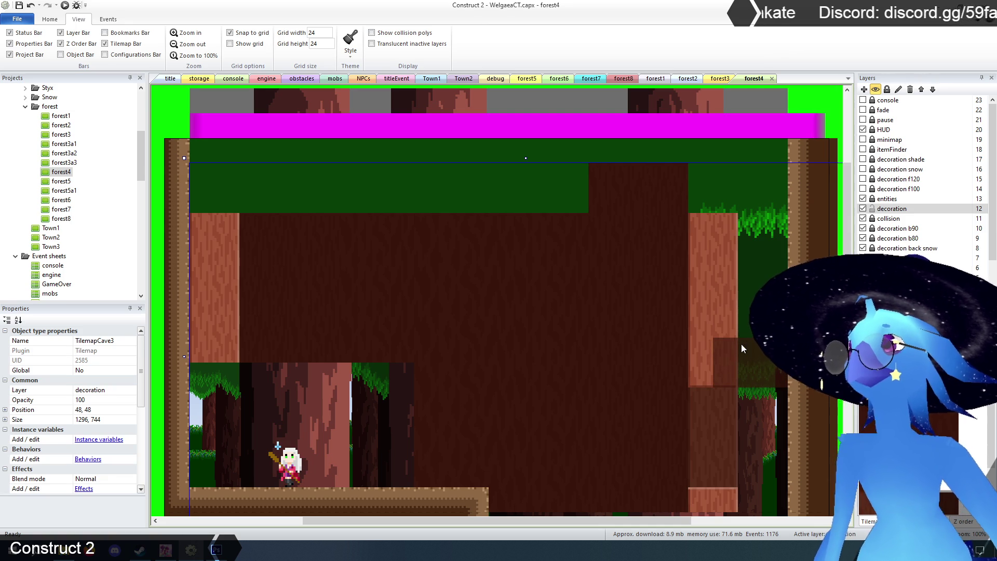
click(185, 33)
scroll(494, 273, up, 5)
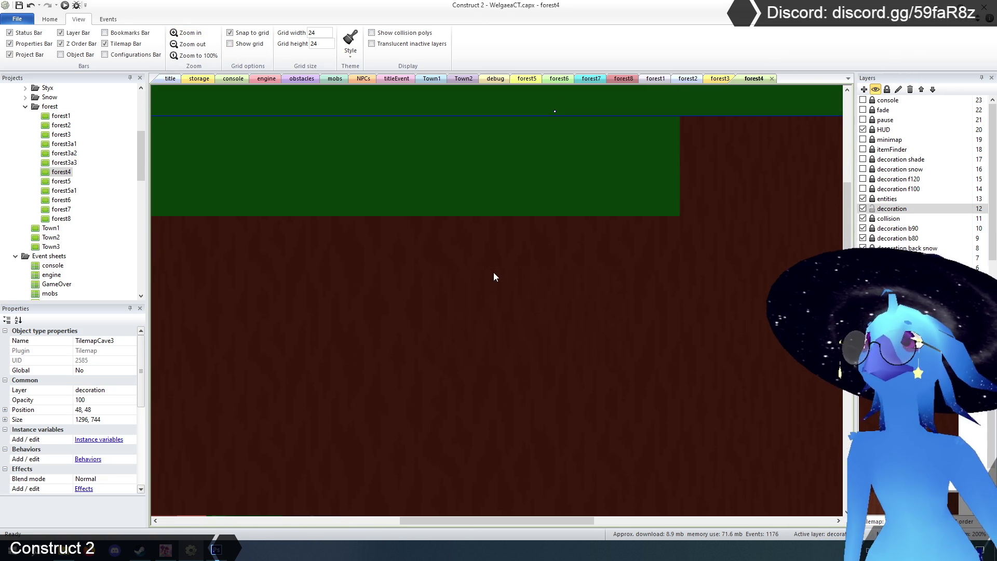
Cover the remaining green band, middle and left, with solid brown trunk tiles
mouse_move(551, 521)
mouse_down()
mouse_move(603, 525)
mouse_move(576, 524)
mouse_up()
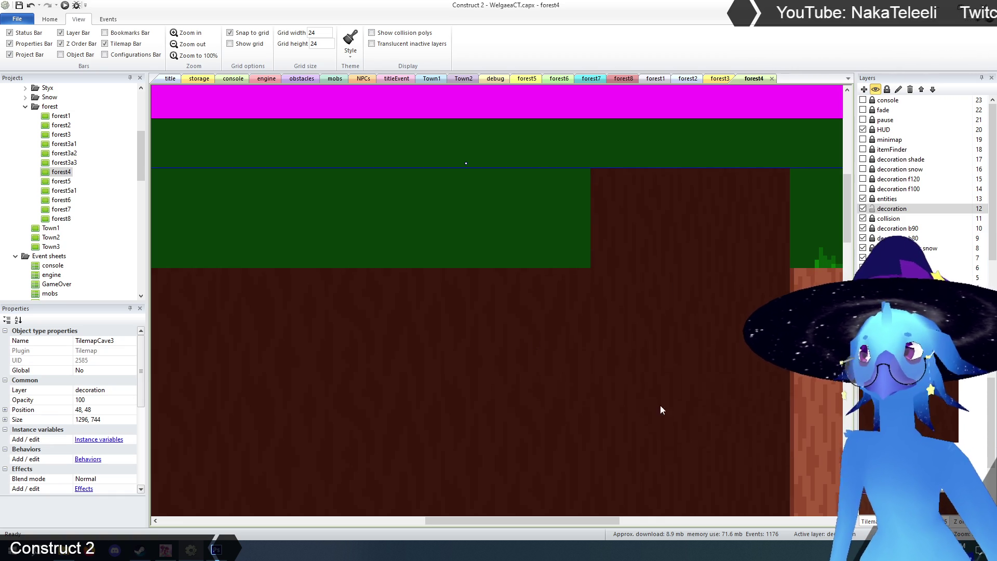
click(500, 204)
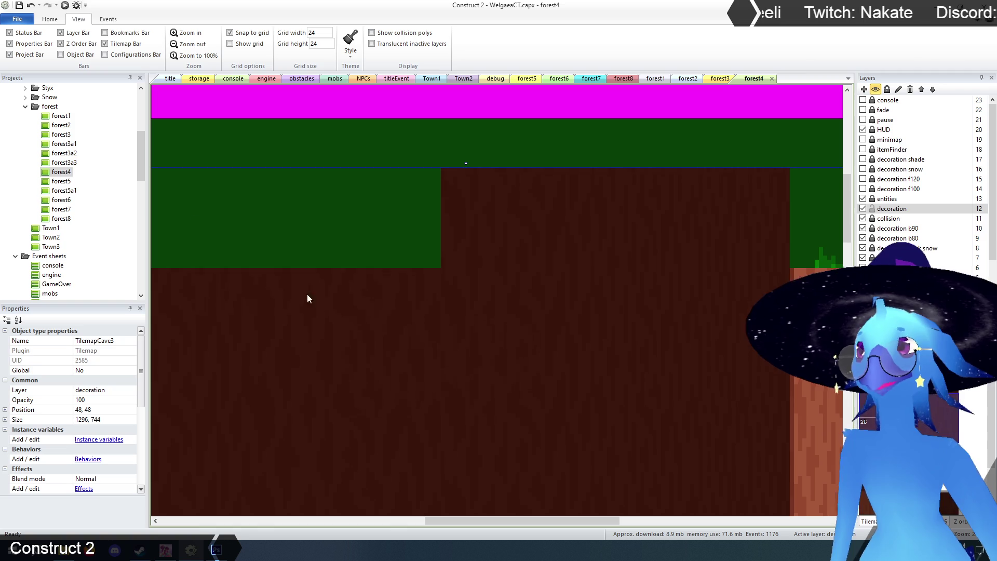
click(306, 201)
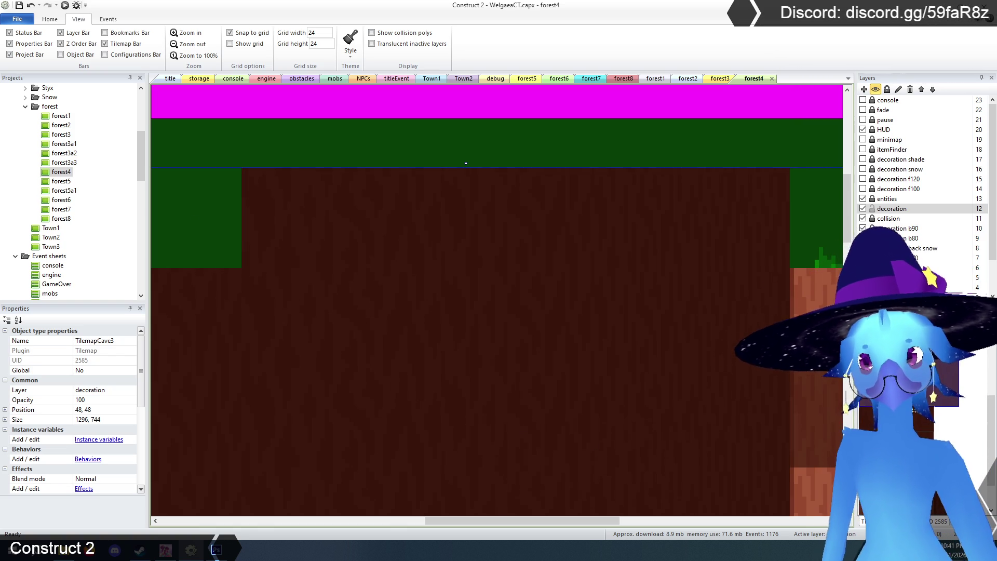
click(947, 433)
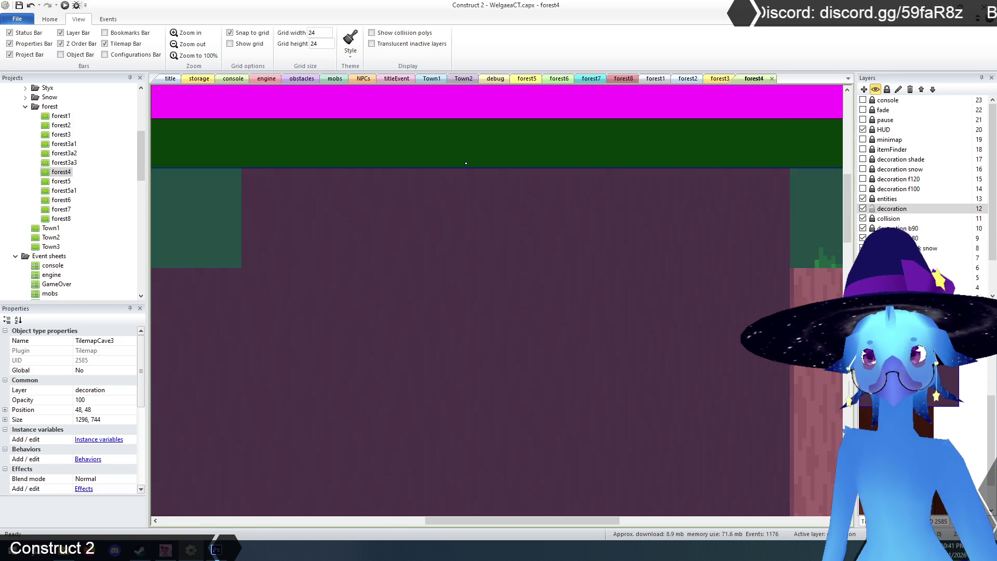
Send the TilemapCave3 tileset image to the external editor and bring it up in Photoshop
click(647, 264)
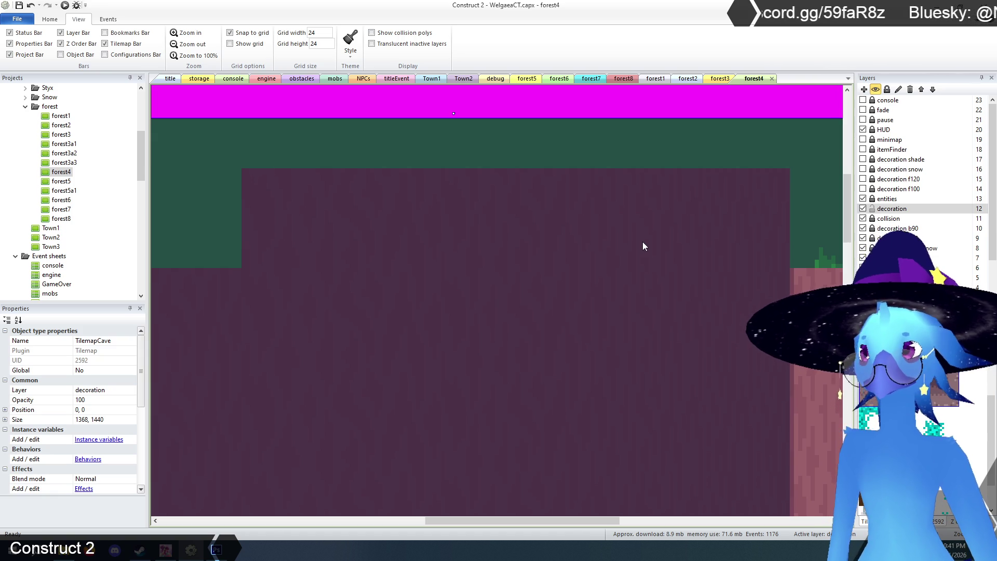
click(474, 242)
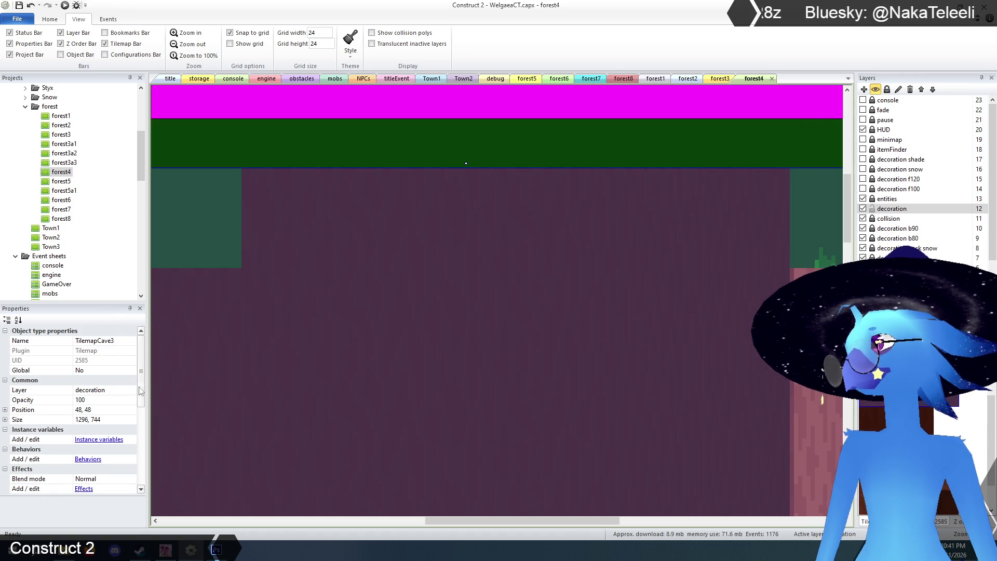
scroll(77, 384, down, 5)
click(80, 370)
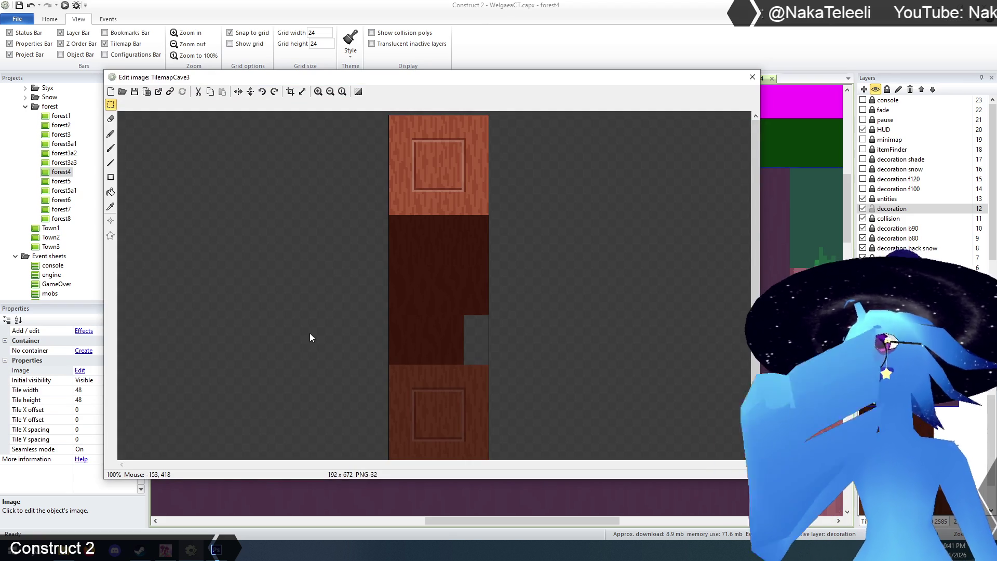
click(156, 93)
click(216, 550)
click(169, 507)
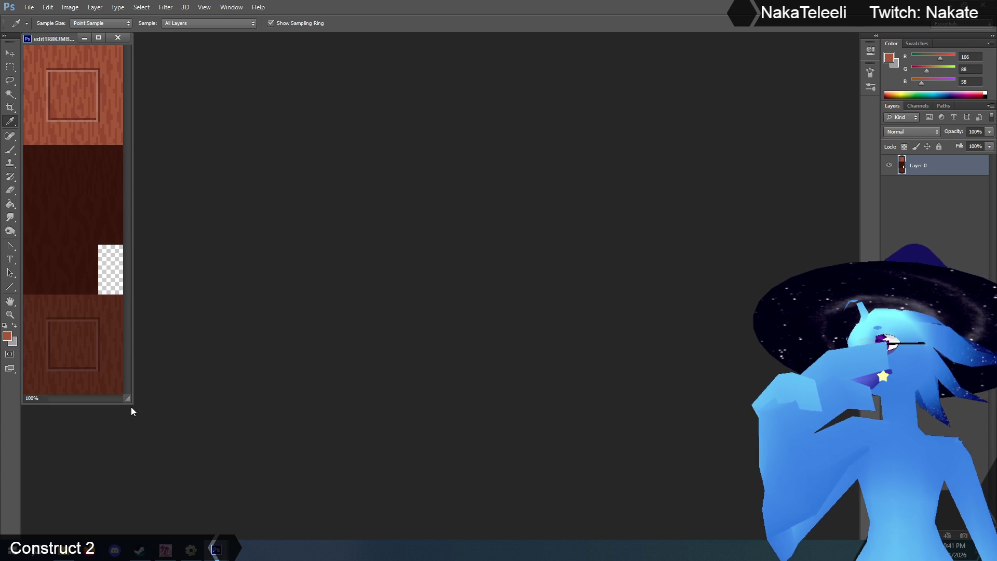
Enlarge the document window, zoom in and marquee-select a band of the dark bark tile
mouse_move(128, 399)
mouse_down()
mouse_move(575, 470)
mouse_move(836, 528)
mouse_move(807, 524)
mouse_up()
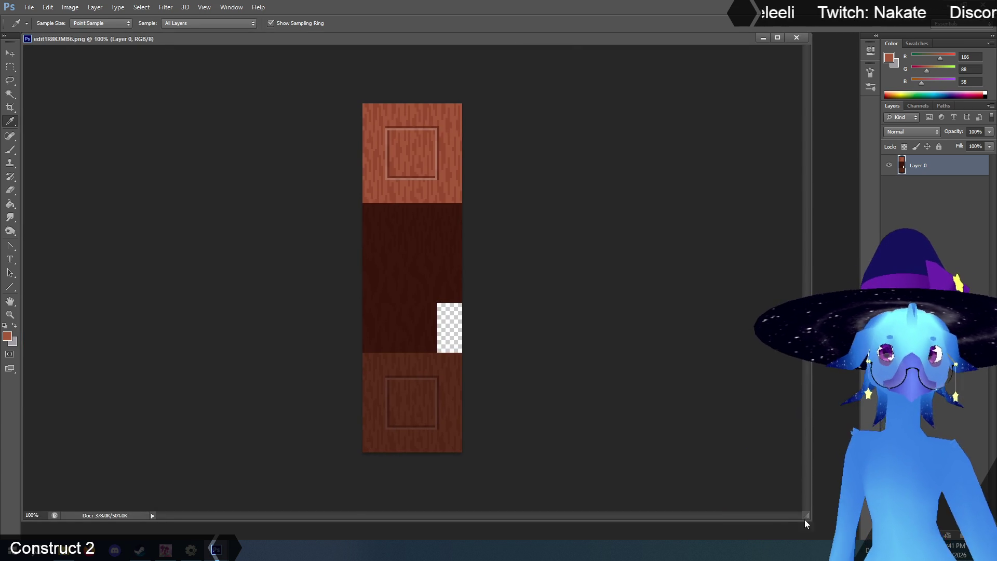
click(9, 315)
click(427, 310)
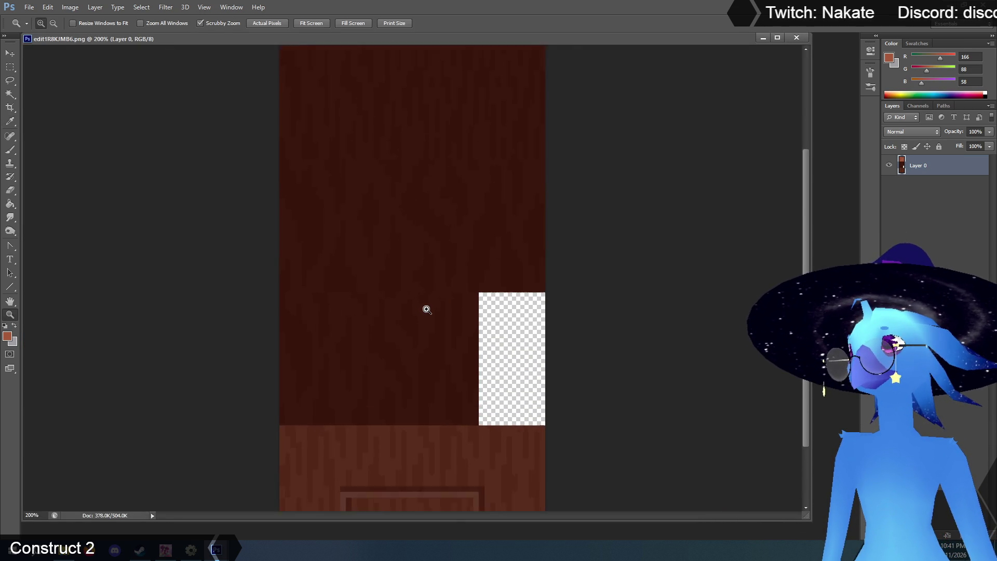
click(10, 68)
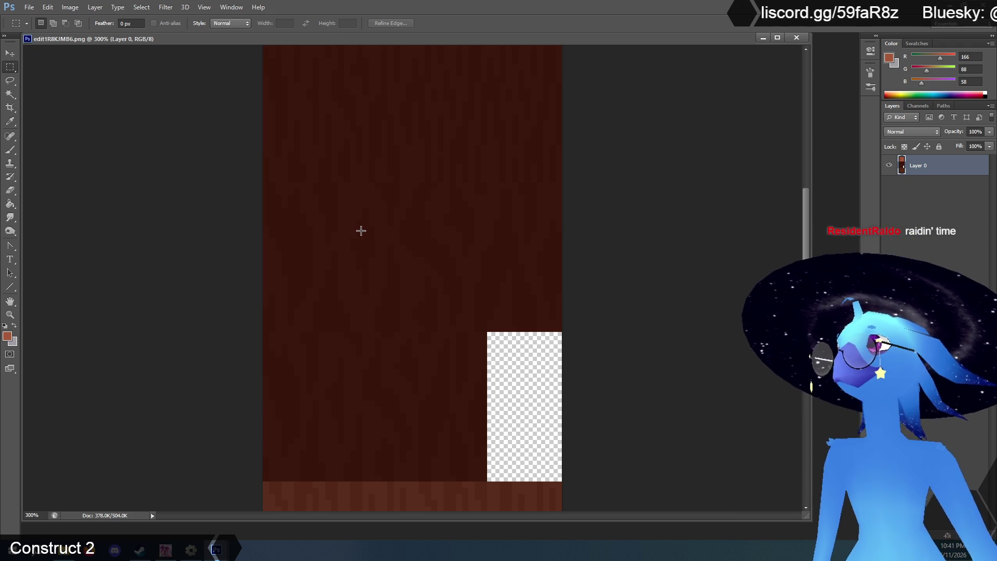
mouse_move(554, 276)
mouse_down()
mouse_move(603, 294)
mouse_move(629, 331)
mouse_up()
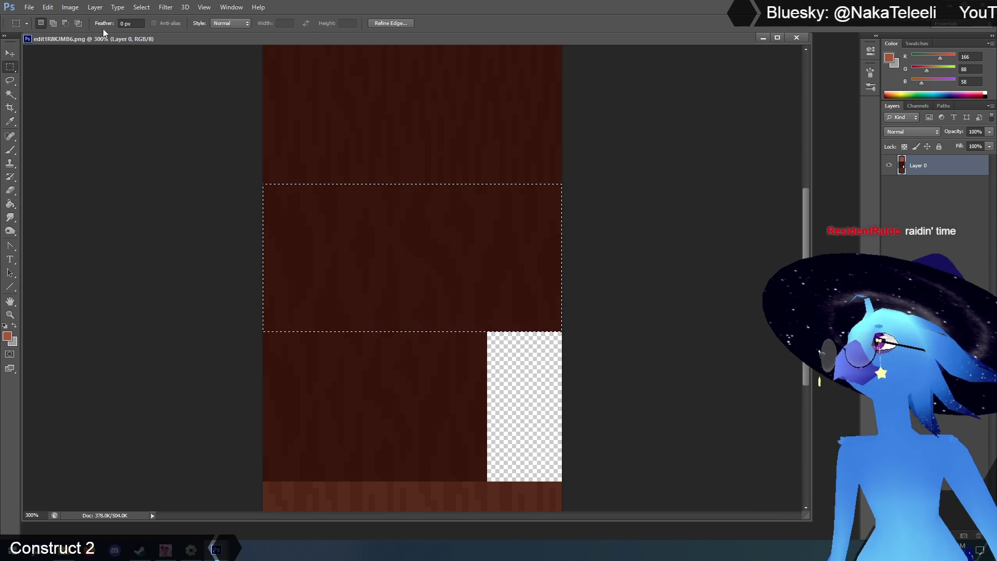
click(9, 317)
drag(323, 171, 323, 170)
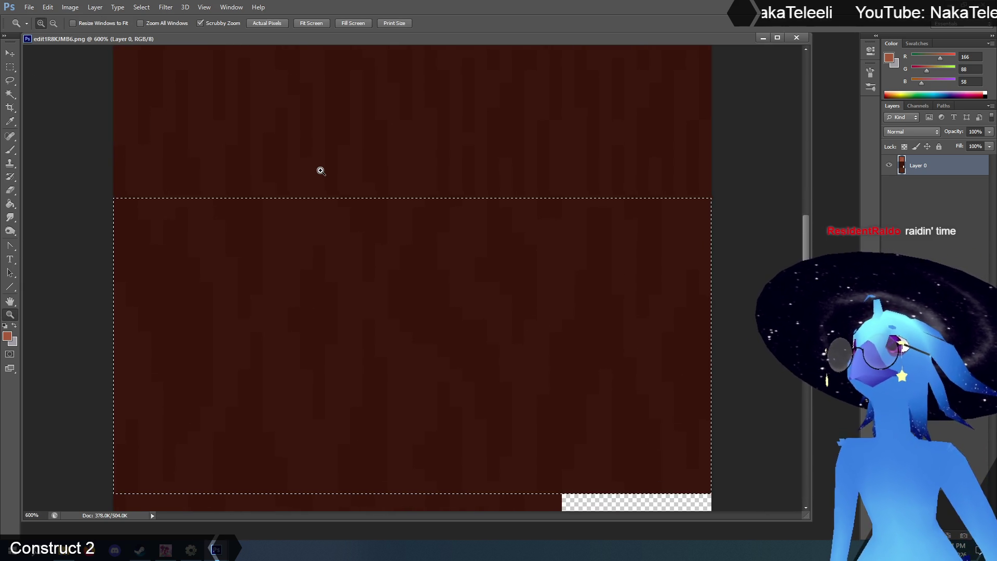
Trim the selection to one tile high and copy it onto a new Layer 1
key(m)
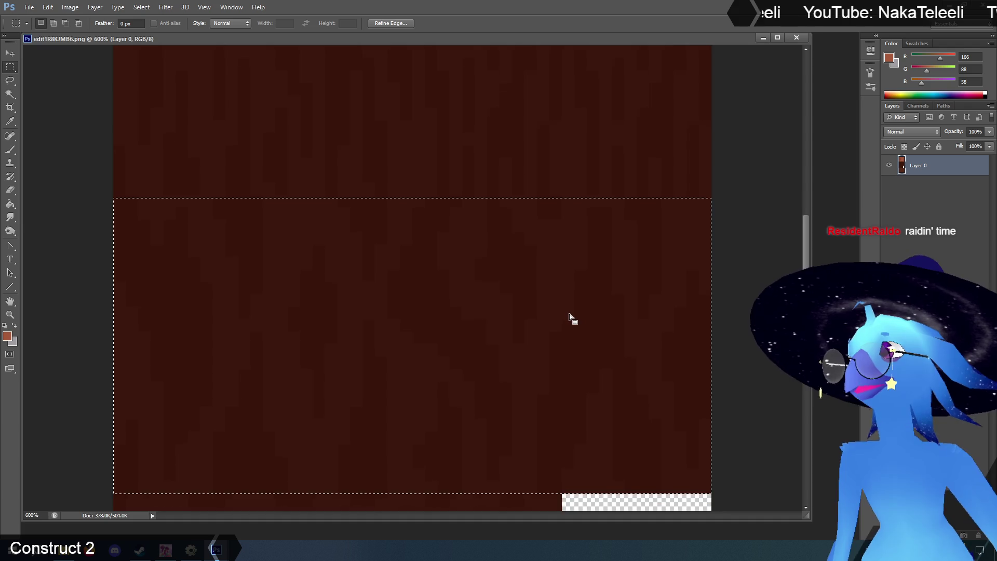
scroll(566, 315, up, 2)
scroll(643, 263, up, 8)
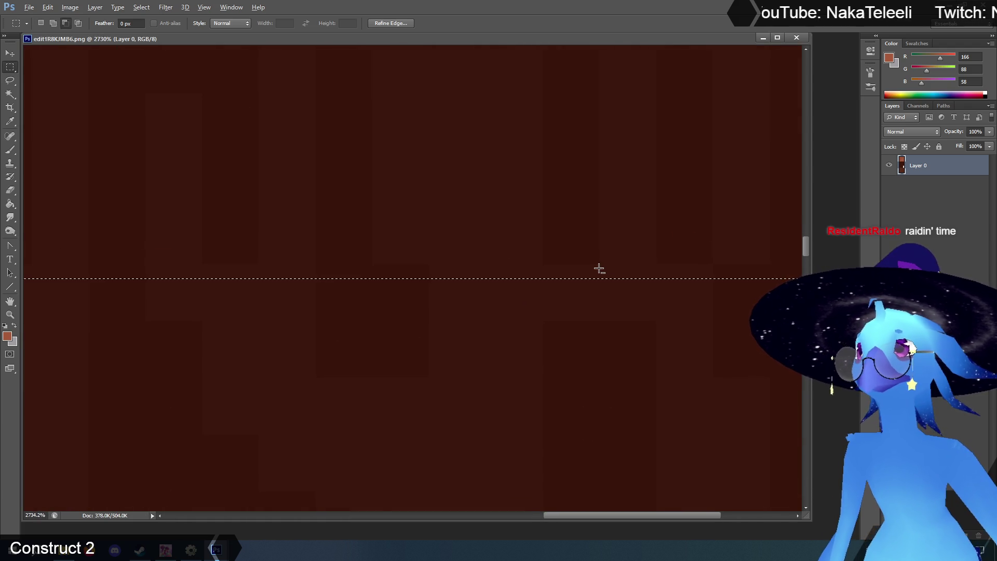
scroll(600, 269, down, 8)
mouse_move(635, 322)
mouse_down()
mouse_move(195, 289)
mouse_move(167, 269)
mouse_move(180, 272)
mouse_up()
scroll(552, 280, up, 3)
scroll(552, 279, up, 2)
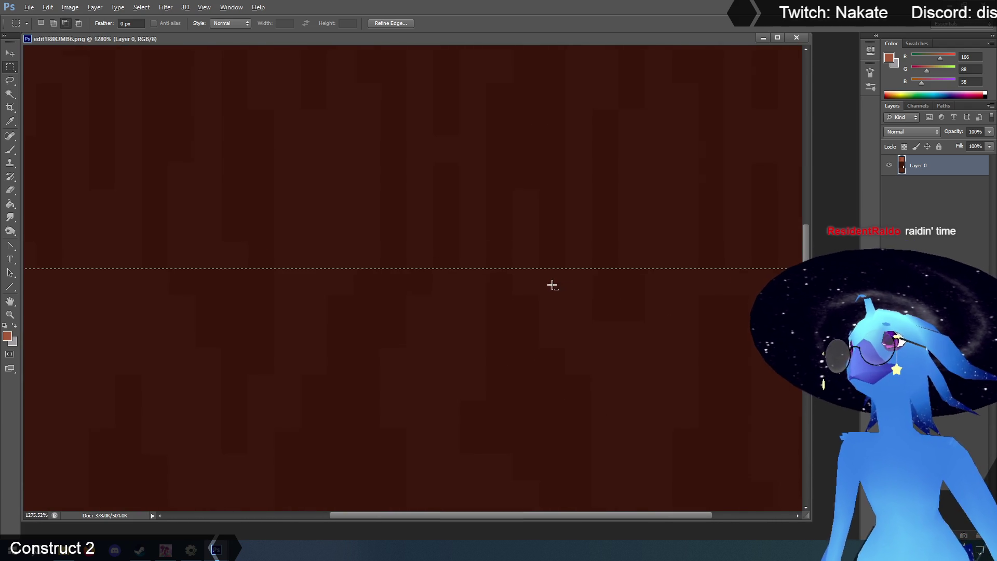
scroll(552, 285, down, 5)
scroll(412, 317, up, 1)
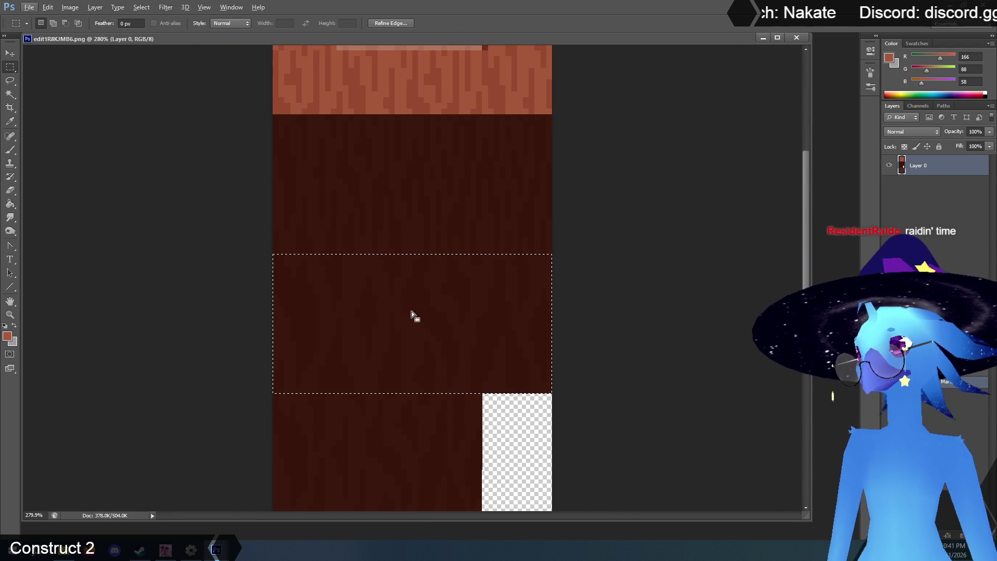
key(ctrl+j)
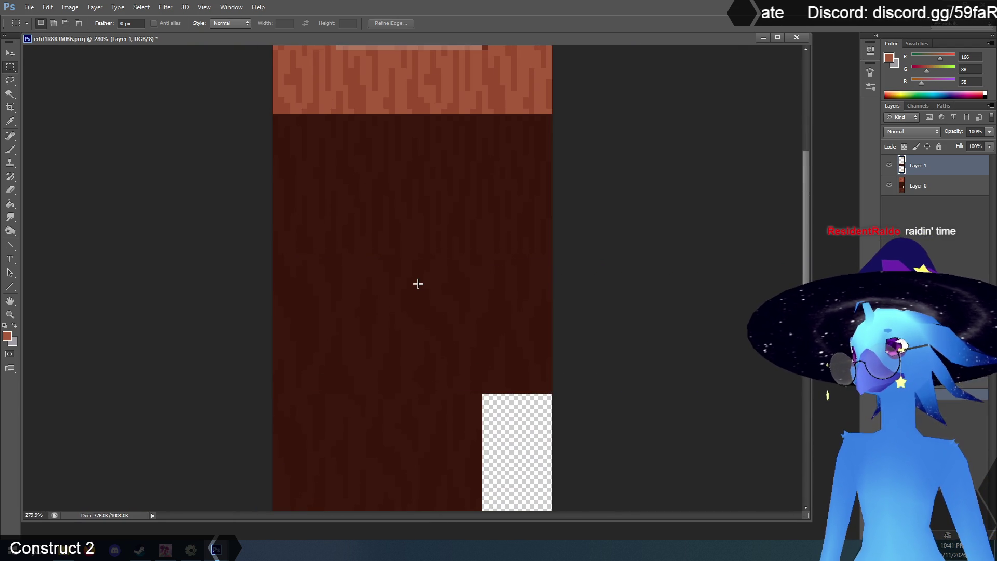
On Layer 0, delete the selected bark band and the thin dark strips above and below it
click(898, 181)
scroll(418, 228, down, 1)
mouse_move(239, 228)
mouse_down()
mouse_move(606, 283)
mouse_move(640, 354)
mouse_up()
key(Delete)
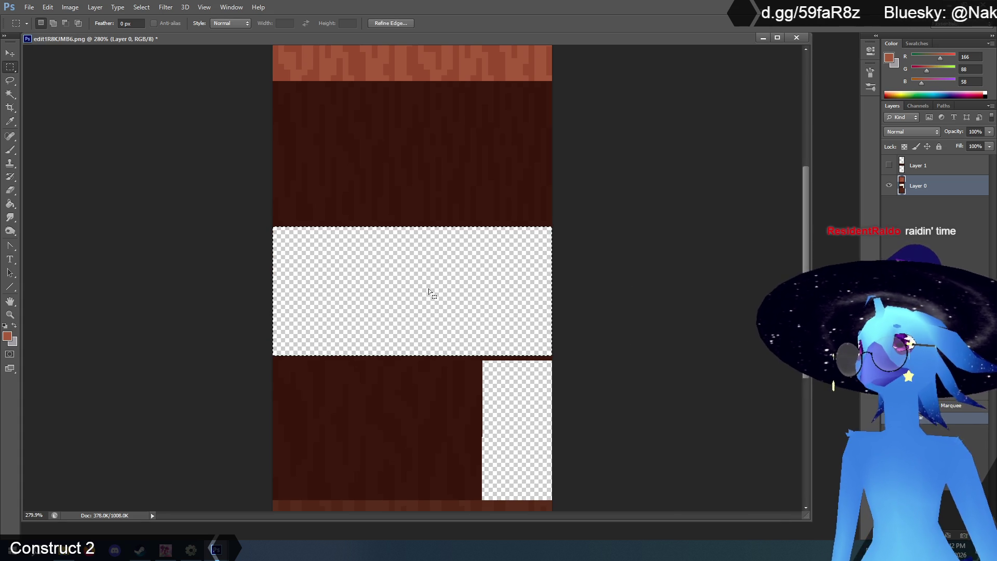
scroll(374, 200, up, 4)
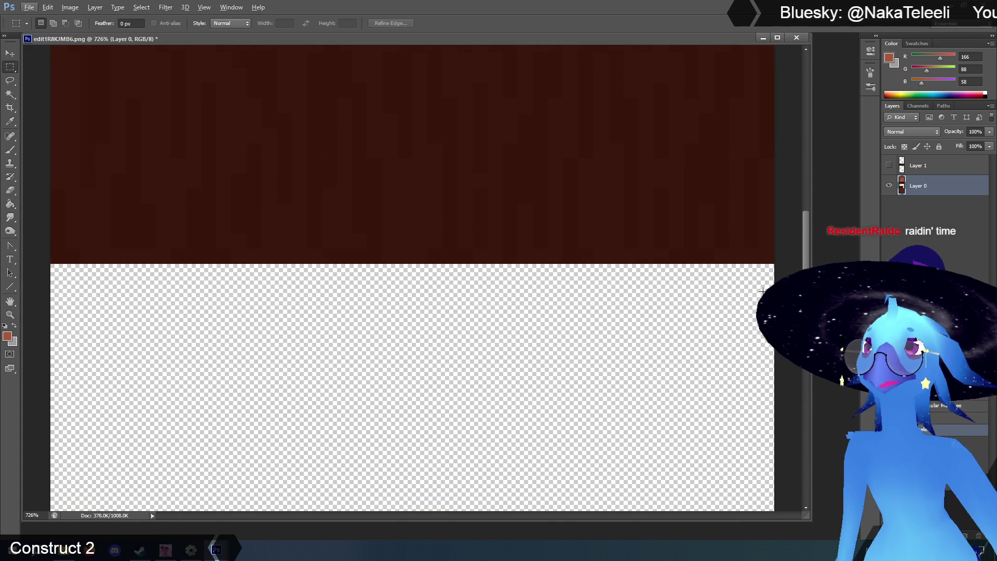
drag(710, 288, 3, 250)
key(Delete)
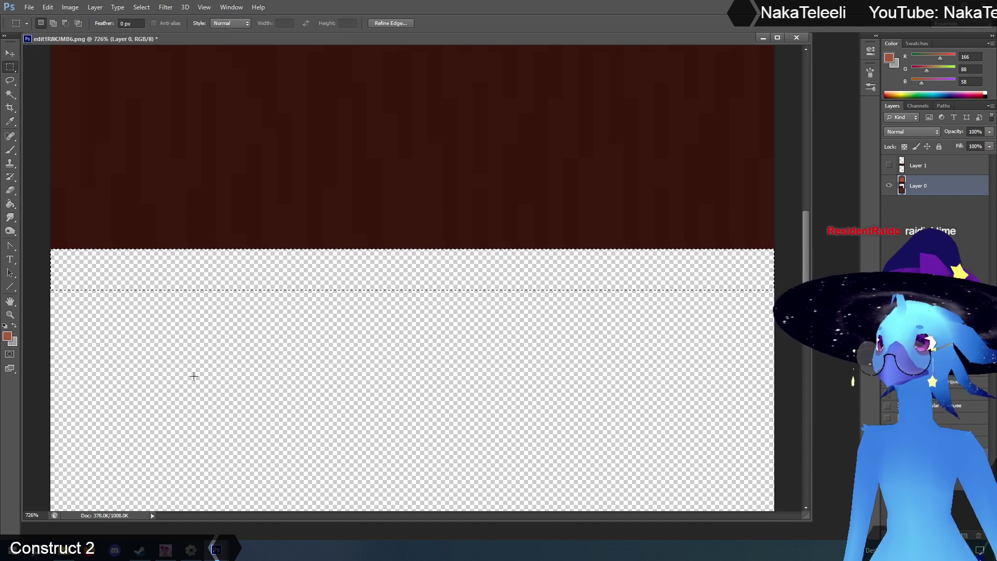
scroll(467, 280, down, 10)
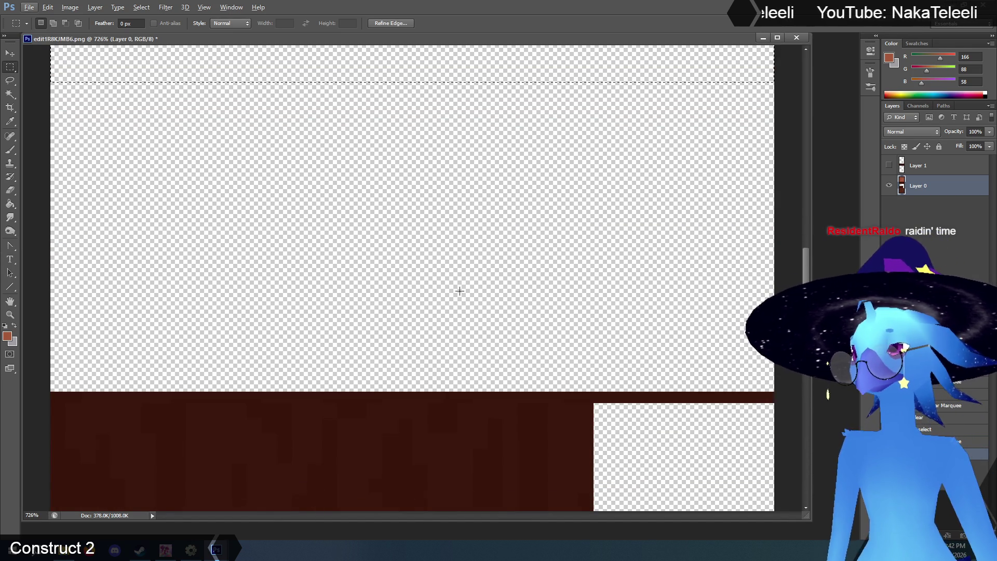
mouse_move(773, 345)
mouse_down()
mouse_move(6, 347)
mouse_move(7, 372)
mouse_move(51, 377)
mouse_up()
key(Delete)
scroll(329, 296, down, 5)
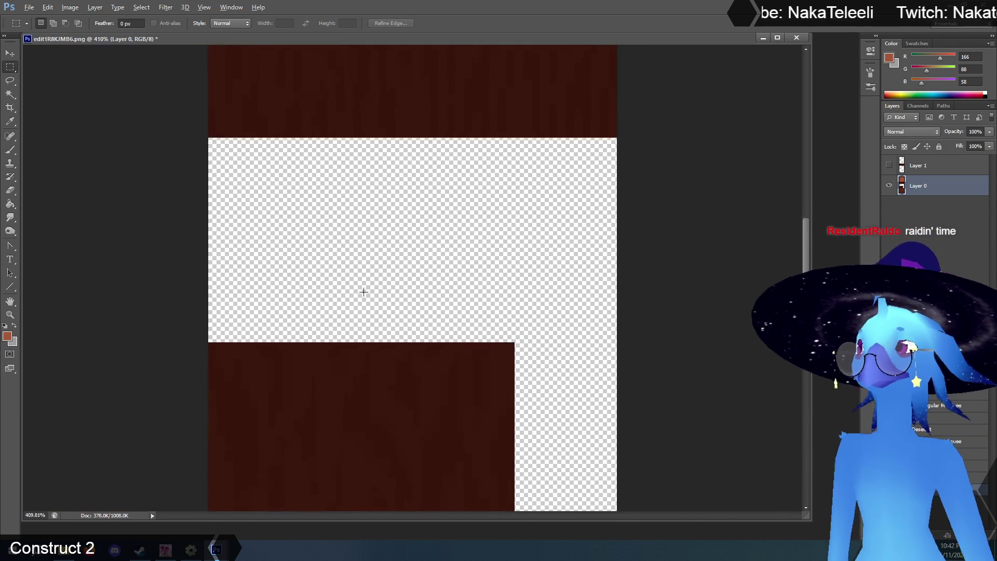
Move the lower dark bark block up to close part of the gap
mouse_move(516, 304)
mouse_down()
mouse_move(143, 425)
mouse_move(131, 477)
mouse_up()
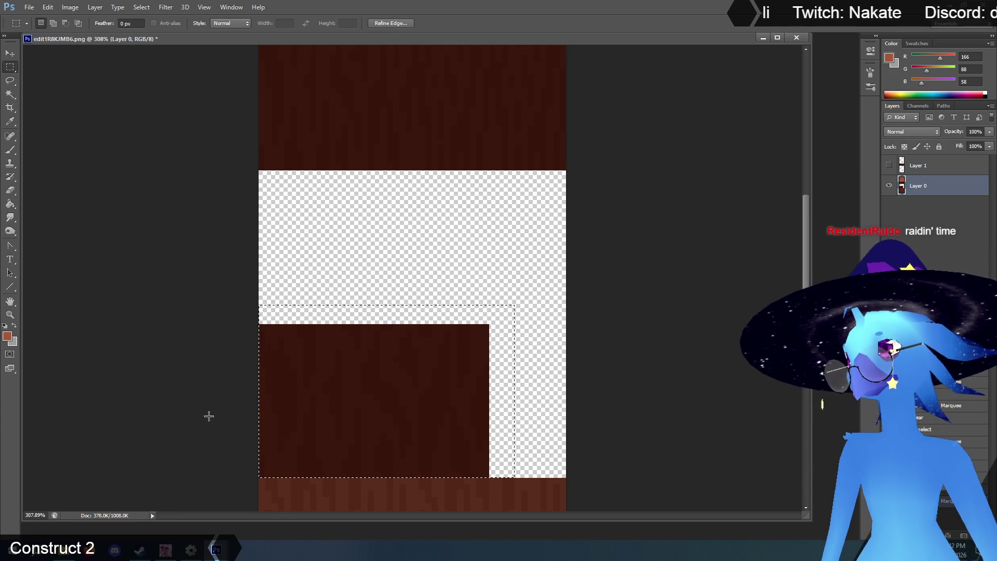
key(v)
drag(333, 372, 341, 223)
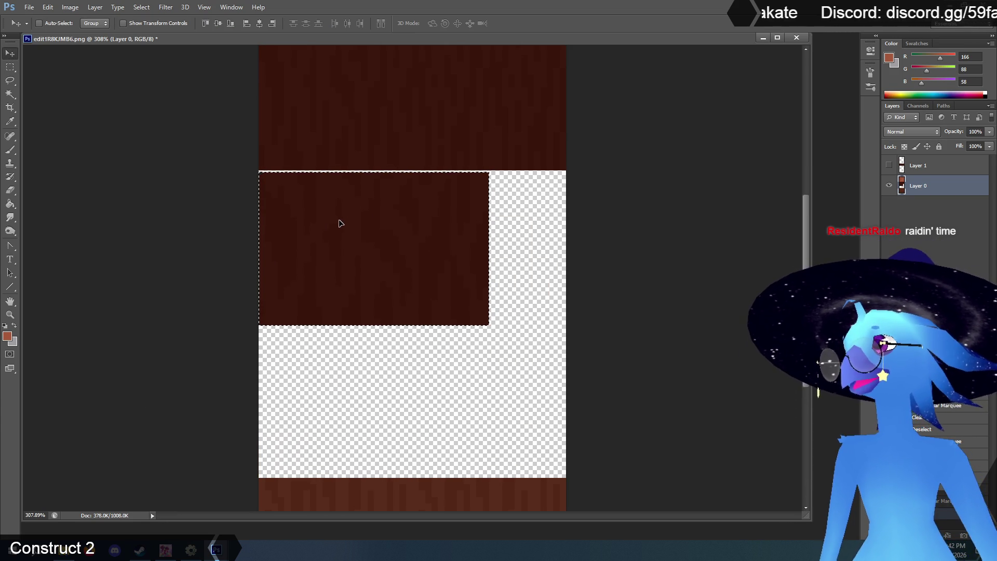
key(m)
click(149, 175)
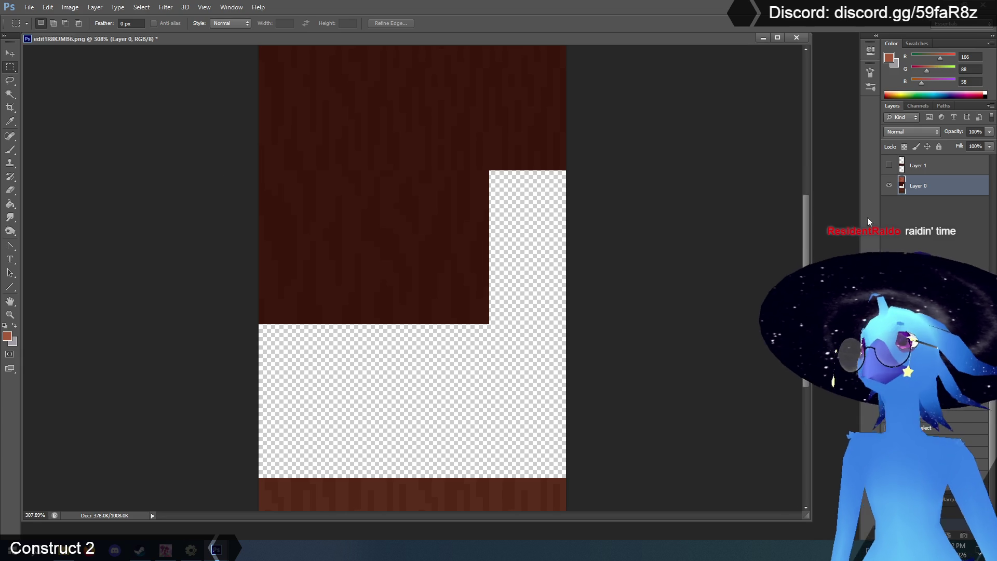
Show Layer 1 and move it down over the transparent gap, viewing at 100%
click(889, 165)
click(919, 165)
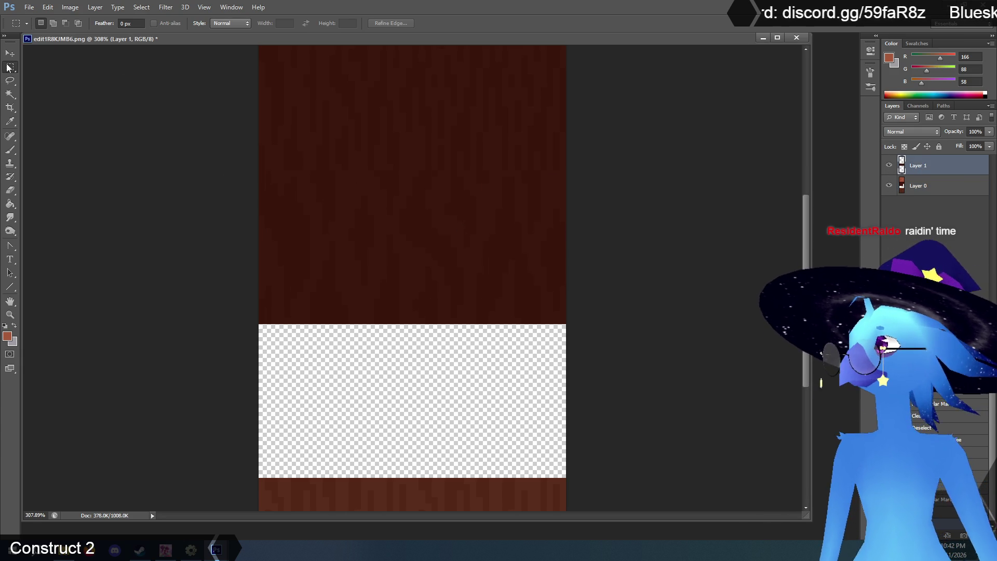
key(v)
mouse_move(412, 225)
mouse_down()
mouse_move(429, 383)
mouse_move(415, 380)
mouse_up()
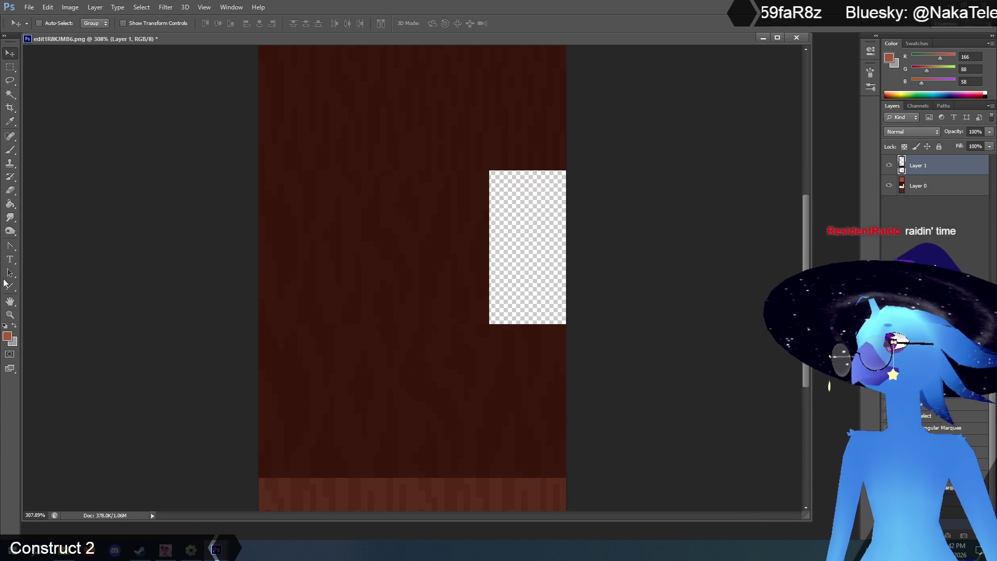
click(9, 315)
scroll(436, 258, down, 4)
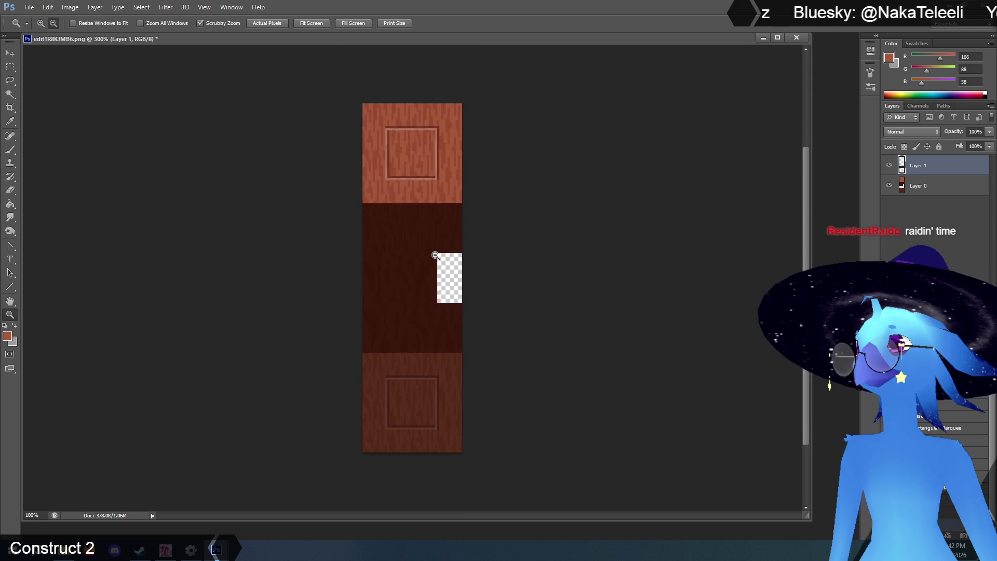
click(433, 255)
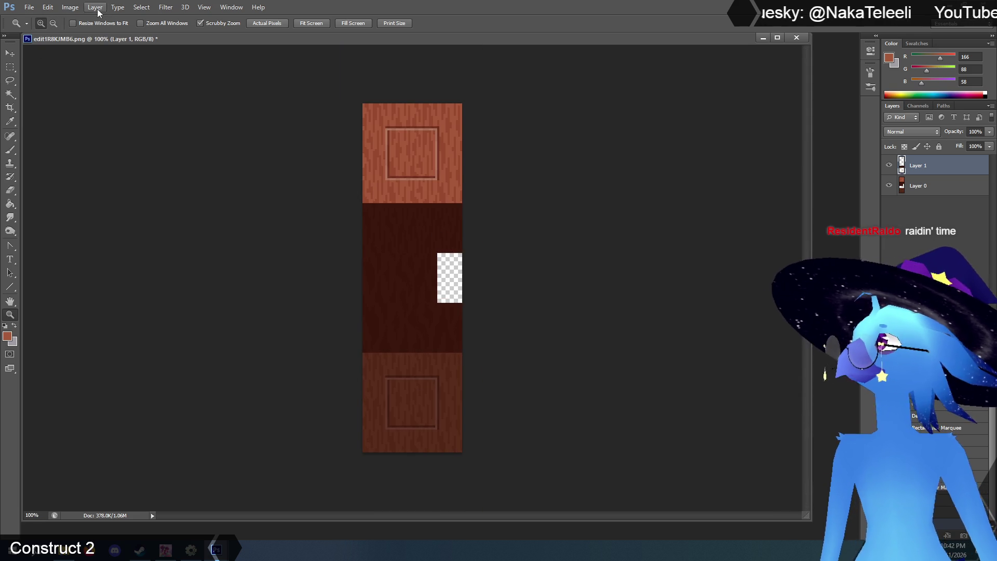
Merge the visible layers, save the tileset and close the document
click(95, 7)
click(132, 335)
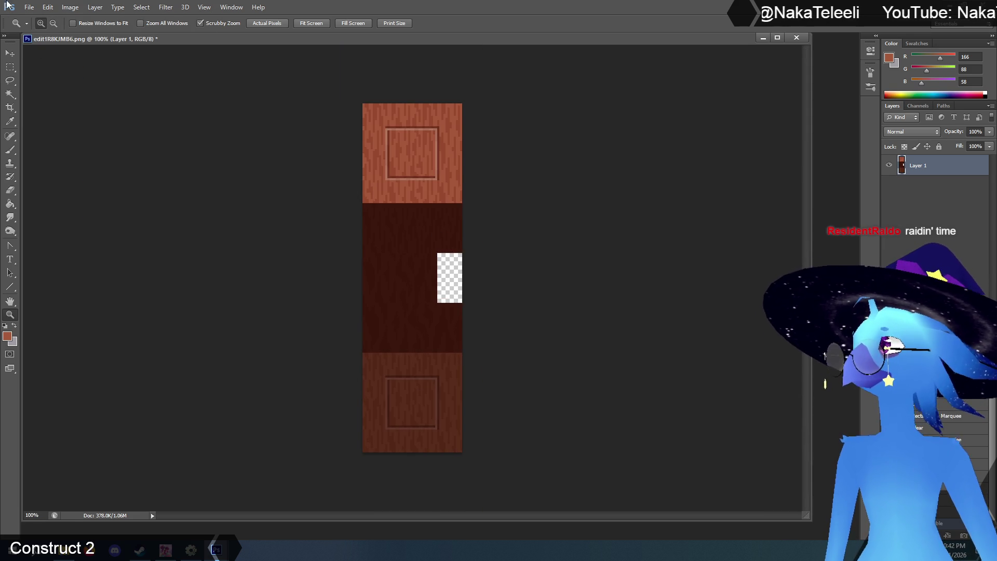
click(29, 6)
click(109, 122)
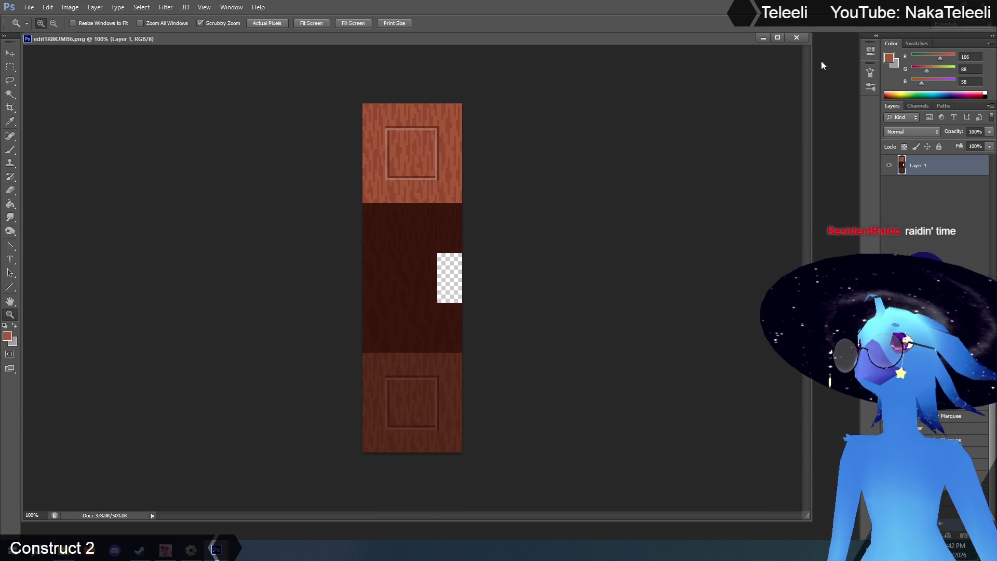
click(796, 37)
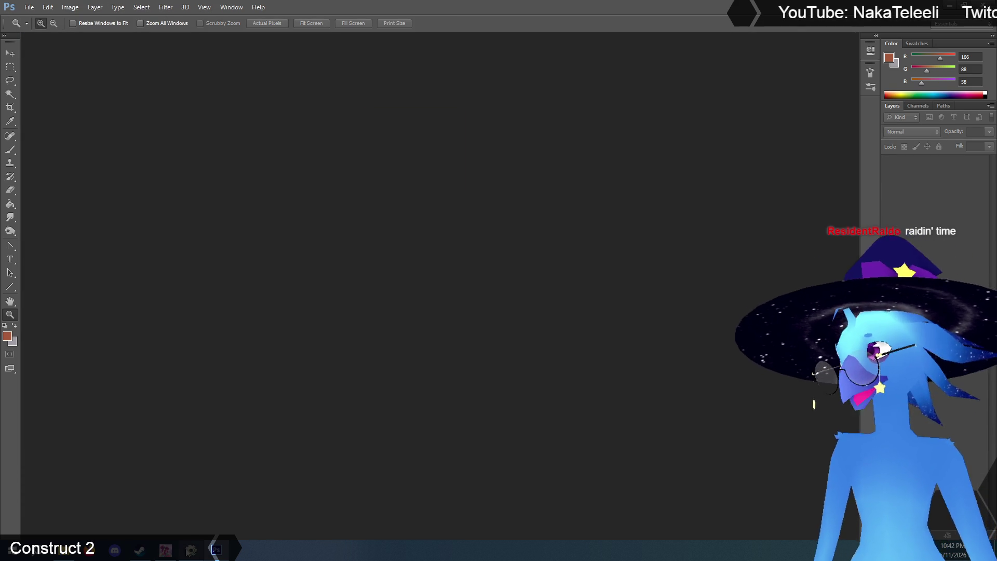
key(alt+Tab)
Confirm the external edit as done and close the Edit image window
click(406, 270)
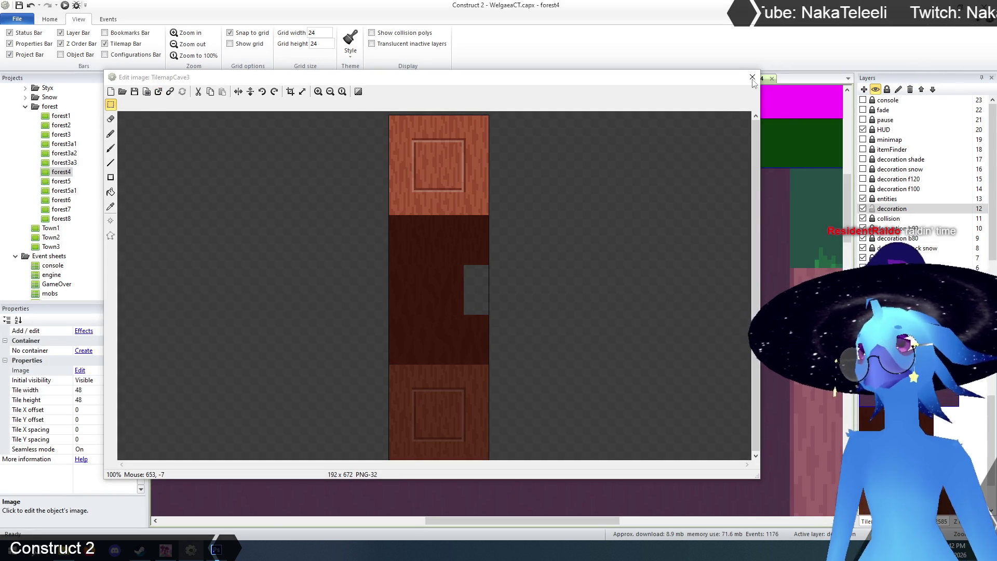
click(753, 78)
scroll(454, 181, down, 2)
key(alt)
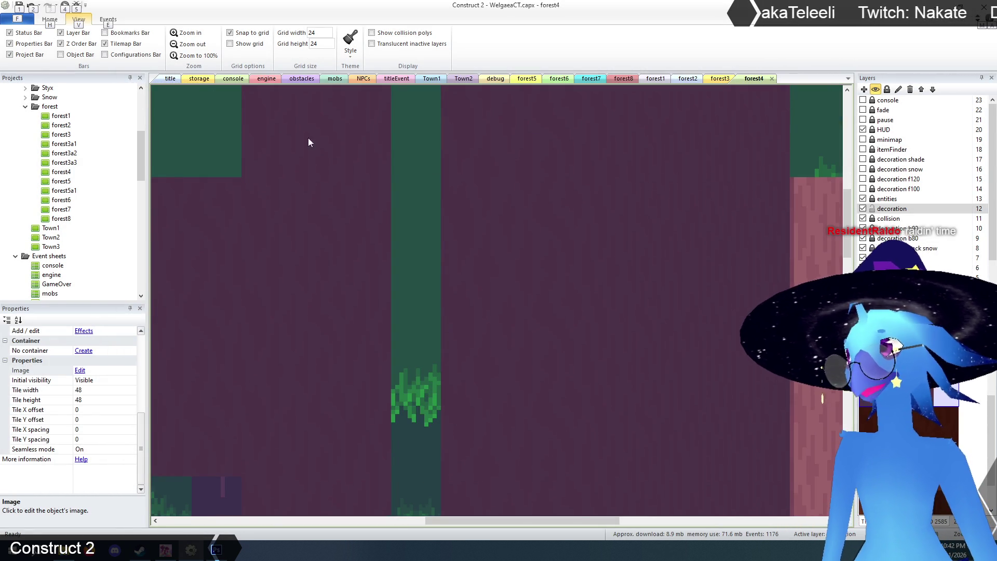
Zoom forest4 out and back in to inspect the new dark bark trunk tiles
click(186, 46)
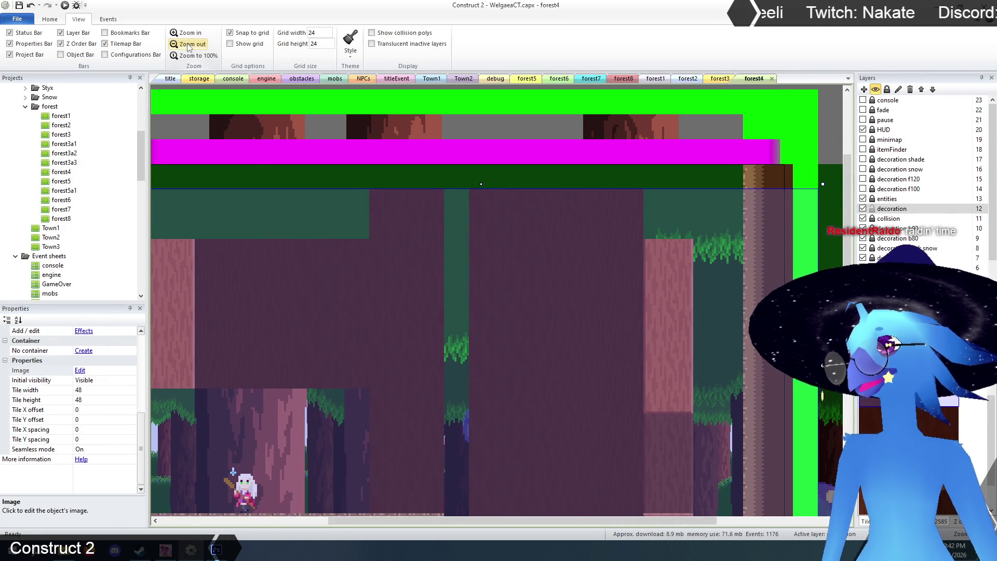
click(188, 45)
click(188, 46)
key(alt)
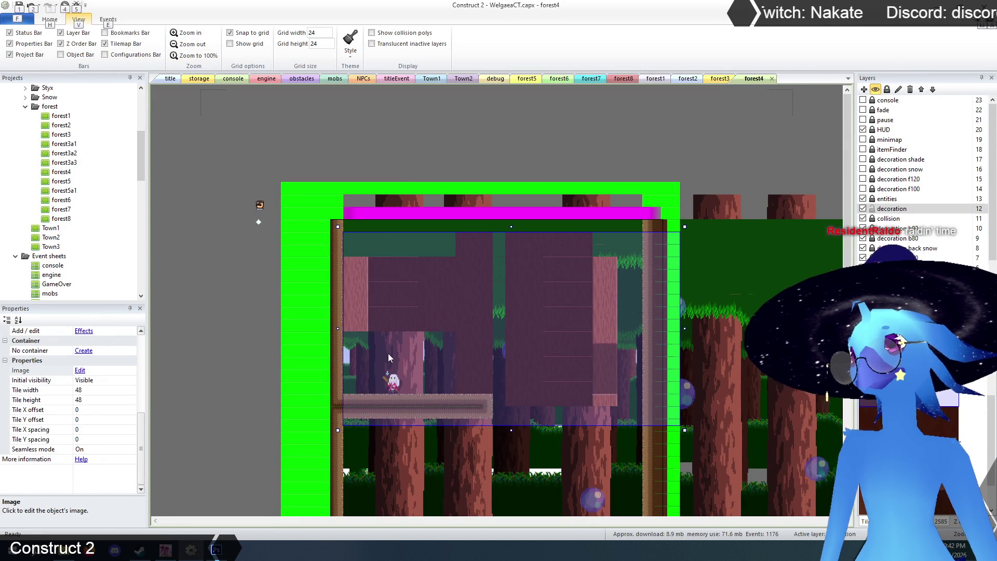
click(188, 33)
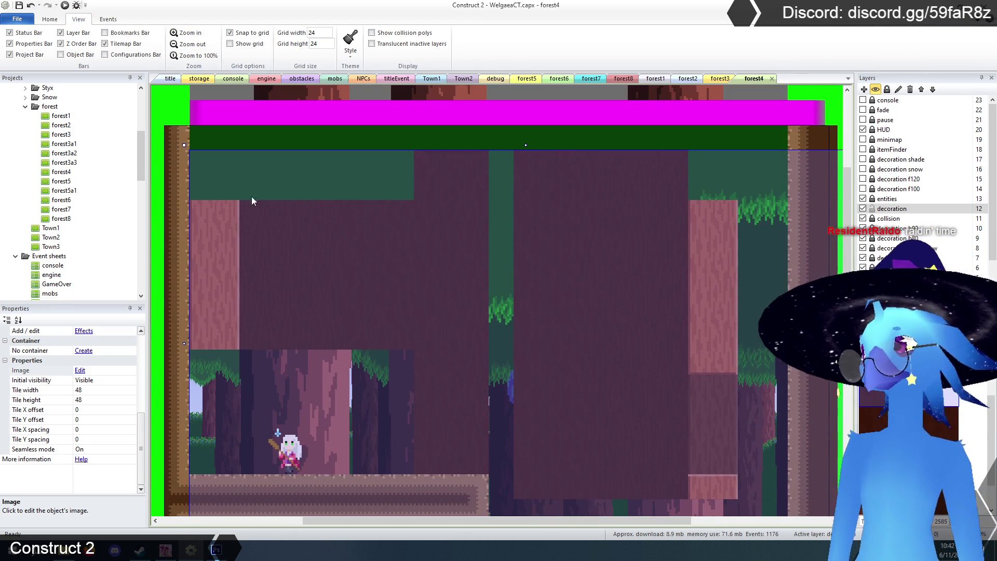
scroll(197, 140, up, 3)
click(218, 139)
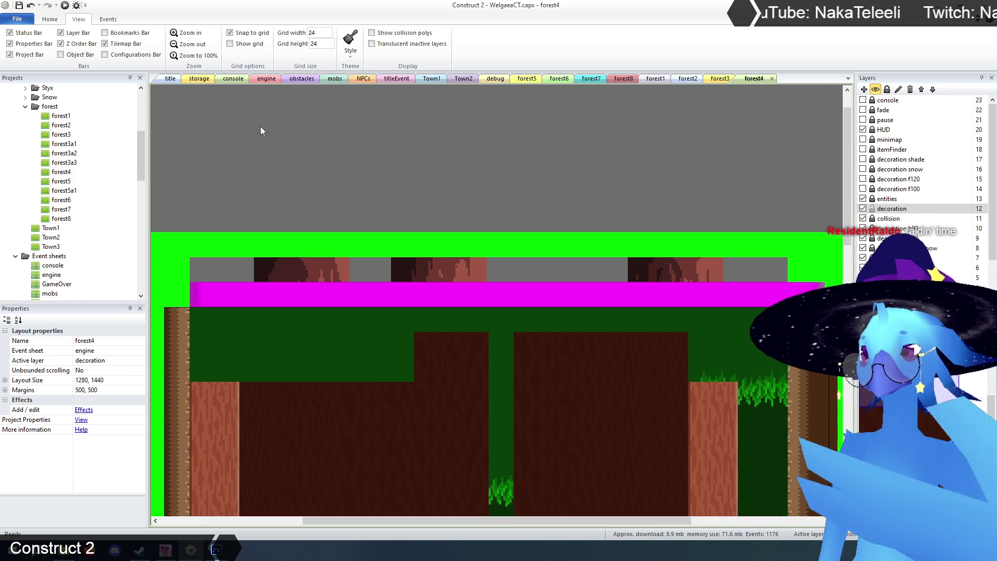
scroll(254, 136, down, 5)
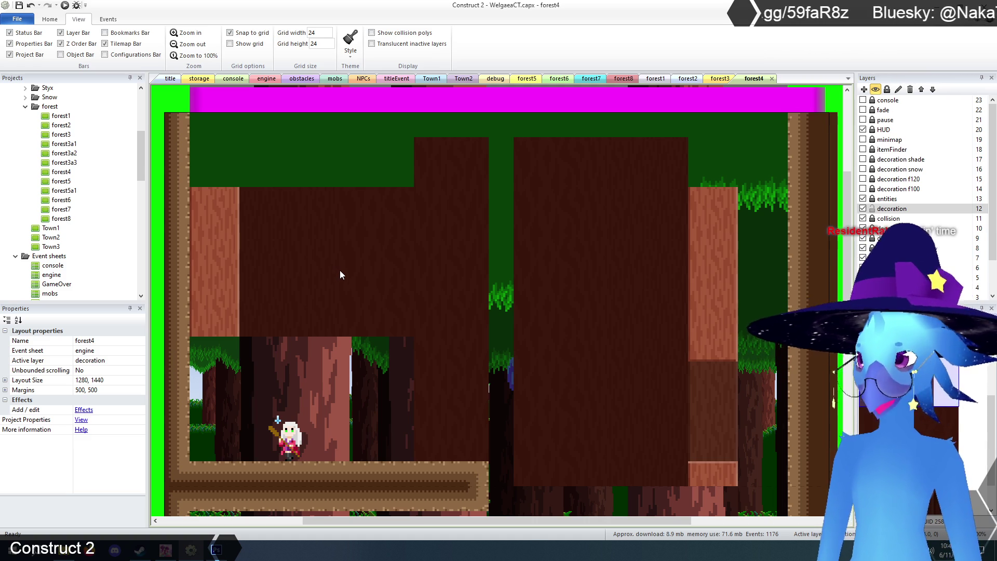
click(551, 261)
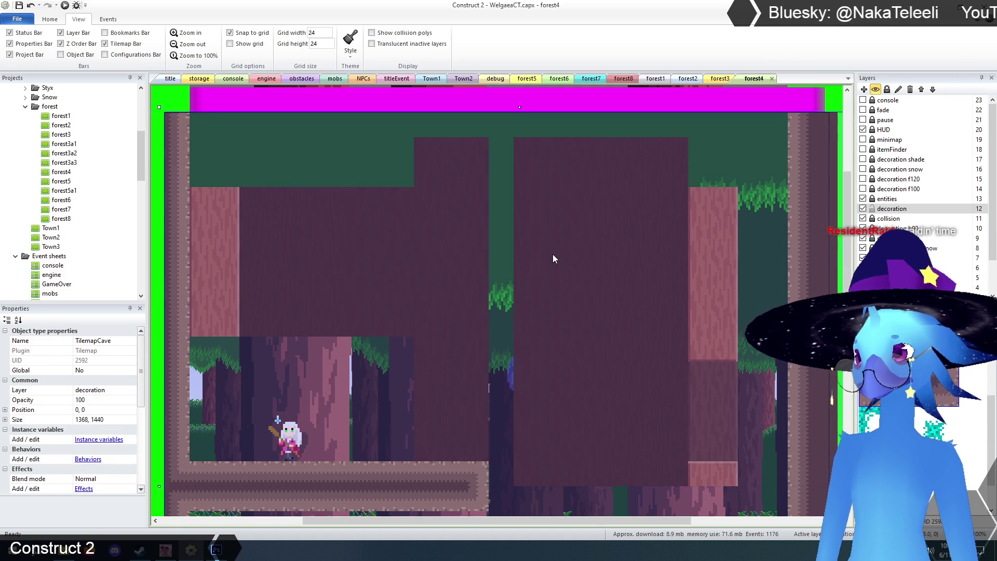
Select TilemapCave3 and paint dark trunk tiles down over part of the wooden log
click(553, 255)
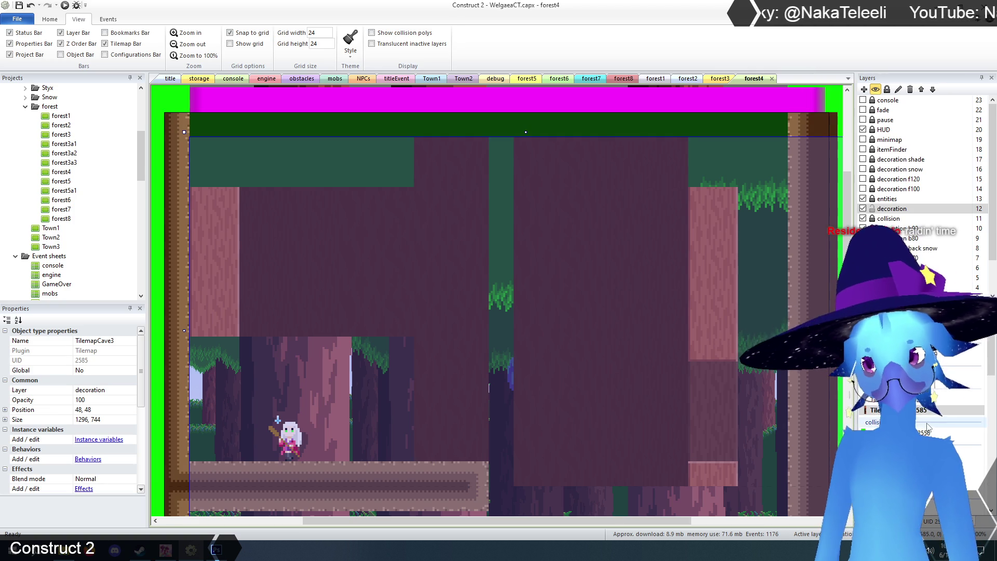
click(451, 473)
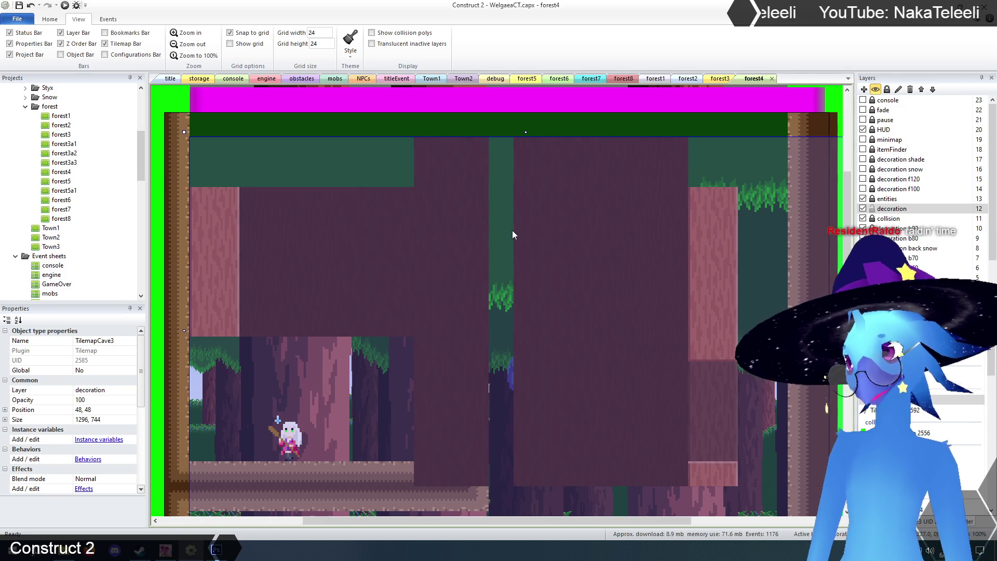
scroll(512, 229, up, 3)
click(497, 107)
scroll(518, 349, down, 3)
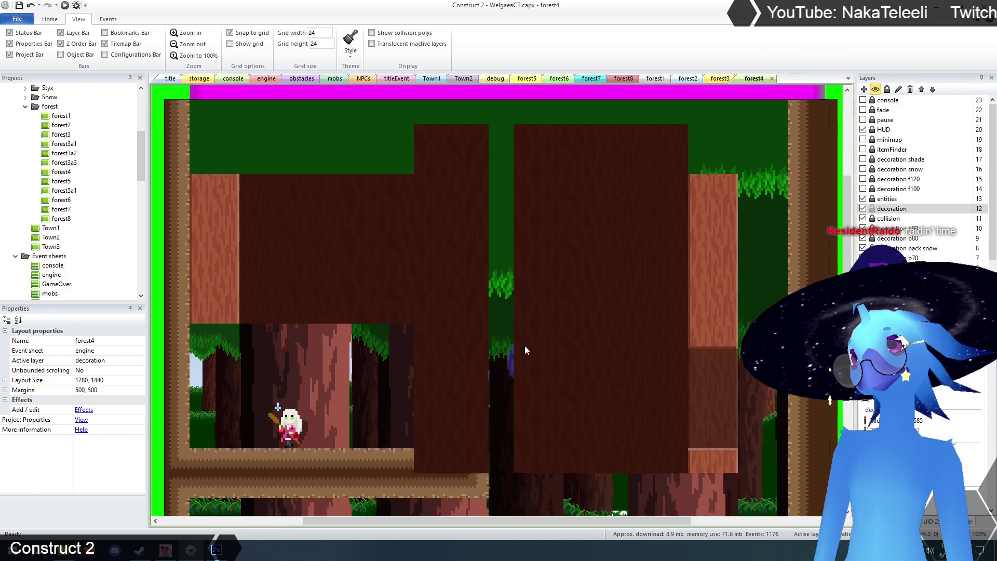
click(525, 346)
scroll(585, 316, down, 1)
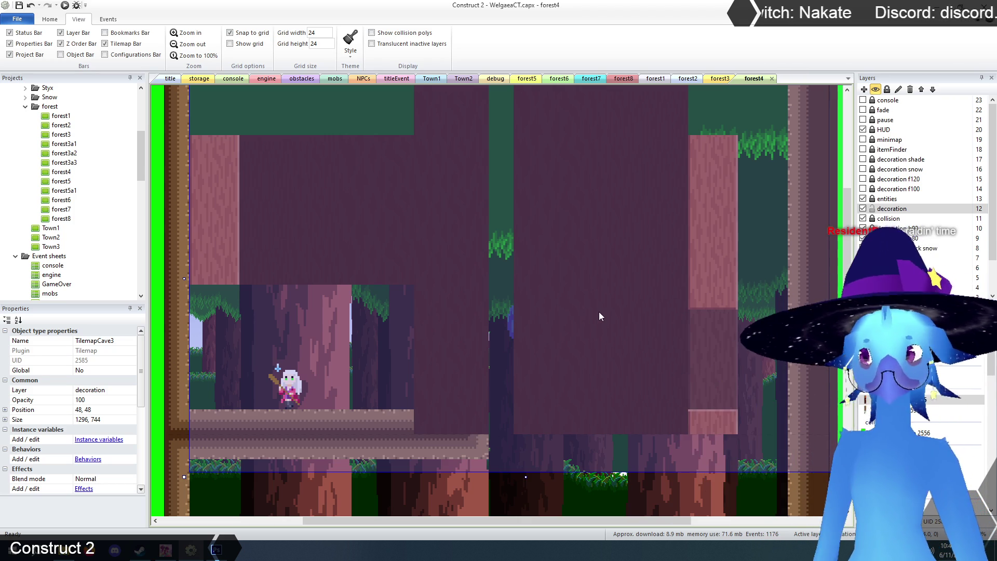
scroll(600, 316, up, 2)
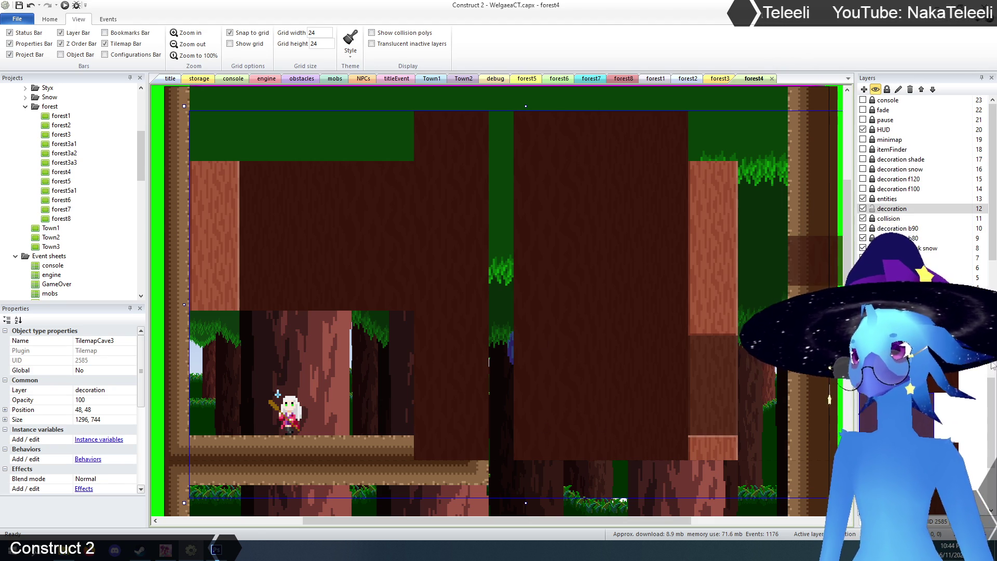
Erase the middle and side trunk tiles, then paint a new dark bark block near the top
mouse_move(552, 254)
mouse_down()
mouse_move(550, 130)
mouse_move(545, 427)
mouse_move(507, 433)
mouse_move(441, 420)
mouse_move(434, 325)
mouse_move(453, 123)
mouse_move(485, 387)
mouse_up()
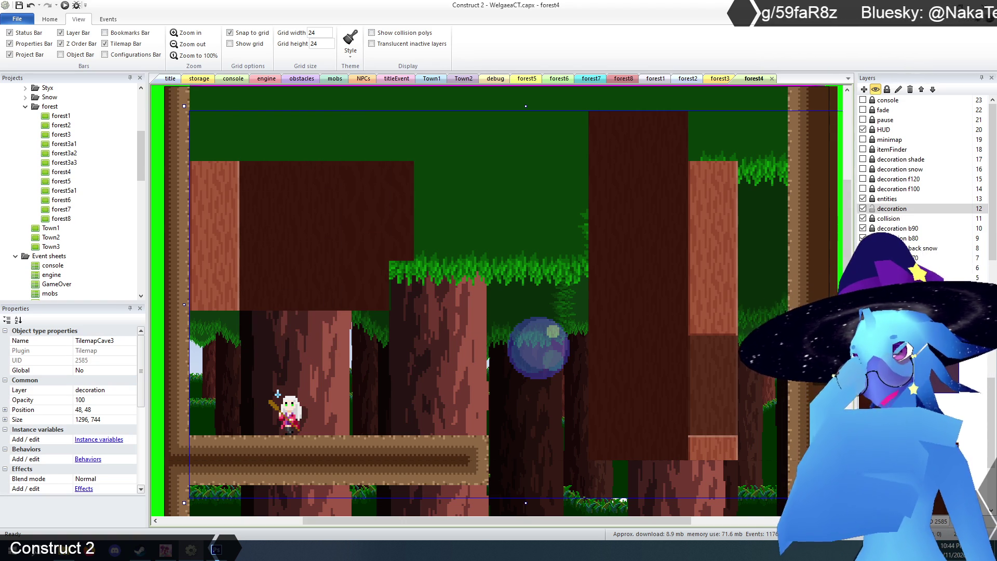
mouse_move(354, 283)
mouse_down()
mouse_move(389, 181)
mouse_move(393, 261)
mouse_up()
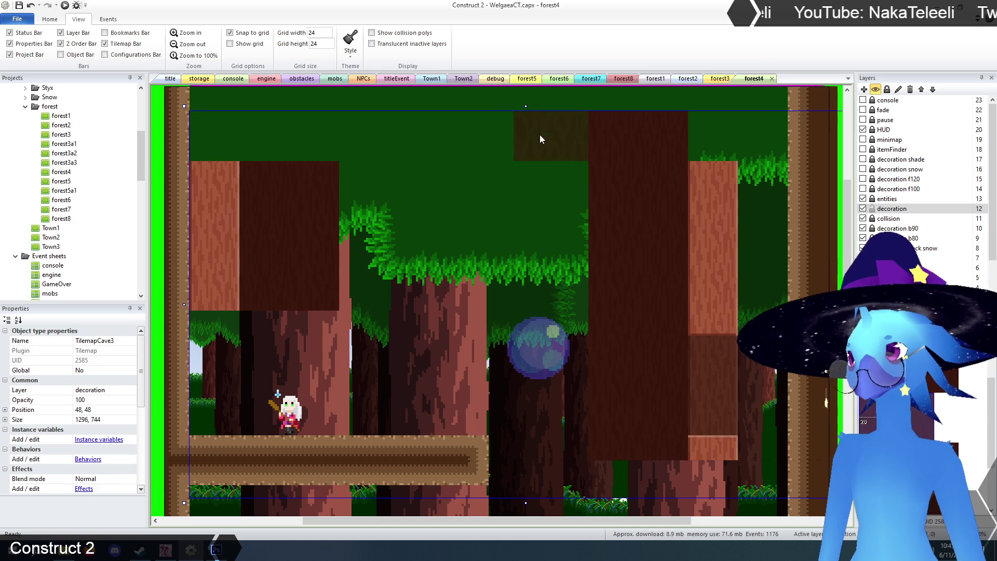
drag(543, 161, 540, 185)
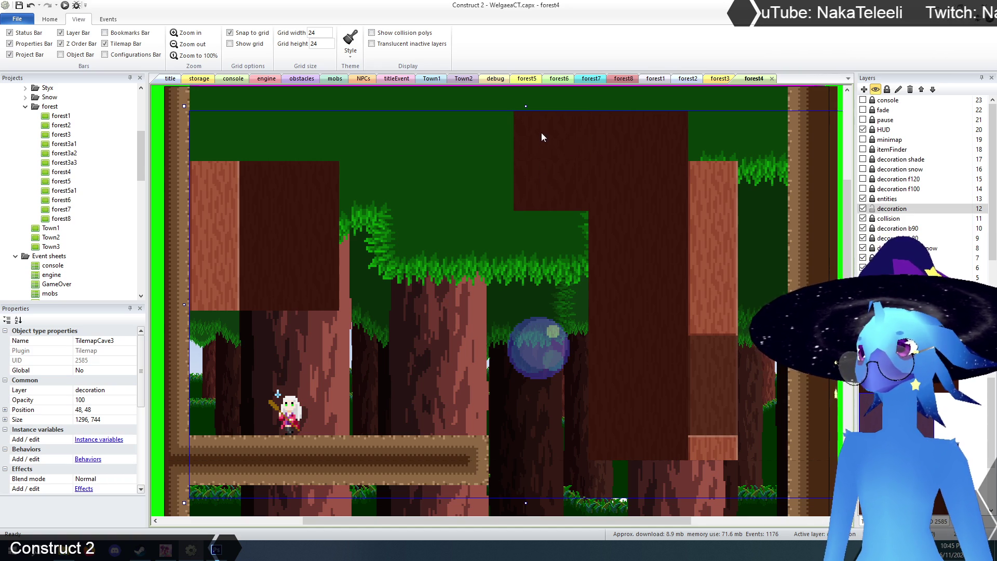